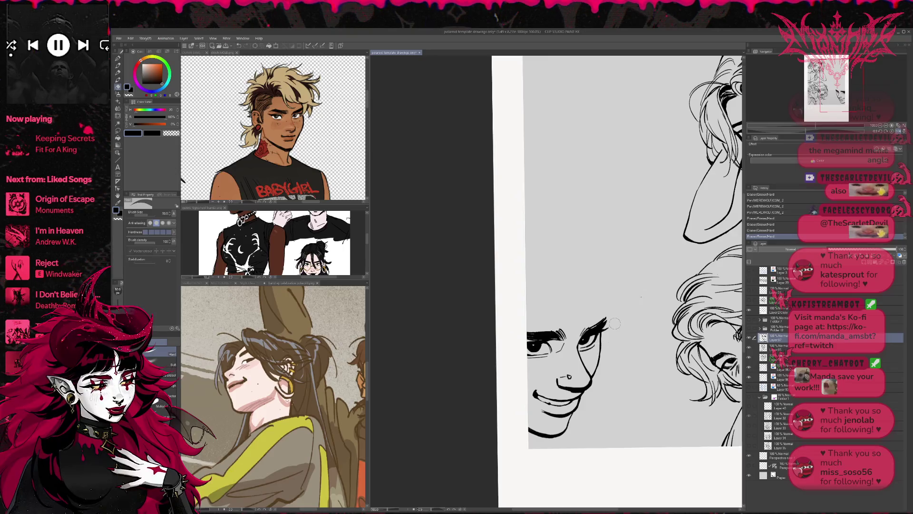
- Show the blue sketch layer and ink the first hair lines above the lower face
{"action": "key", "text": "p"}
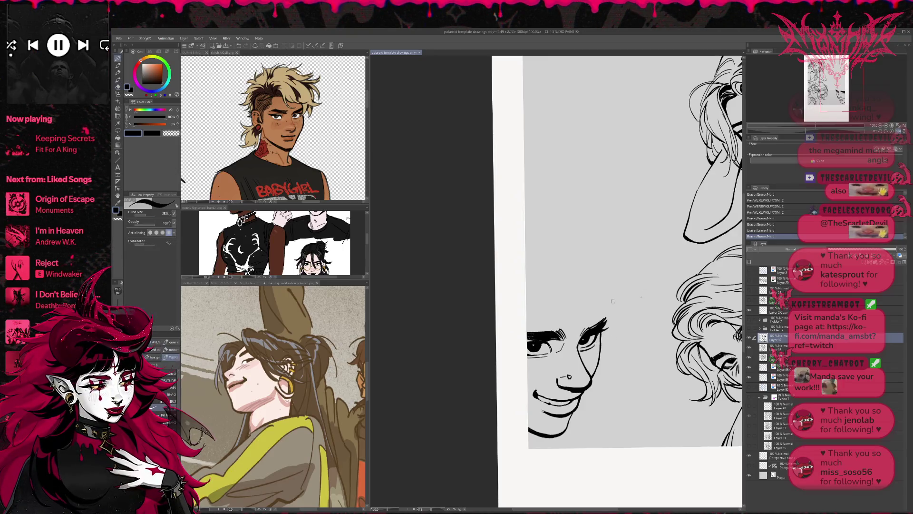
{"action": "left_click_drag", "start_coordinate": [621, 318], "coordinate": [641, 313]}
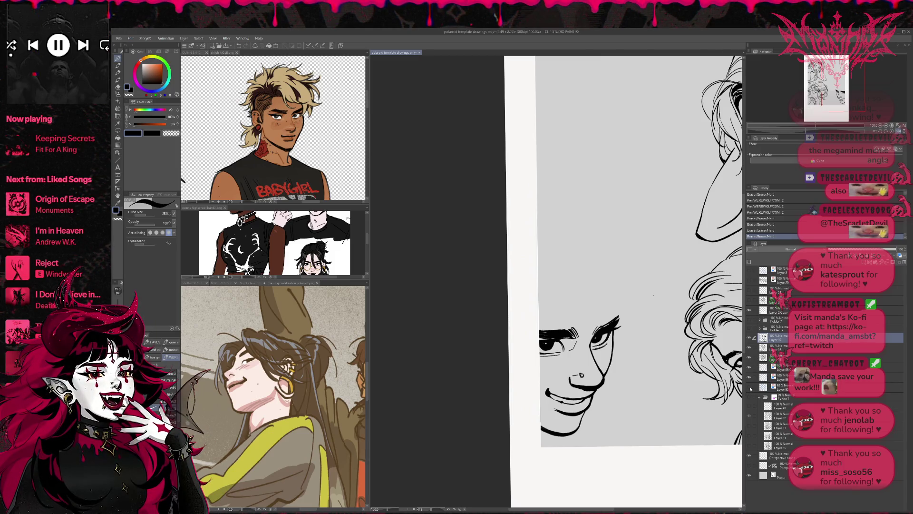
{"action": "left_click", "coordinate": [750, 387]}
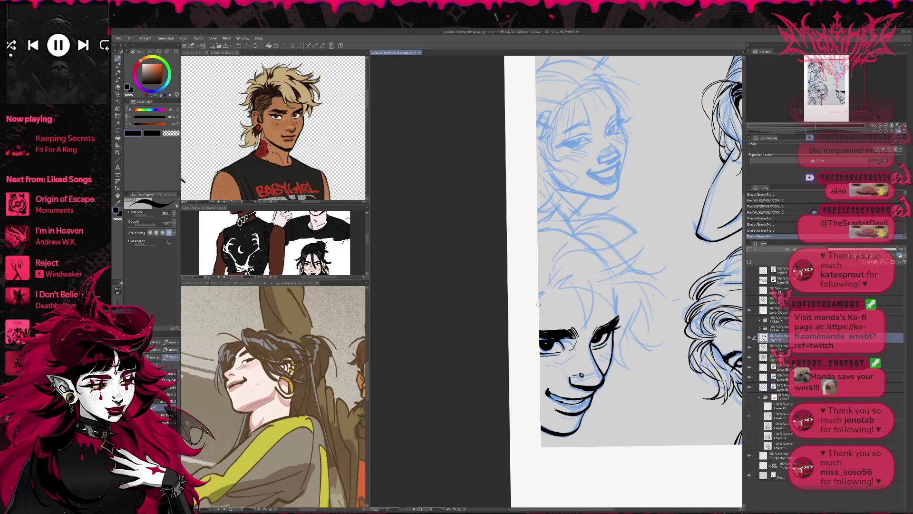
{"action": "left_click_drag", "start_coordinate": [537, 296], "coordinate": [547, 293]}
{"action": "left_click_drag", "start_coordinate": [539, 292], "coordinate": [550, 290]}
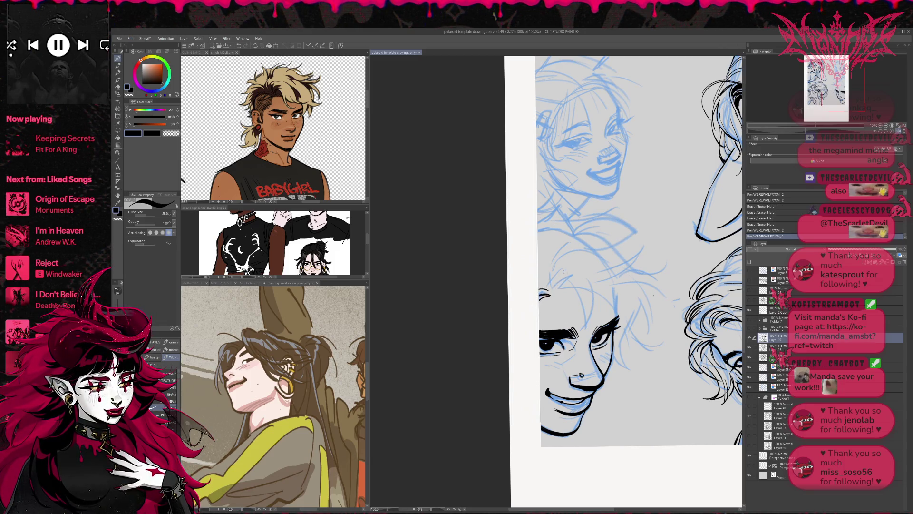
- On a new raster layer, ink the hair curls and strands of the lower face
{"action": "key", "text": "ctrl+shift+n"}
{"action": "mouse_move", "coordinate": [552, 292]}
{"action": "left_mouse_down"}
{"action": "mouse_move", "coordinate": [572, 273]}
{"action": "mouse_move", "coordinate": [583, 330]}
{"action": "mouse_move", "coordinate": [565, 357]}
{"action": "mouse_move", "coordinate": [581, 347]}
{"action": "left_mouse_up"}
{"action": "left_click_drag", "start_coordinate": [590, 282], "coordinate": [599, 320]}
{"action": "mouse_move", "coordinate": [614, 294]}
{"action": "left_mouse_down"}
{"action": "mouse_move", "coordinate": [596, 309]}
{"action": "mouse_move", "coordinate": [621, 333]}
{"action": "left_mouse_up"}
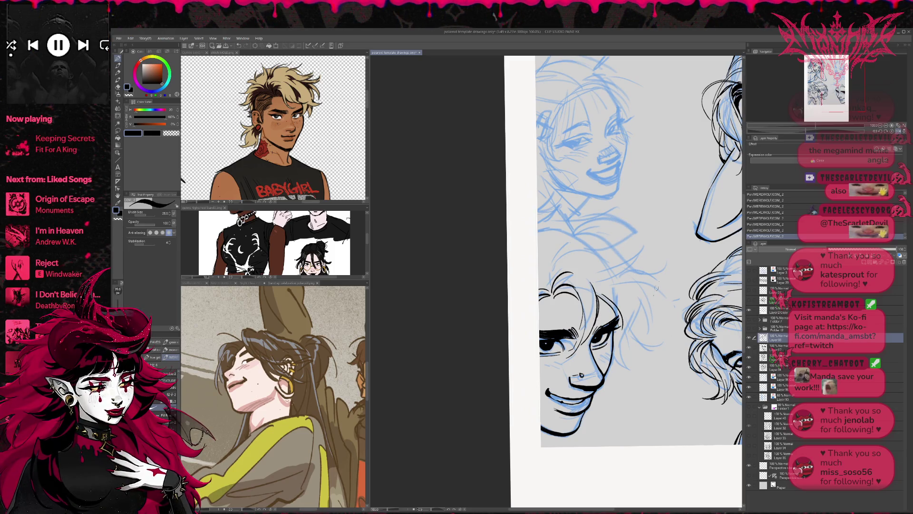
- Ink long strokes over the crown and the hair's outer contour, checking in a mirrored view
{"action": "left_click_drag", "start_coordinate": [578, 257], "coordinate": [648, 267]}
{"action": "mouse_move", "coordinate": [594, 275]}
{"action": "left_mouse_down"}
{"action": "mouse_move", "coordinate": [663, 238]}
{"action": "mouse_move", "coordinate": [655, 300]}
{"action": "mouse_move", "coordinate": [624, 343]}
{"action": "mouse_move", "coordinate": [622, 377]}
{"action": "left_mouse_up"}
{"action": "mouse_move", "coordinate": [647, 302]}
{"action": "left_mouse_down"}
{"action": "mouse_move", "coordinate": [638, 347]}
{"action": "mouse_move", "coordinate": [650, 329]}
{"action": "left_mouse_up"}
{"action": "left_click_drag", "start_coordinate": [628, 281], "coordinate": [653, 309]}
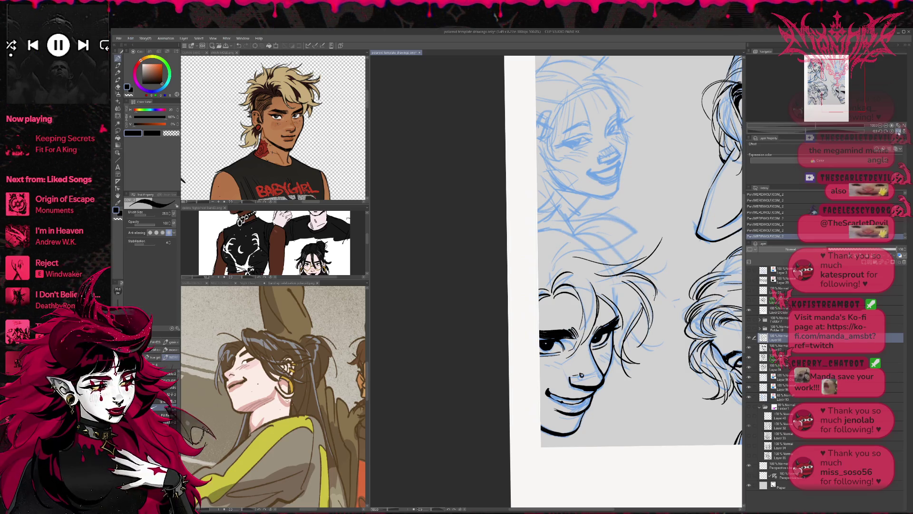
{"action": "left_click", "coordinate": [898, 131]}
{"action": "left_click_drag", "start_coordinate": [568, 236], "coordinate": [565, 298]}
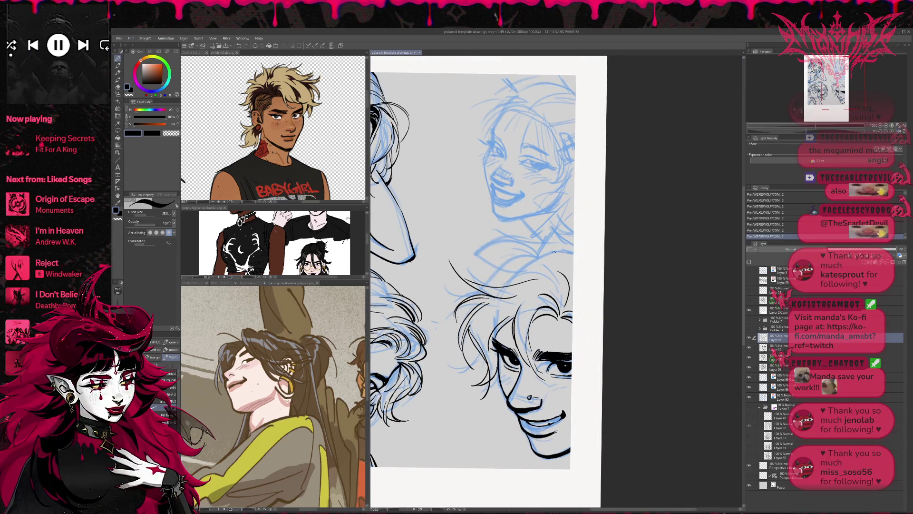
- Ink arcing and curving hair strands above the lower face
{"action": "left_click_drag", "start_coordinate": [483, 284], "coordinate": [537, 258]}
{"action": "left_click_drag", "start_coordinate": [473, 275], "coordinate": [557, 244]}
{"action": "left_click_drag", "start_coordinate": [482, 255], "coordinate": [573, 245]}
{"action": "left_click_drag", "start_coordinate": [537, 219], "coordinate": [573, 240]}
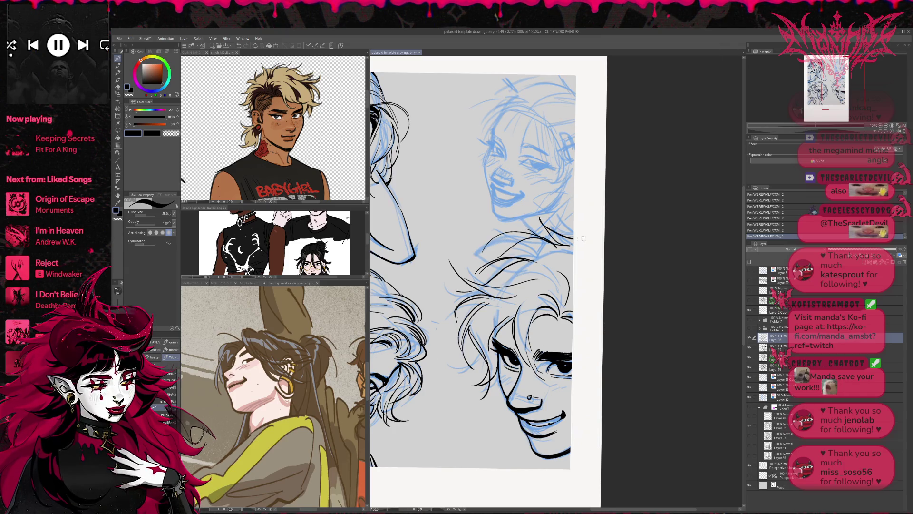
- Undo and redo the last hair strokes, then ink more strands on the lower face
{"action": "key", "text": "ctrl+z"}
{"action": "key", "text": "ctrl+z"}
{"action": "key", "text": "ctrl+z"}
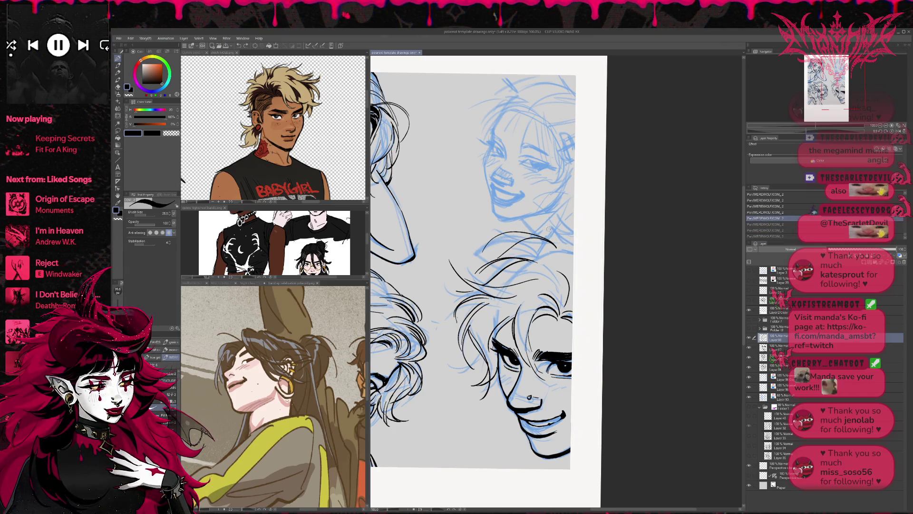
{"action": "key", "text": "ctrl+y"}
{"action": "key", "text": "ctrl+y"}
{"action": "key", "text": "ctrl+y"}
{"action": "key", "text": "ctrl+z"}
{"action": "key", "text": "ctrl+y"}
{"action": "left_click_drag", "start_coordinate": [537, 221], "coordinate": [575, 240]}
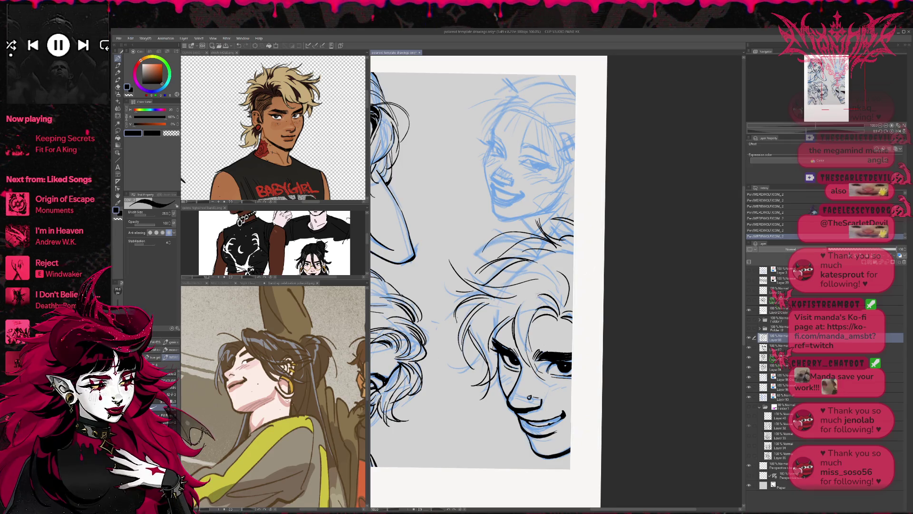
{"action": "left_click_drag", "start_coordinate": [530, 308], "coordinate": [563, 291]}
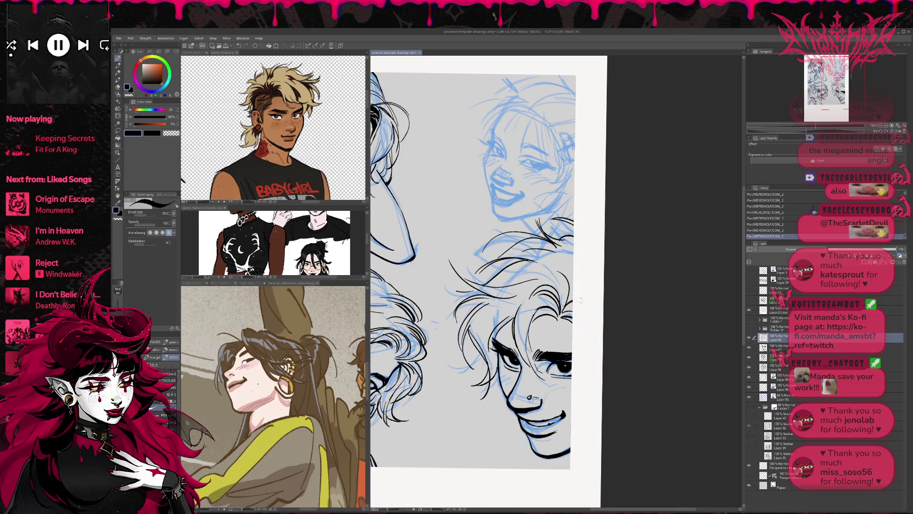
- Redraw the hair lines, erase the overlapping ones, and hide the blue sketch layer
{"action": "key", "text": "e"}
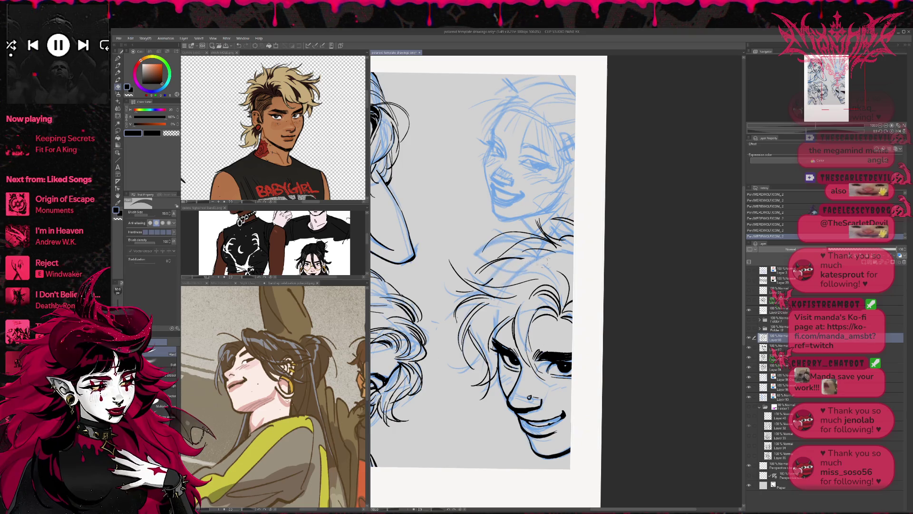
{"action": "key", "text": "p"}
{"action": "left_click_drag", "start_coordinate": [494, 271], "coordinate": [539, 257]}
{"action": "mouse_move", "coordinate": [500, 266]}
{"action": "left_mouse_down"}
{"action": "mouse_move", "coordinate": [547, 250]}
{"action": "mouse_move", "coordinate": [540, 248]}
{"action": "left_mouse_up"}
{"action": "key", "text": "e"}
{"action": "left_click_drag", "start_coordinate": [513, 281], "coordinate": [544, 275]}
{"action": "key", "text": "p"}
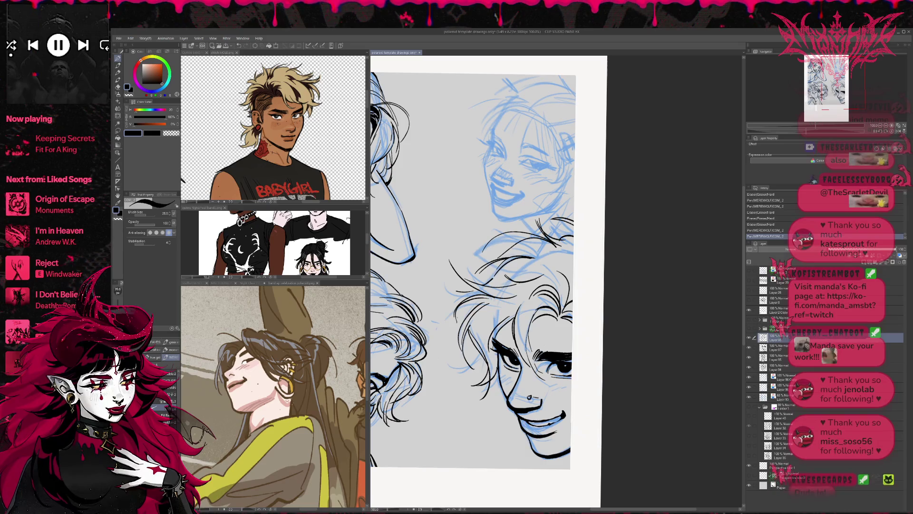
{"action": "key", "text": "ctrl+h"}
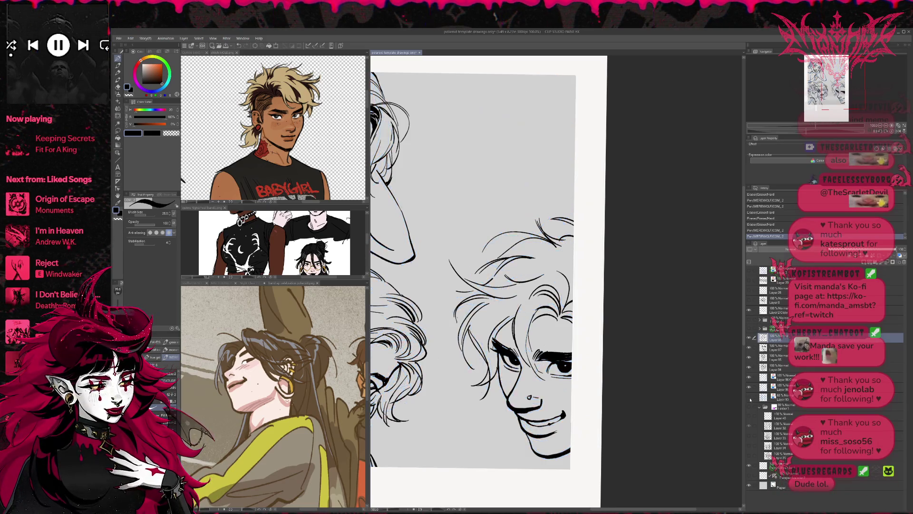
- Erase stray marks on the grinning face's hair and hairline
{"action": "key", "text": "e"}
{"action": "scroll", "coordinate": [524, 285], "scroll_direction": "left", "scroll_amount": 2}
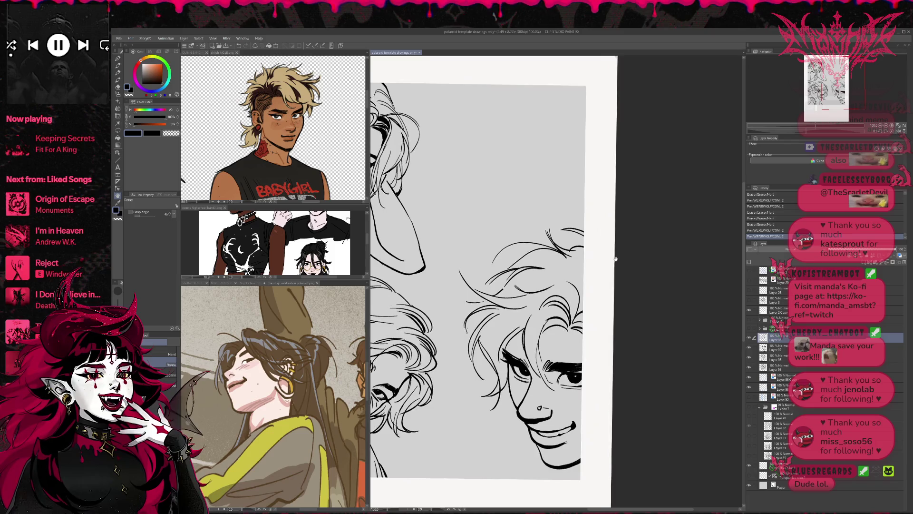
{"action": "left_click_drag", "start_coordinate": [543, 333], "coordinate": [547, 375]}
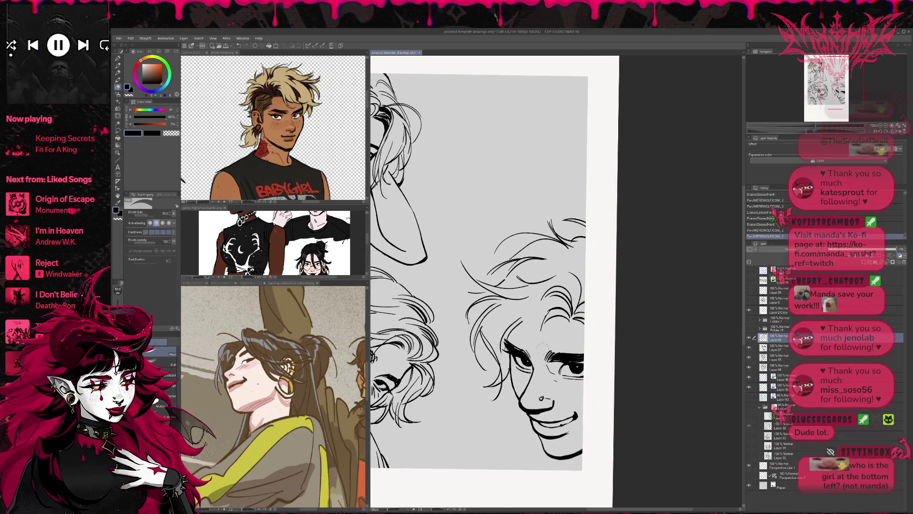
{"action": "left_click_drag", "start_coordinate": [536, 293], "coordinate": [540, 299]}
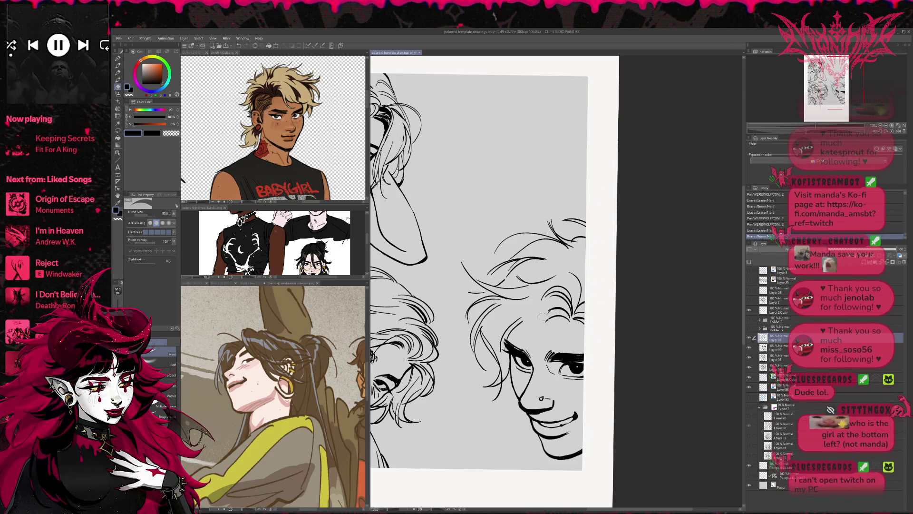
{"action": "left_click", "coordinate": [544, 323]}
{"action": "left_click_drag", "start_coordinate": [596, 296], "coordinate": [607, 289]}
{"action": "mouse_move", "coordinate": [517, 329]}
{"action": "left_mouse_down"}
{"action": "mouse_move", "coordinate": [526, 318]}
{"action": "mouse_move", "coordinate": [480, 271]}
{"action": "mouse_move", "coordinate": [535, 289]}
{"action": "left_mouse_up"}
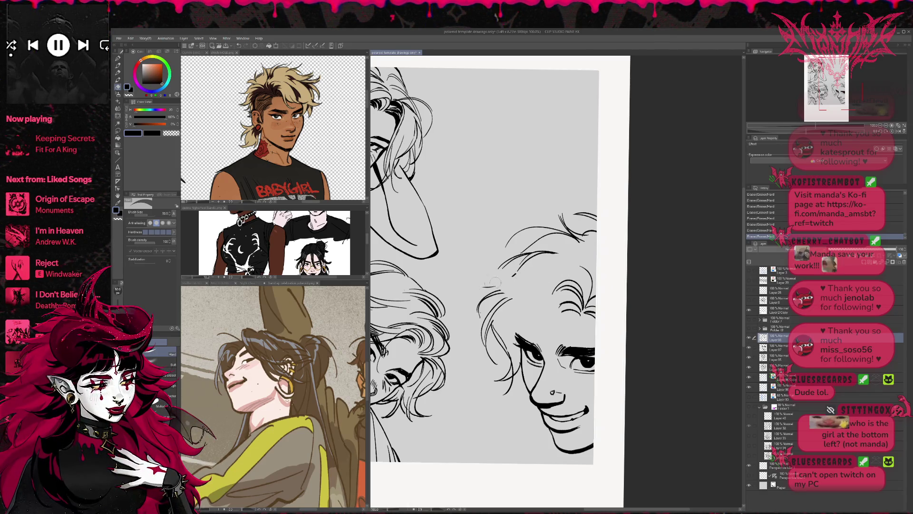
- Un-mirror and slightly tilt the view, then open and enlarge the QUINN BAND sketch reference
{"action": "left_click", "coordinate": [897, 131]}
{"action": "key", "text": "r"}
{"action": "left_click_drag", "start_coordinate": [635, 264], "coordinate": [636, 265]}
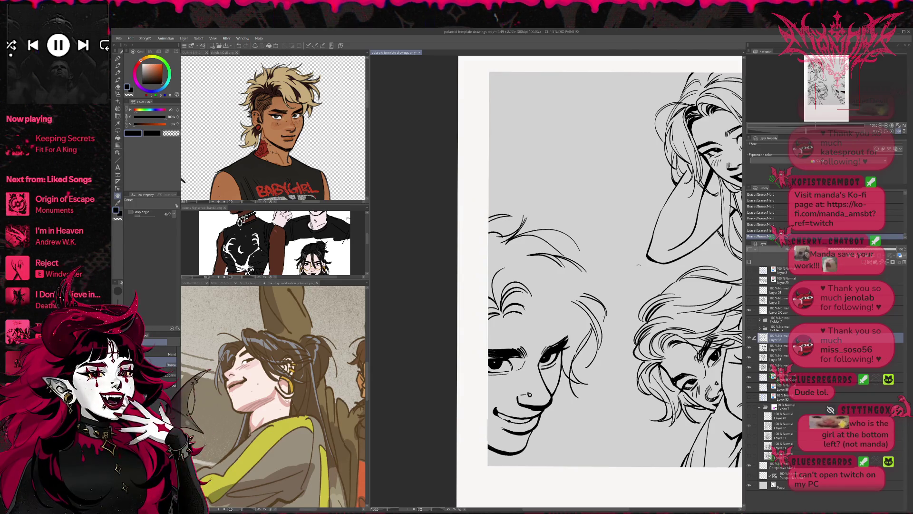
{"action": "left_click", "coordinate": [200, 53]}
{"action": "left_click_drag", "start_coordinate": [339, 206], "coordinate": [338, 277]}
{"action": "scroll", "coordinate": [339, 230], "scroll_direction": "up", "scroll_amount": 3}
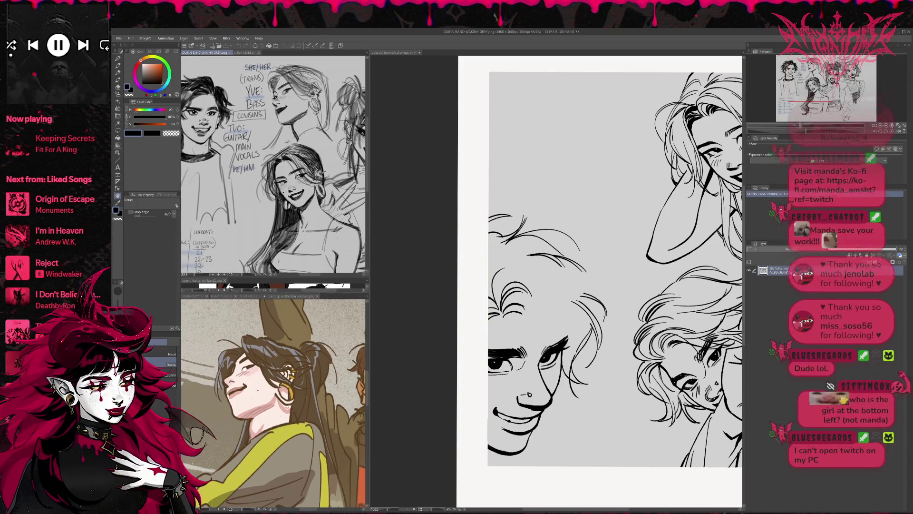
- Pan the reference to the YUE: BASS notes and return to the page with the inking brush
{"action": "mouse_move", "coordinate": [311, 244]}
{"action": "left_mouse_down"}
{"action": "mouse_move", "coordinate": [323, 299]}
{"action": "mouse_move", "coordinate": [345, 306]}
{"action": "left_mouse_up"}
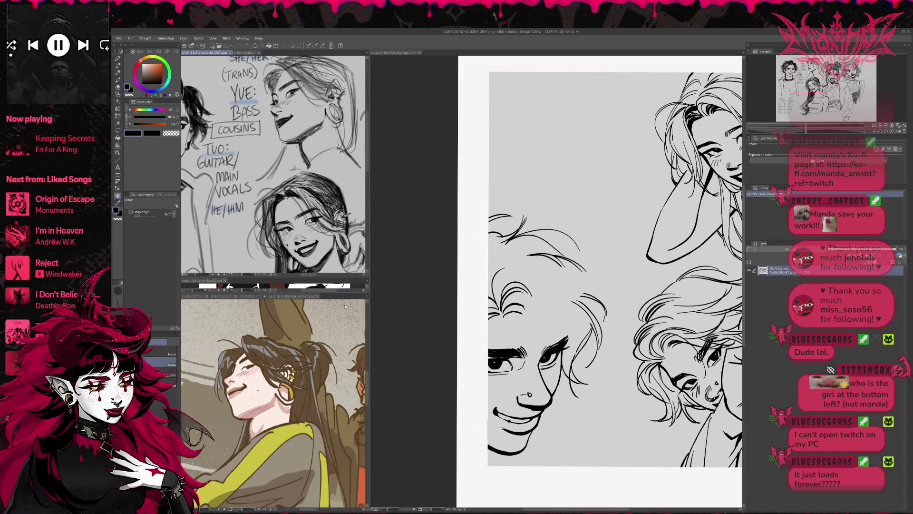
{"action": "left_click", "coordinate": [730, 303]}
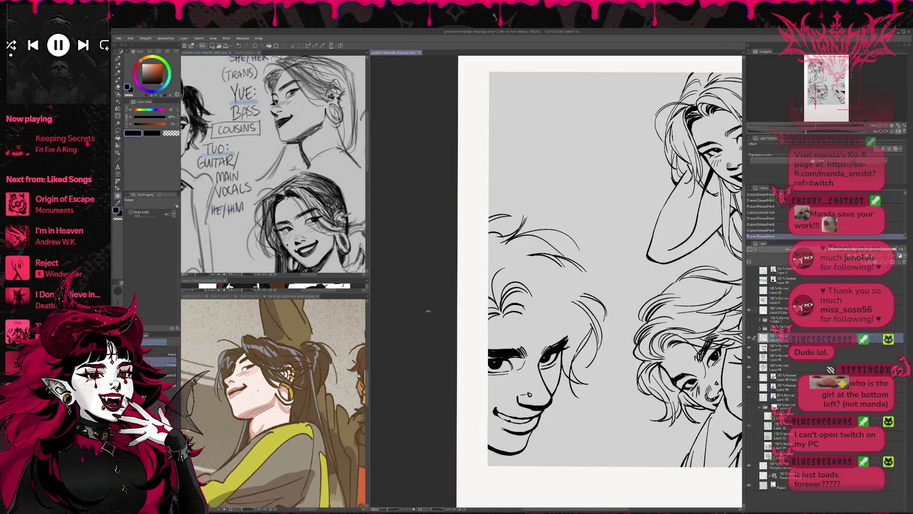
{"action": "key", "text": "e"}
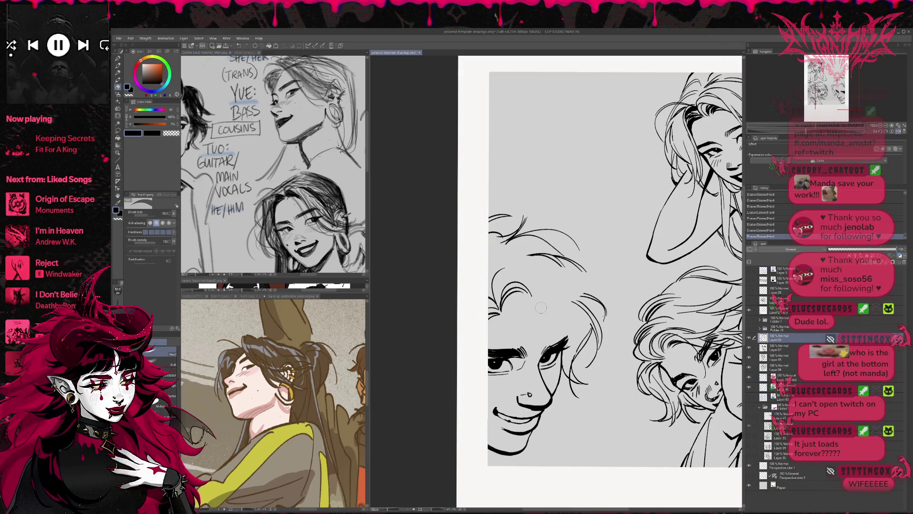
{"action": "key", "text": "t"}
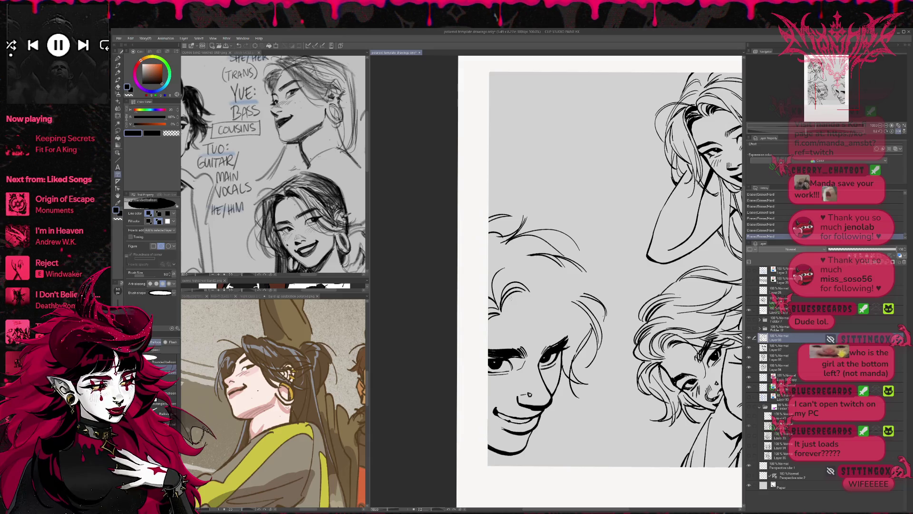
{"action": "key", "text": "b"}
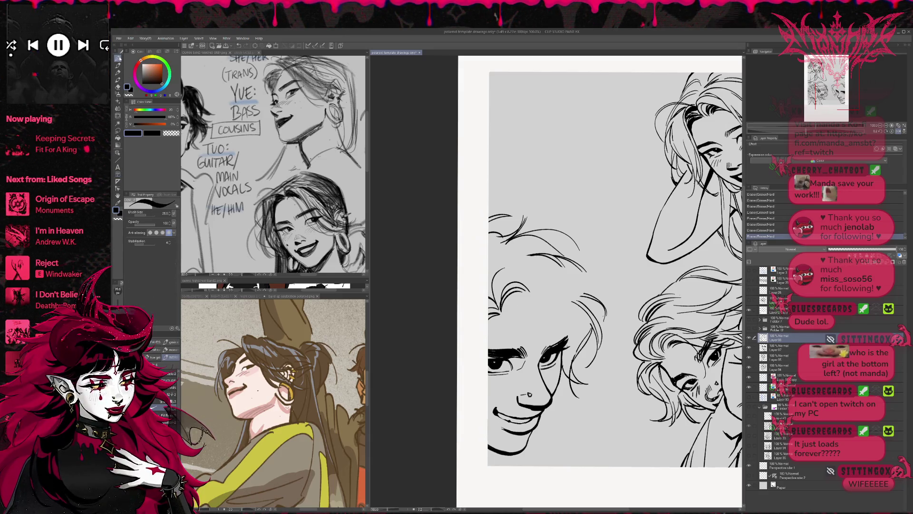
- Ink curved strands along the grinning face's hairline, checking in a mirrored view
{"action": "mouse_move", "coordinate": [532, 332]}
{"action": "left_mouse_down"}
{"action": "mouse_move", "coordinate": [524, 303]}
{"action": "mouse_move", "coordinate": [529, 312]}
{"action": "left_mouse_up"}
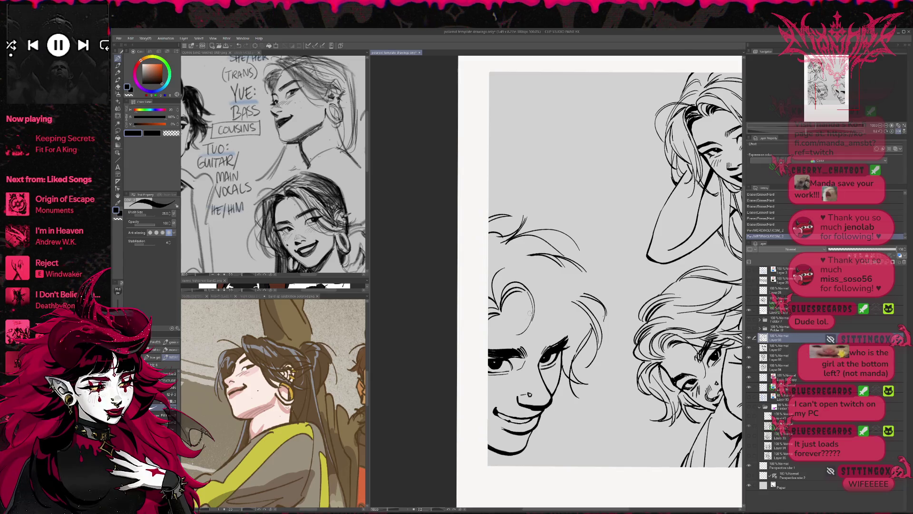
{"action": "left_click", "coordinate": [900, 132]}
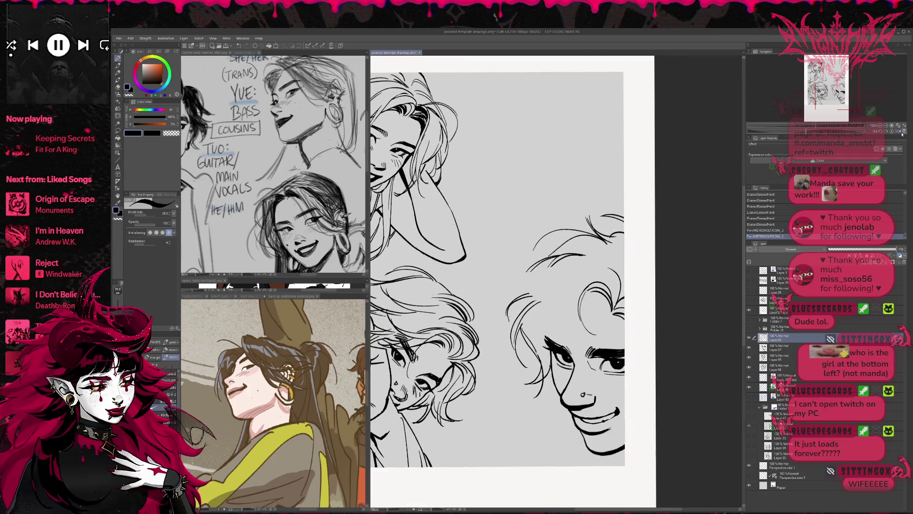
{"action": "key", "text": "ctrl+z"}
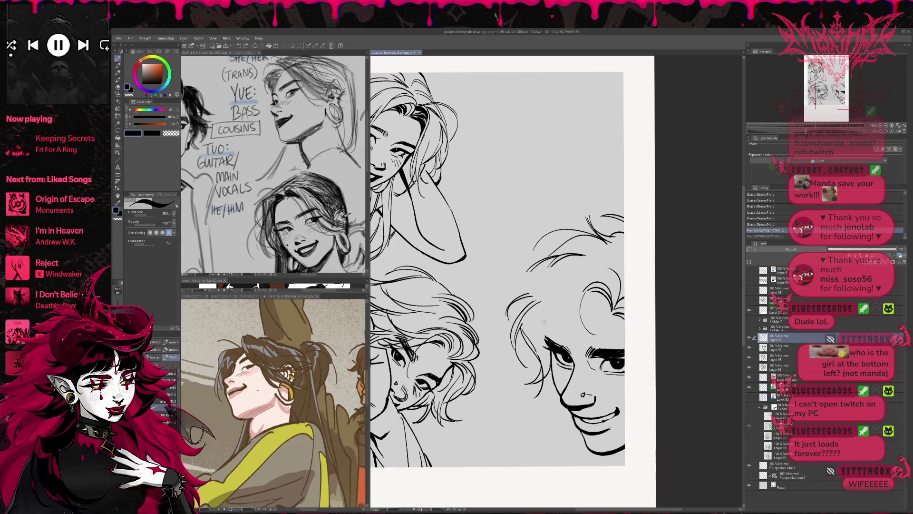
{"action": "left_click_drag", "start_coordinate": [534, 331], "coordinate": [576, 301]}
{"action": "mouse_move", "coordinate": [531, 313]}
{"action": "left_mouse_down"}
{"action": "mouse_move", "coordinate": [585, 302]}
{"action": "mouse_move", "coordinate": [593, 279]}
{"action": "mouse_move", "coordinate": [603, 283]}
{"action": "left_mouse_up"}
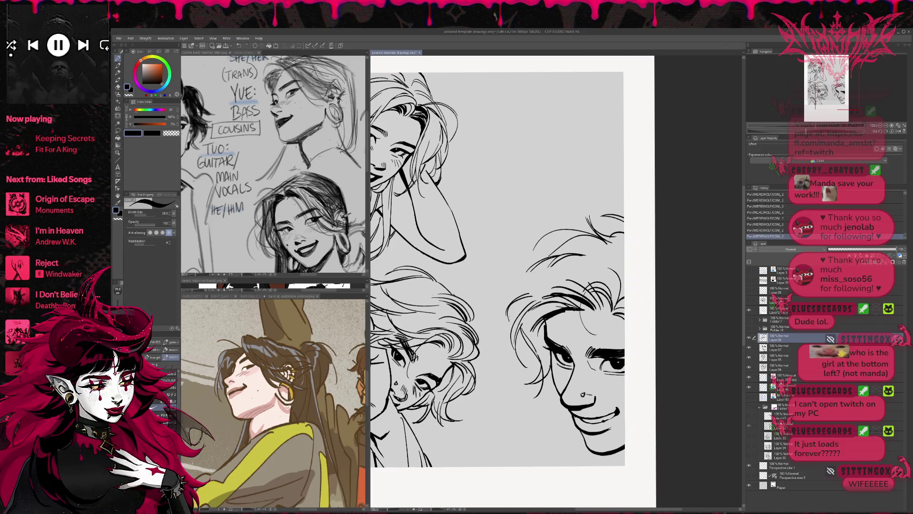
{"action": "left_click_drag", "start_coordinate": [499, 261], "coordinate": [514, 279]}
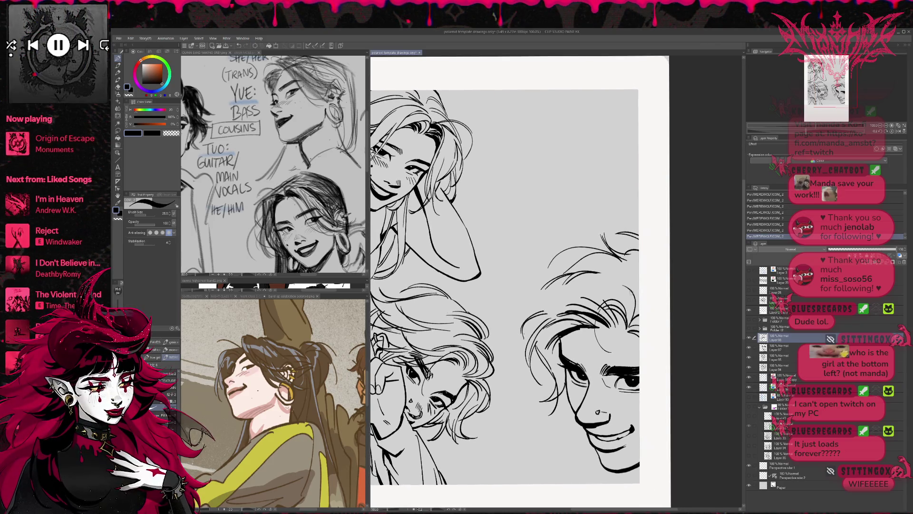
- Erase the hair strokes, then sketch loose hair strokes and faint strands on the lower face
{"action": "key", "text": "e"}
{"action": "mouse_move", "coordinate": [628, 309]}
{"action": "left_mouse_down"}
{"action": "mouse_move", "coordinate": [585, 333]}
{"action": "mouse_move", "coordinate": [601, 300]}
{"action": "mouse_move", "coordinate": [532, 362]}
{"action": "mouse_move", "coordinate": [549, 404]}
{"action": "left_mouse_up"}
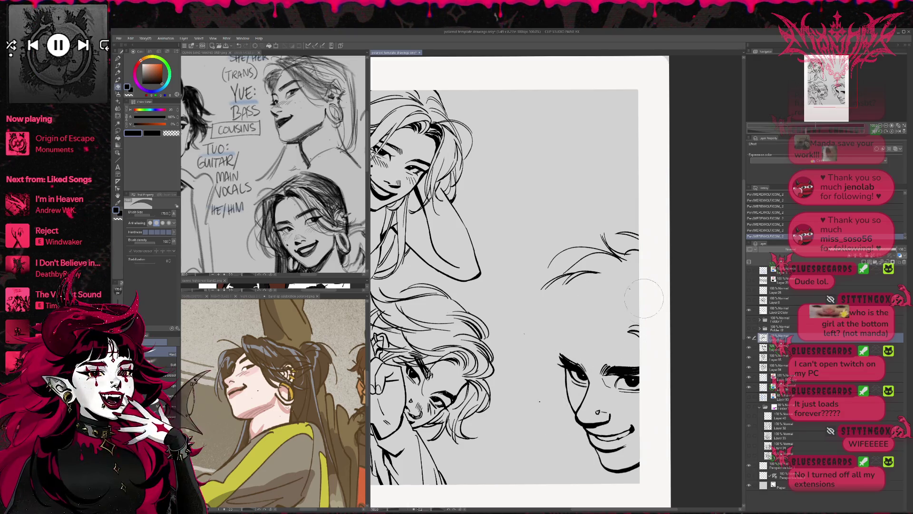
{"action": "left_click", "coordinate": [120, 58]}
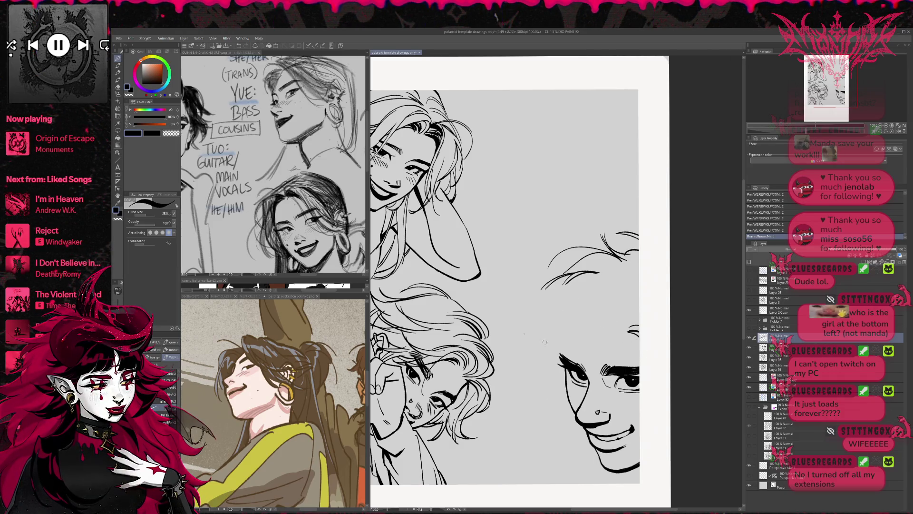
{"action": "mouse_move", "coordinate": [532, 339]}
{"action": "left_mouse_down"}
{"action": "mouse_move", "coordinate": [515, 395]}
{"action": "mouse_move", "coordinate": [554, 361]}
{"action": "mouse_move", "coordinate": [560, 406]}
{"action": "left_mouse_up"}
{"action": "mouse_move", "coordinate": [550, 361]}
{"action": "left_mouse_down"}
{"action": "mouse_move", "coordinate": [551, 389]}
{"action": "mouse_move", "coordinate": [565, 313]}
{"action": "mouse_move", "coordinate": [532, 312]}
{"action": "left_mouse_up"}
{"action": "left_click_drag", "start_coordinate": [521, 338], "coordinate": [565, 293]}
{"action": "mouse_move", "coordinate": [592, 321]}
{"action": "left_mouse_down"}
{"action": "mouse_move", "coordinate": [552, 296]}
{"action": "mouse_move", "coordinate": [599, 316]}
{"action": "left_mouse_up"}
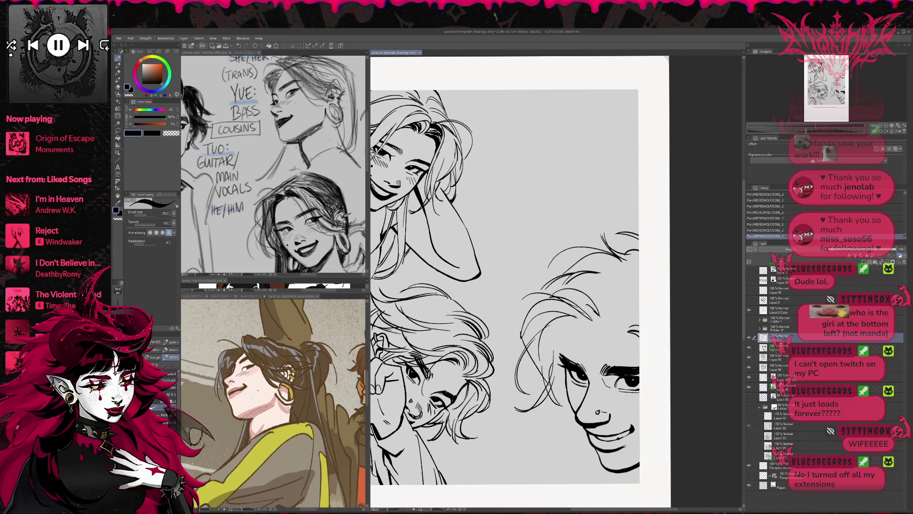
- Mirror the view and erase the loose hair strokes and stray marks from the lower face
{"action": "key", "text": "h"}
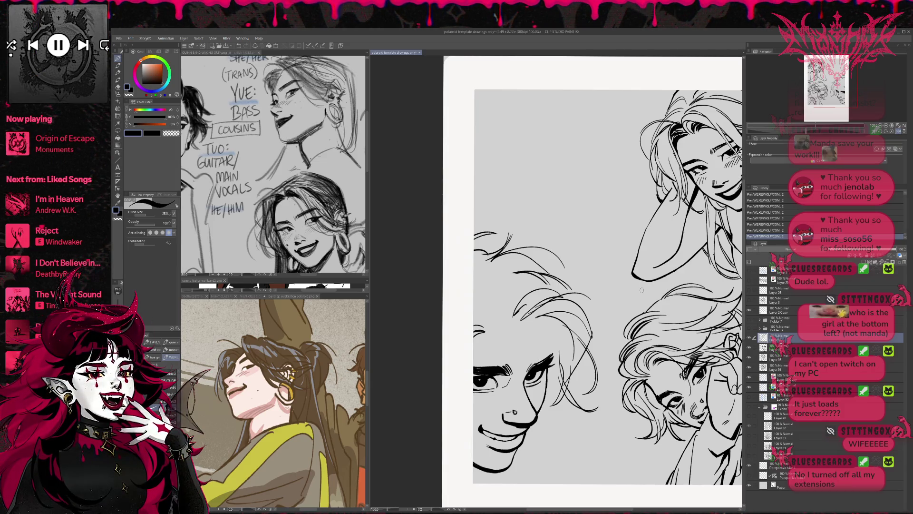
{"action": "key", "text": "e"}
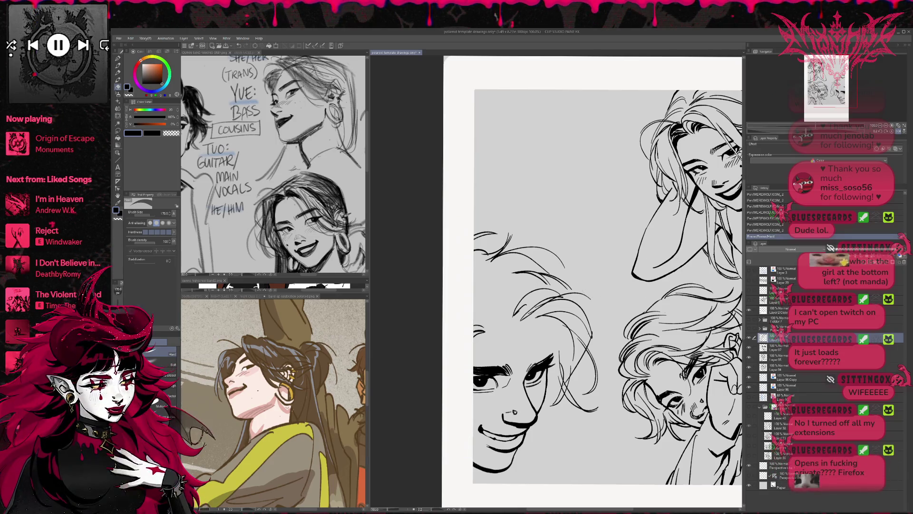
{"action": "left_click_drag", "start_coordinate": [504, 376], "coordinate": [523, 438]}
{"action": "key", "text": "ctrl+z"}
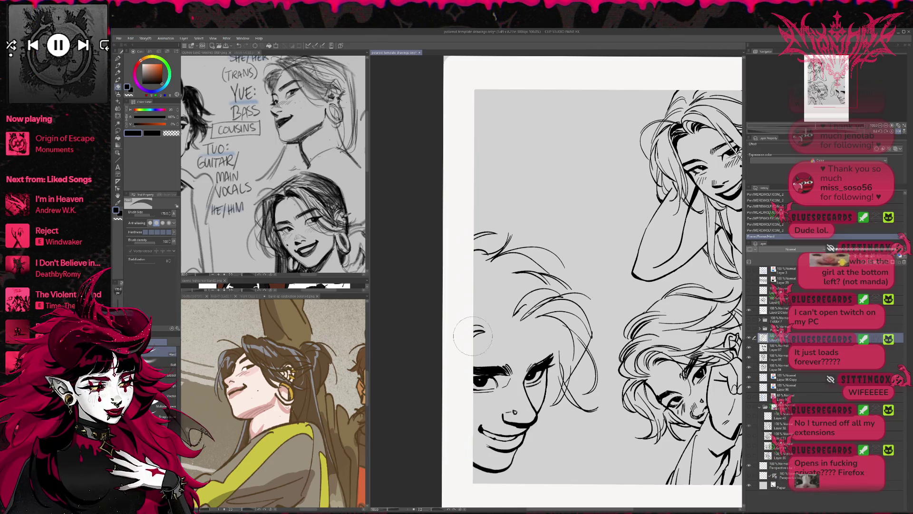
{"action": "left_click_drag", "start_coordinate": [472, 336], "coordinate": [475, 335]}
{"action": "key", "text": "alt+["}
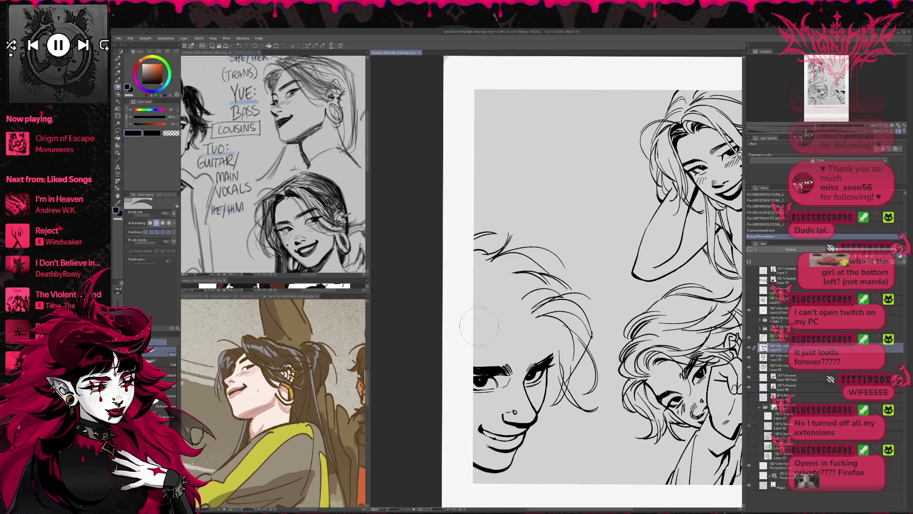
{"action": "key", "text": "alt+]"}
{"action": "mouse_move", "coordinate": [528, 292]}
{"action": "left_mouse_down"}
{"action": "mouse_move", "coordinate": [564, 307]}
{"action": "mouse_move", "coordinate": [579, 301]}
{"action": "mouse_move", "coordinate": [575, 354]}
{"action": "left_mouse_up"}
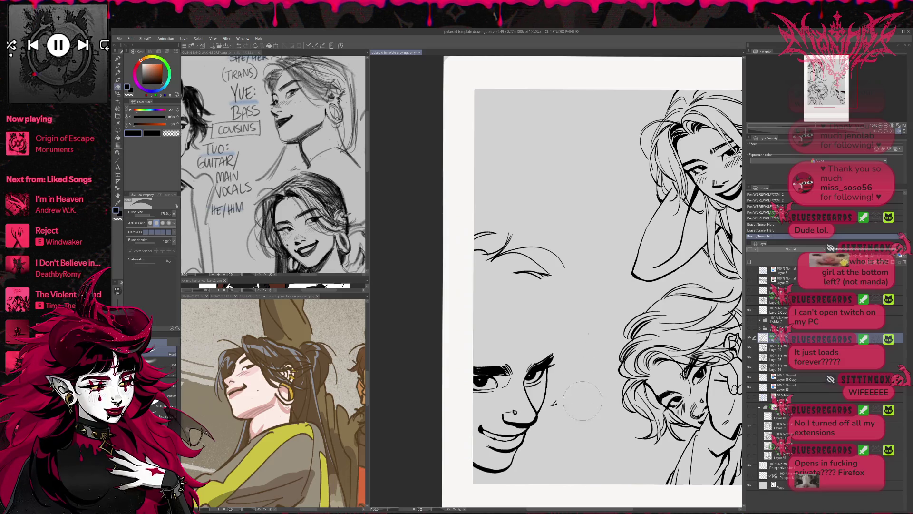
{"action": "left_click_drag", "start_coordinate": [559, 272], "coordinate": [511, 254]}
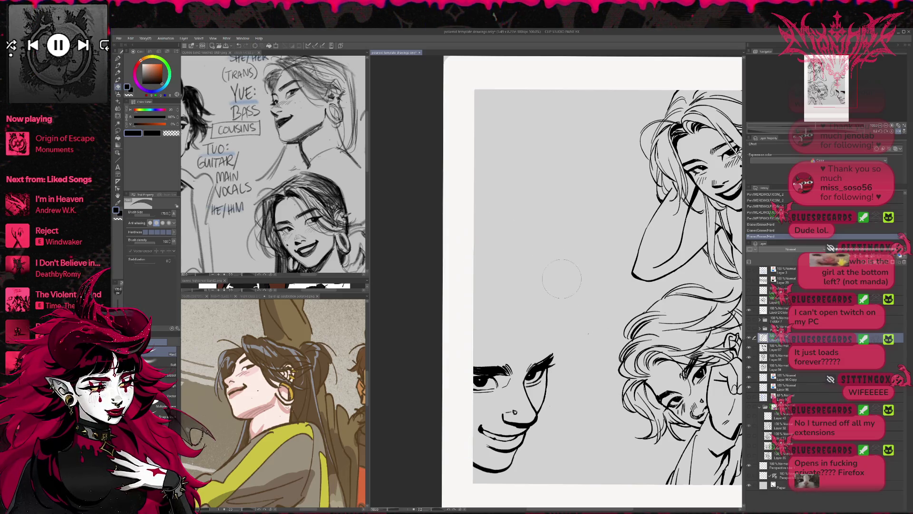
{"action": "left_click_drag", "start_coordinate": [562, 278], "coordinate": [576, 294]}
- Show the pink sketch layer instead of the blue one and ink a horizontal line across the face
{"action": "left_click", "coordinate": [118, 58]}
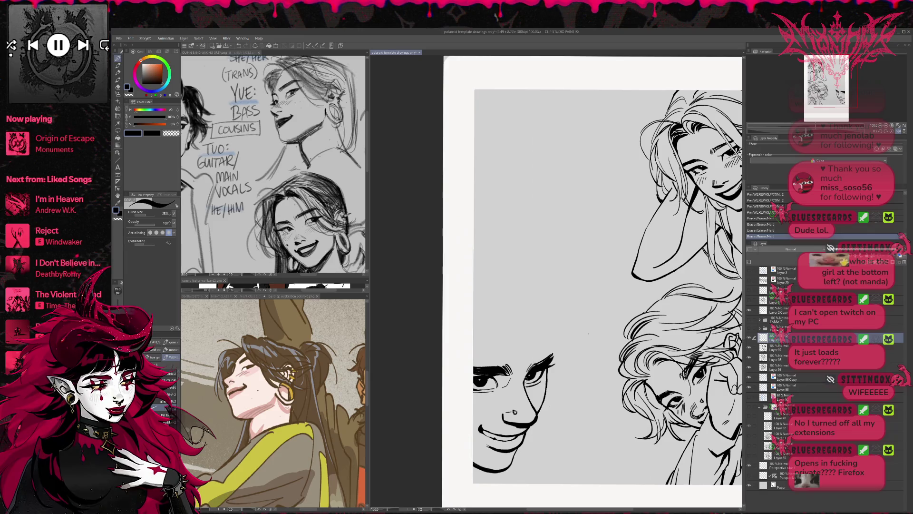
{"action": "left_click", "coordinate": [749, 398]}
{"action": "left_click", "coordinate": [749, 398]}
{"action": "left_click", "coordinate": [749, 407]}
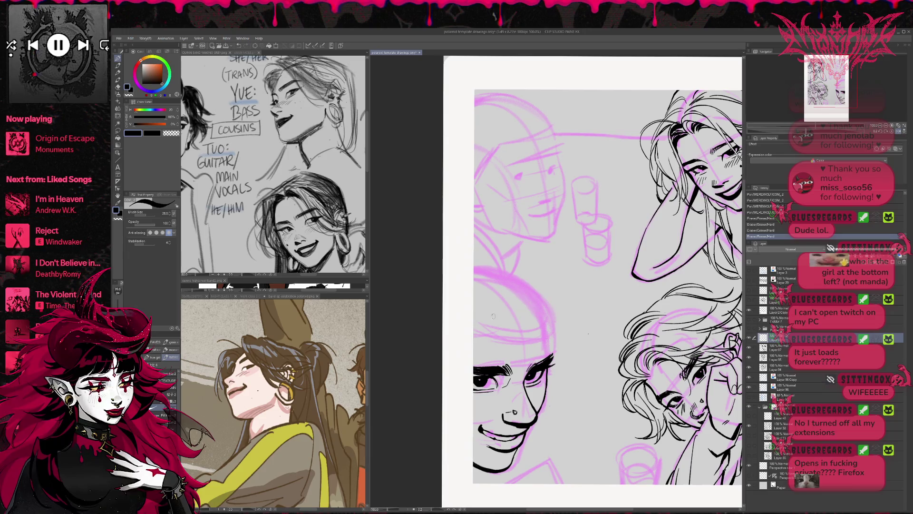
{"action": "left_click_drag", "start_coordinate": [475, 324], "coordinate": [528, 327]}
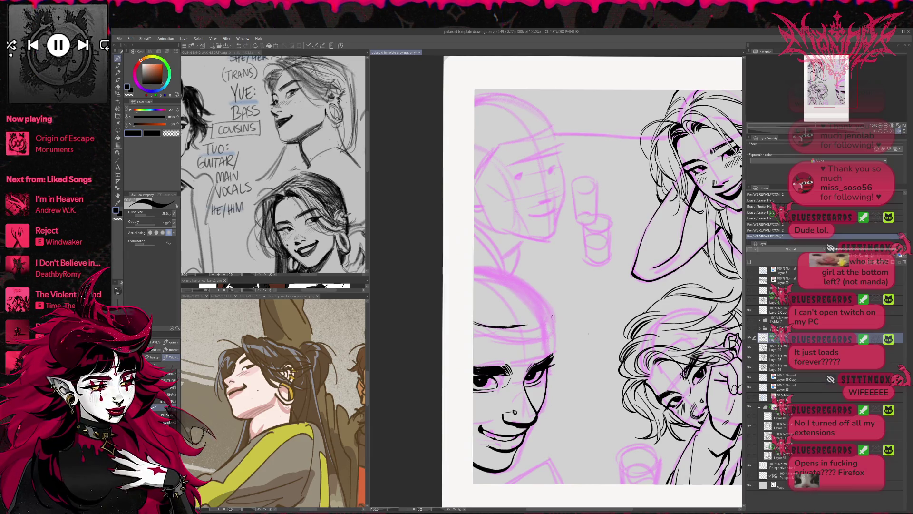
- Erase the horizontal line and rotate the lower face's ink layer slightly with Ctrl+T
{"action": "key", "text": "e"}
{"action": "left_click_drag", "start_coordinate": [473, 325], "coordinate": [528, 325]}
{"action": "left_click", "coordinate": [780, 347]}
{"action": "key", "text": "ctrl+t"}
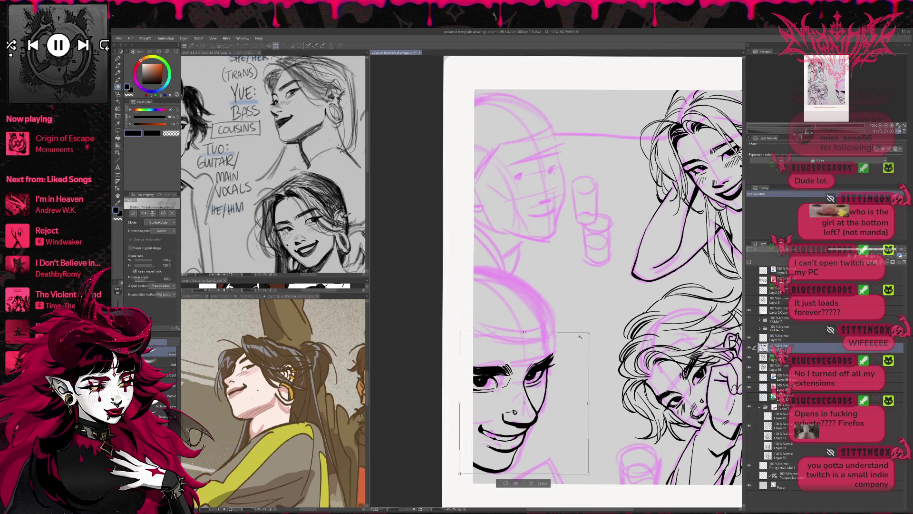
{"action": "mouse_move", "coordinate": [588, 339]}
{"action": "left_mouse_down"}
{"action": "mouse_move", "coordinate": [580, 352]}
{"action": "mouse_move", "coordinate": [597, 364]}
{"action": "mouse_move", "coordinate": [580, 383]}
{"action": "left_mouse_up"}
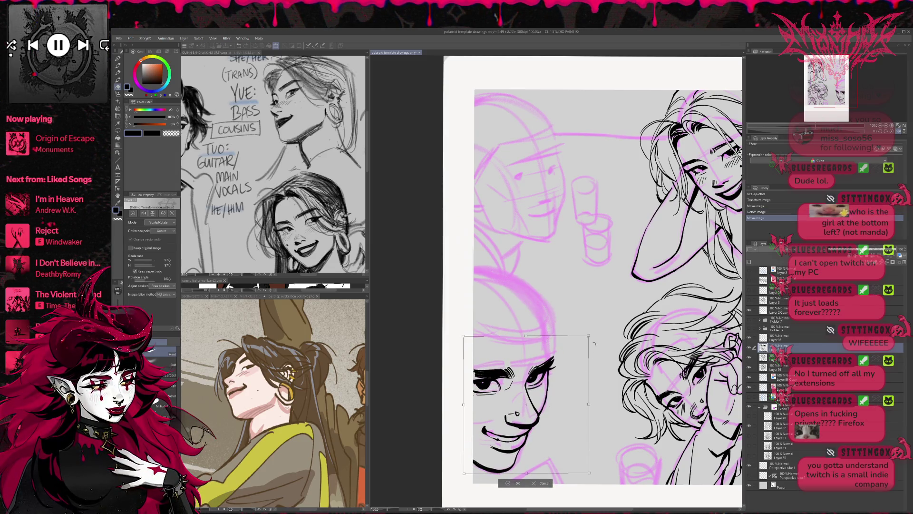
{"action": "mouse_move", "coordinate": [588, 336]}
{"action": "left_mouse_down"}
{"action": "mouse_move", "coordinate": [574, 366]}
{"action": "mouse_move", "coordinate": [595, 360]}
{"action": "mouse_move", "coordinate": [569, 377]}
{"action": "left_mouse_up"}
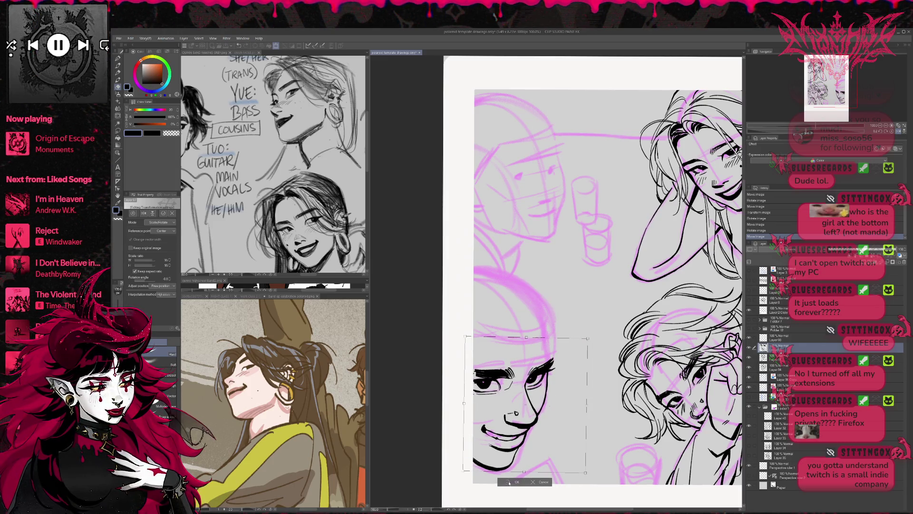
{"action": "left_click", "coordinate": [509, 483]}
- Un-mirror the canvas, reframe the lower face, and add tiny ink marks near its edge
{"action": "key", "text": "h"}
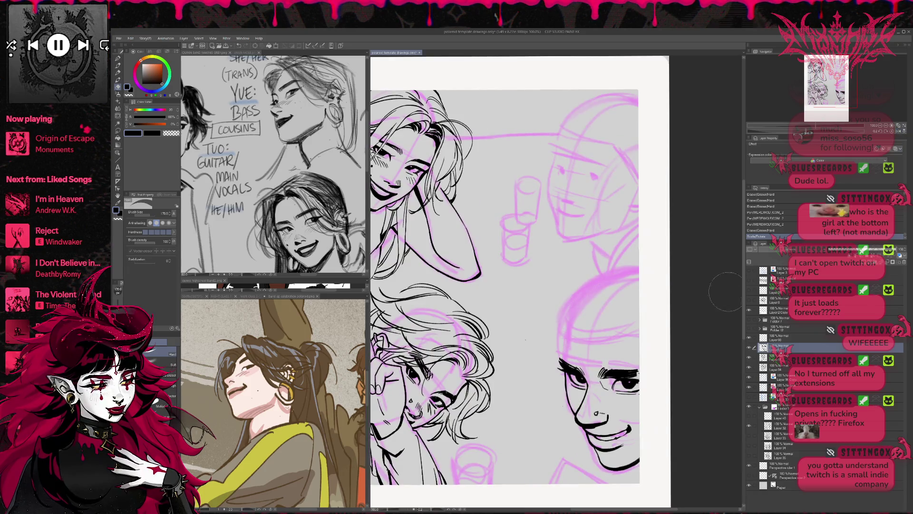
{"action": "key", "text": "r"}
{"action": "left_click_drag", "start_coordinate": [693, 357], "coordinate": [647, 353]}
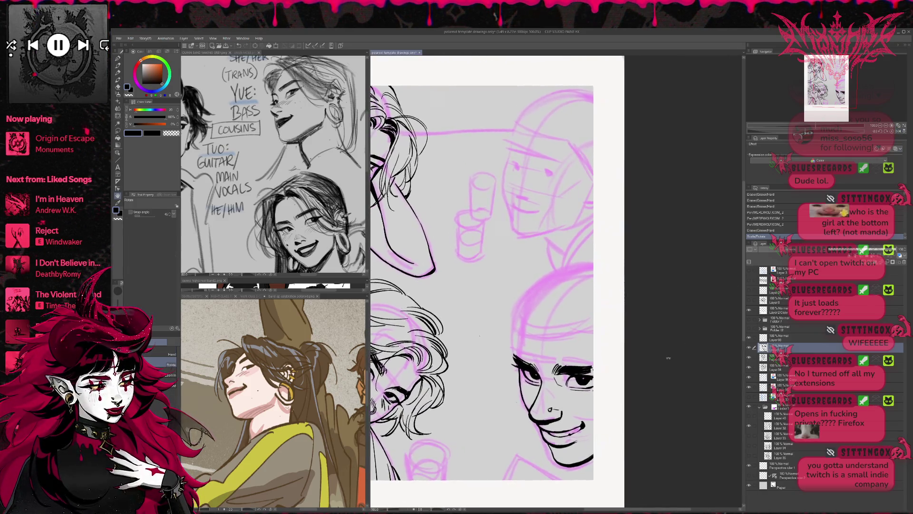
{"action": "key", "text": "b"}
{"action": "key", "text": "p"}
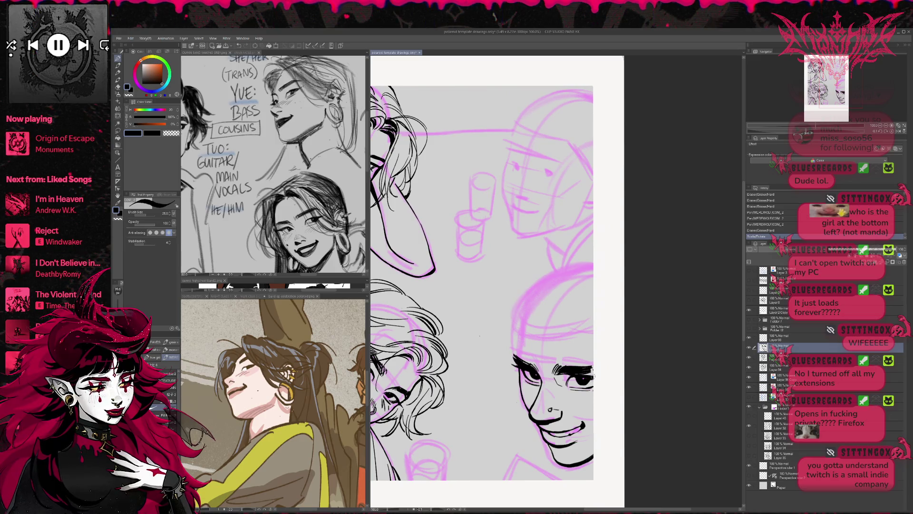
{"action": "key", "text": "e"}
{"action": "key", "text": "p"}
{"action": "left_click_drag", "start_coordinate": [596, 382], "coordinate": [611, 366]}
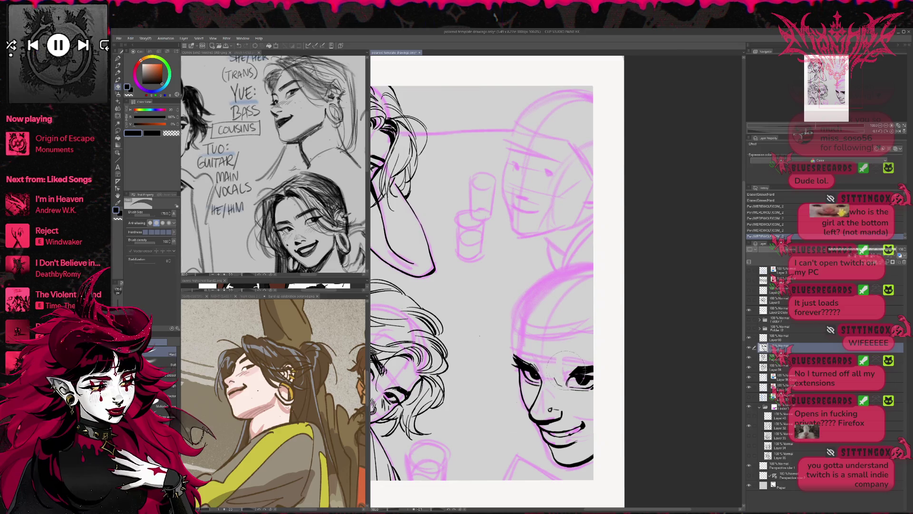
- Tilt the view clockwise and redraw the right eye's upper lash line
{"action": "key", "text": "r"}
{"action": "left_click_drag", "start_coordinate": [595, 366], "coordinate": [623, 339]}
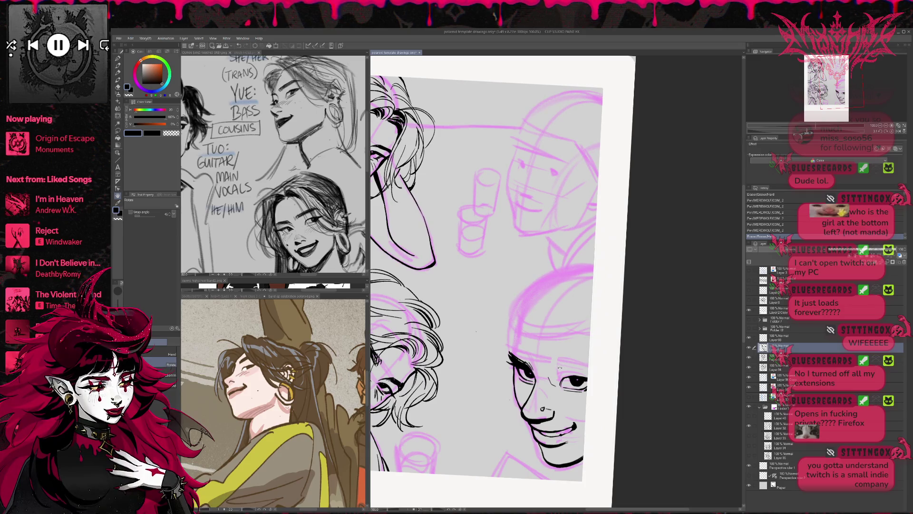
{"action": "key", "text": "p"}
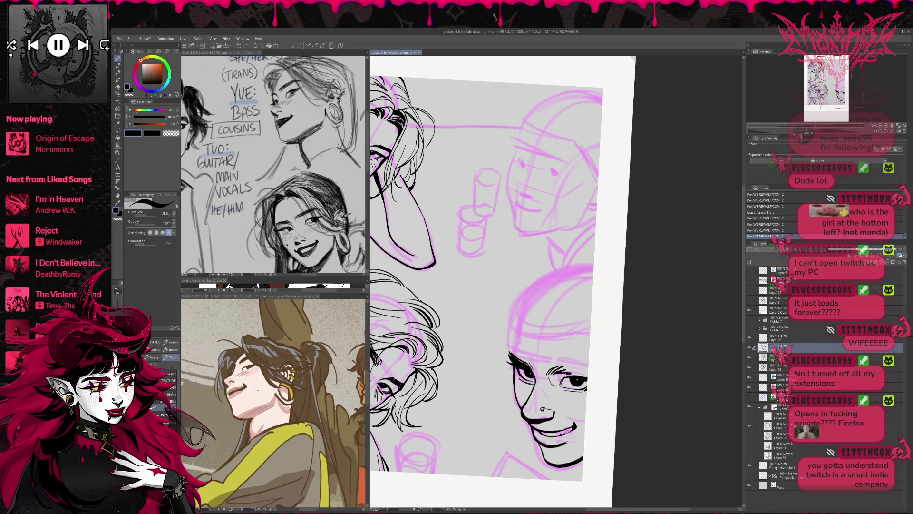
{"action": "mouse_move", "coordinate": [571, 375]}
{"action": "left_mouse_down"}
{"action": "mouse_move", "coordinate": [586, 367]}
{"action": "mouse_move", "coordinate": [575, 376]}
{"action": "left_mouse_up"}
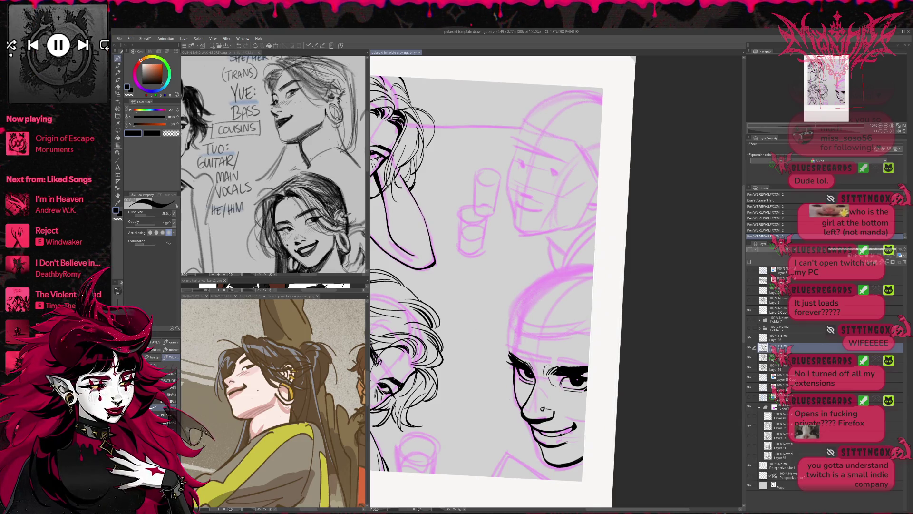
{"action": "key", "text": "e"}
{"action": "mouse_move", "coordinate": [568, 366]}
{"action": "left_mouse_down"}
{"action": "mouse_move", "coordinate": [585, 373]}
{"action": "mouse_move", "coordinate": [559, 366]}
{"action": "left_mouse_up"}
{"action": "key", "text": "p"}
{"action": "left_click_drag", "start_coordinate": [557, 375], "coordinate": [569, 366]}
{"action": "left_click_drag", "start_coordinate": [566, 371], "coordinate": [578, 375]}
- Erase the left eye's ink lashes and redraw small strokes near it
{"action": "key", "text": "e"}
{"action": "key", "text": "p"}
{"action": "key", "text": "e"}
{"action": "mouse_move", "coordinate": [516, 356]}
{"action": "left_mouse_down"}
{"action": "mouse_move", "coordinate": [532, 375]}
{"action": "mouse_move", "coordinate": [532, 366]}
{"action": "mouse_move", "coordinate": [521, 376]}
{"action": "mouse_move", "coordinate": [534, 378]}
{"action": "mouse_move", "coordinate": [530, 371]}
{"action": "left_mouse_up"}
{"action": "key", "text": "p"}
{"action": "left_click_drag", "start_coordinate": [525, 359], "coordinate": [527, 354]}
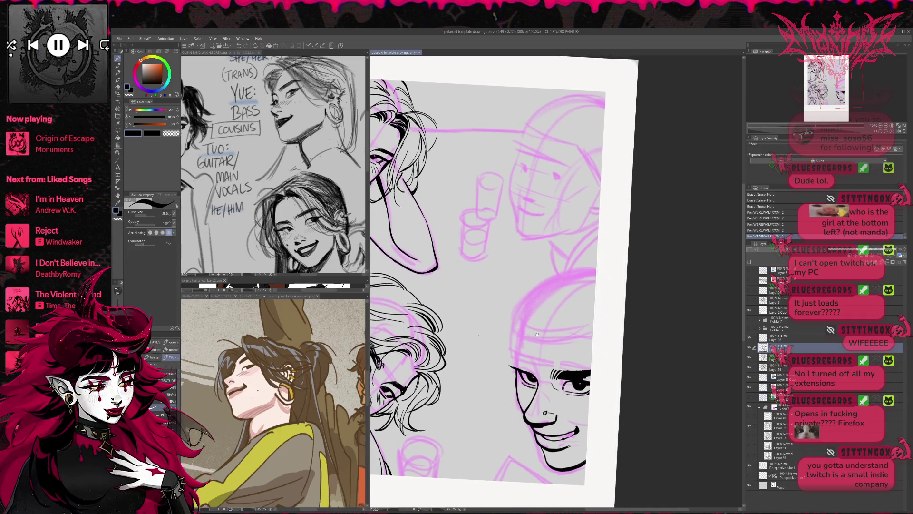
{"action": "key", "text": "ctrl+z"}
{"action": "key", "text": "ctrl+z"}
{"action": "key", "text": "ctrl+z"}
{"action": "key", "text": "ctrl+z"}
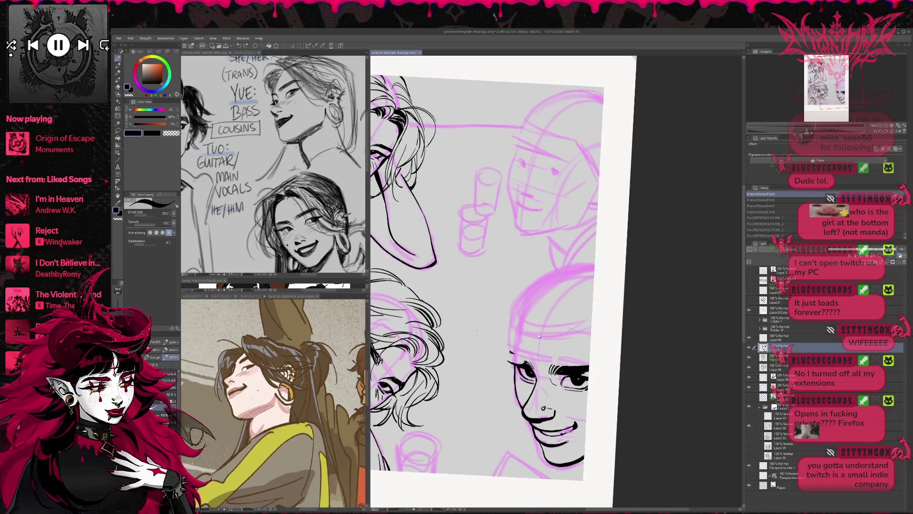
{"action": "key", "text": "e"}
{"action": "mouse_move", "coordinate": [528, 361]}
{"action": "left_mouse_down"}
{"action": "mouse_move", "coordinate": [514, 352]}
{"action": "mouse_move", "coordinate": [523, 365]}
{"action": "left_mouse_up"}
{"action": "key", "text": "p"}
{"action": "mouse_move", "coordinate": [528, 365]}
{"action": "left_mouse_down"}
{"action": "mouse_move", "coordinate": [533, 371]}
{"action": "mouse_move", "coordinate": [530, 353]}
{"action": "left_mouse_up"}
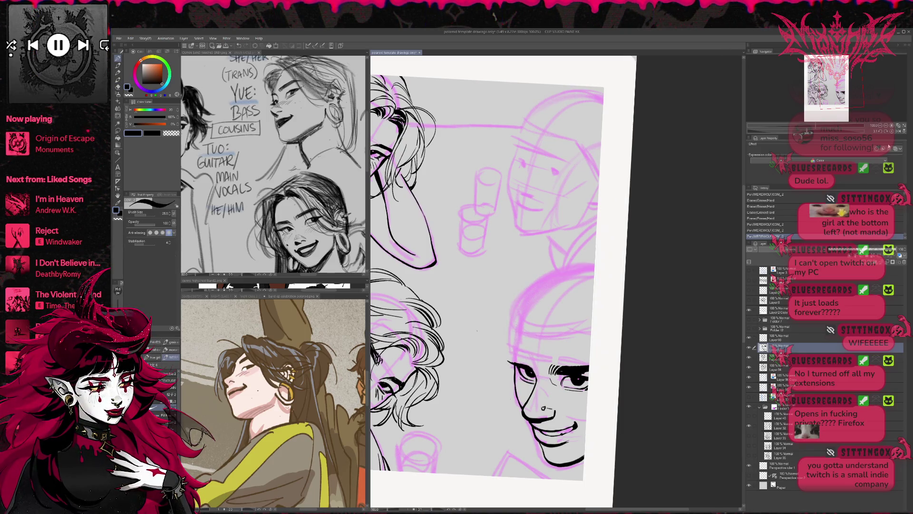
- In a mirrored view, ink eyelid strokes by the right eye and erase stray strokes around the eyes
{"action": "left_click", "coordinate": [899, 131]}
{"action": "left_click_drag", "start_coordinate": [581, 368], "coordinate": [610, 337]}
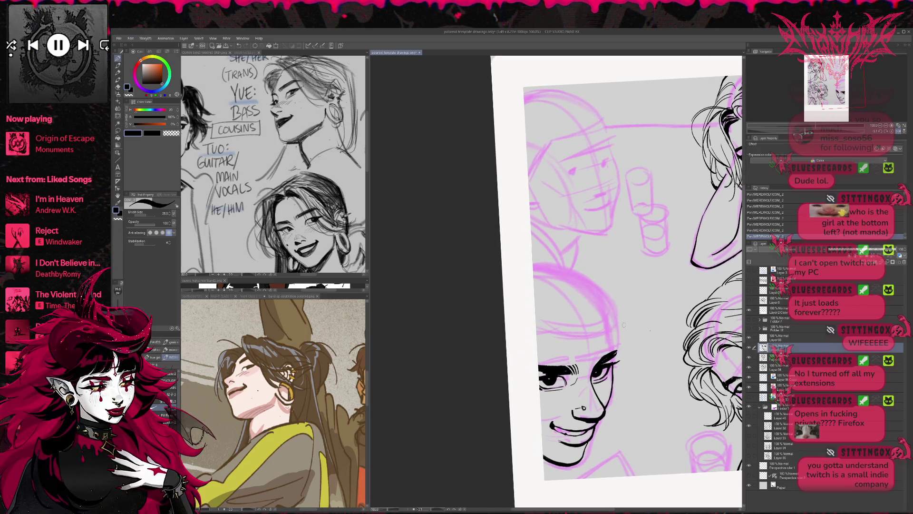
{"action": "key", "text": "e"}
{"action": "mouse_move", "coordinate": [547, 376]}
{"action": "left_mouse_down"}
{"action": "mouse_move", "coordinate": [594, 354]}
{"action": "mouse_move", "coordinate": [584, 364]}
{"action": "left_mouse_up"}
{"action": "key", "text": "p"}
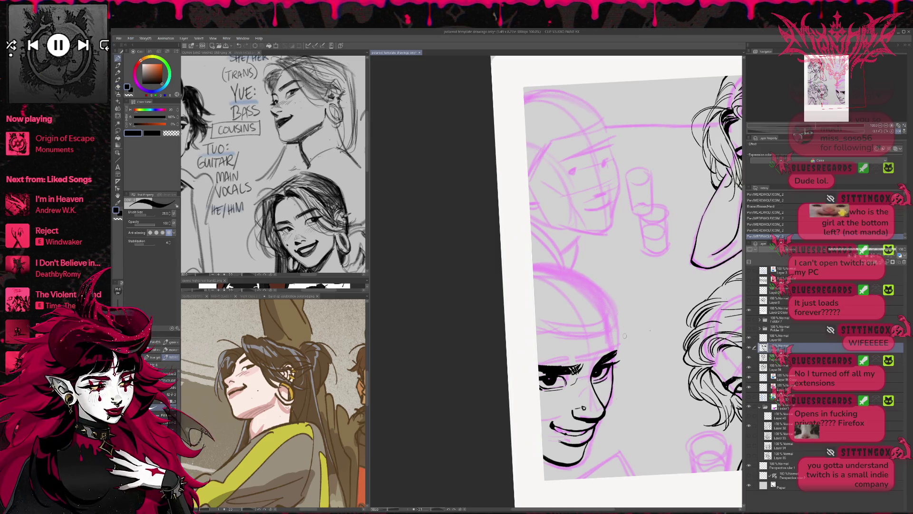
{"action": "key", "text": "e"}
{"action": "left_click_drag", "start_coordinate": [628, 340], "coordinate": [598, 351]}
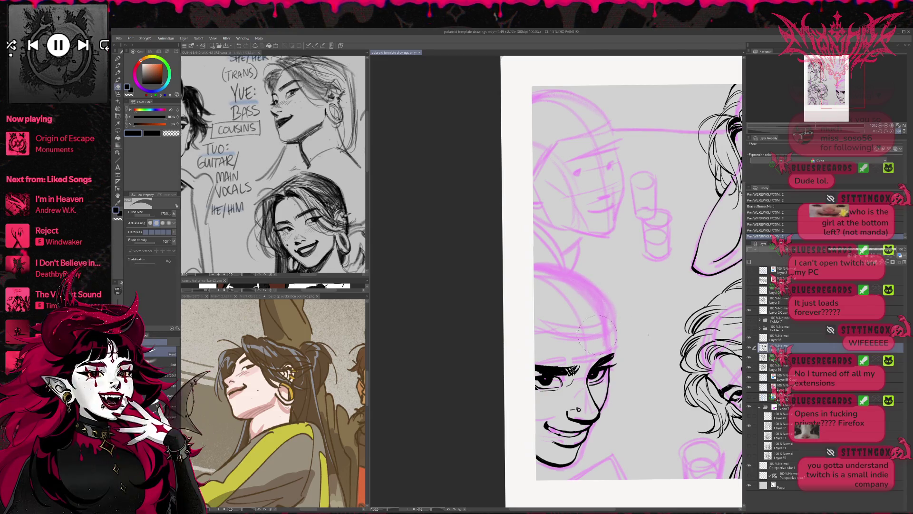
- Touch up the ink strokes near the short-haired face's eyebrow with pen and eraser
{"action": "mouse_move", "coordinate": [601, 344]}
{"action": "left_mouse_down"}
{"action": "mouse_move", "coordinate": [608, 337]}
{"action": "mouse_move", "coordinate": [608, 360]}
{"action": "mouse_move", "coordinate": [616, 350]}
{"action": "left_mouse_up"}
{"action": "key", "text": "p"}
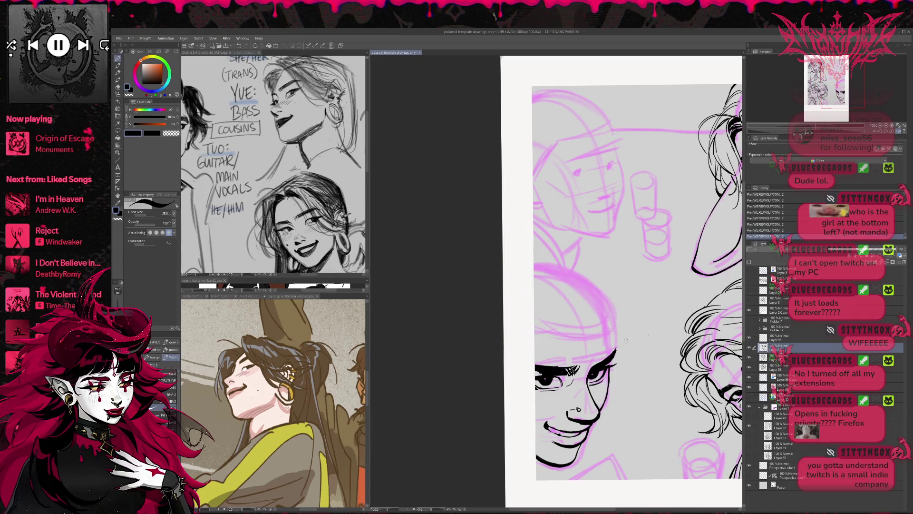
{"action": "key", "text": "e"}
{"action": "key", "text": "p"}
{"action": "left_click_drag", "start_coordinate": [610, 355], "coordinate": [614, 362]}
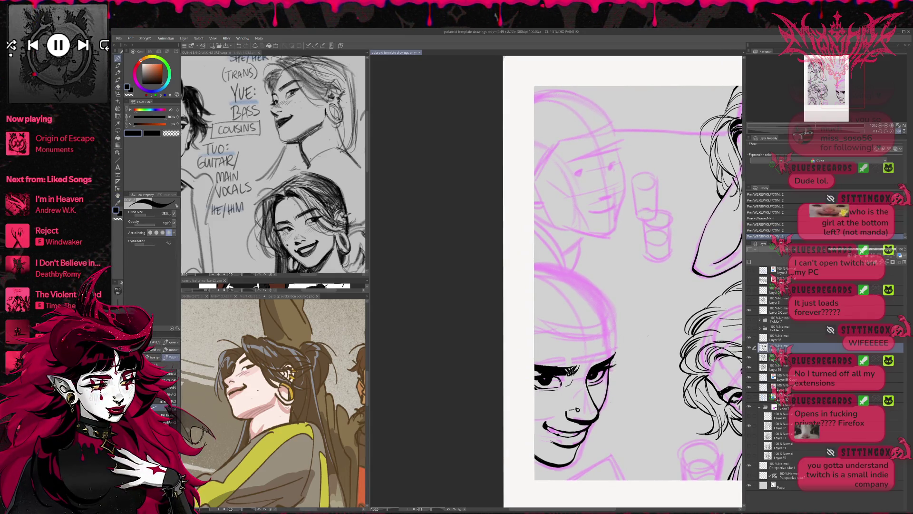
- In the mirrored view, erase marks near the right eye and try hatch strokes above it, then undo
{"action": "left_click", "coordinate": [898, 132]}
{"action": "left_click_drag", "start_coordinate": [629, 323], "coordinate": [618, 328]}
{"action": "key", "text": "e"}
{"action": "mouse_move", "coordinate": [537, 371]}
{"action": "left_mouse_down"}
{"action": "mouse_move", "coordinate": [568, 371]}
{"action": "mouse_move", "coordinate": [546, 374]}
{"action": "left_mouse_up"}
{"action": "key", "text": "p"}
{"action": "left_click_drag", "start_coordinate": [546, 368], "coordinate": [554, 372]}
{"action": "left_click_drag", "start_coordinate": [553, 367], "coordinate": [558, 371]}
{"action": "left_click_drag", "start_coordinate": [555, 368], "coordinate": [557, 372]}
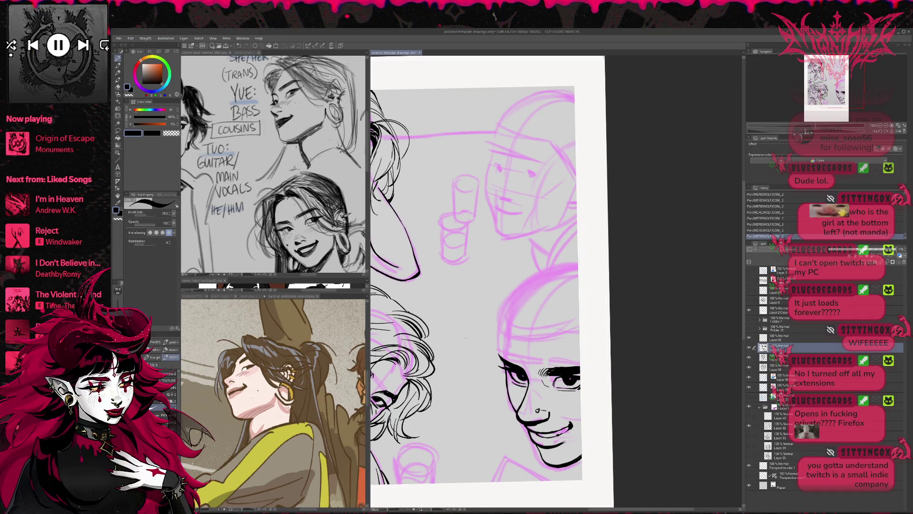
{"action": "key", "text": "ctrl+z"}
{"action": "key", "text": "ctrl+z"}
{"action": "key", "text": "ctrl+z"}
{"action": "key", "text": "ctrl+z"}
{"action": "key", "text": "ctrl+z"}
{"action": "key", "text": "ctrl+z"}
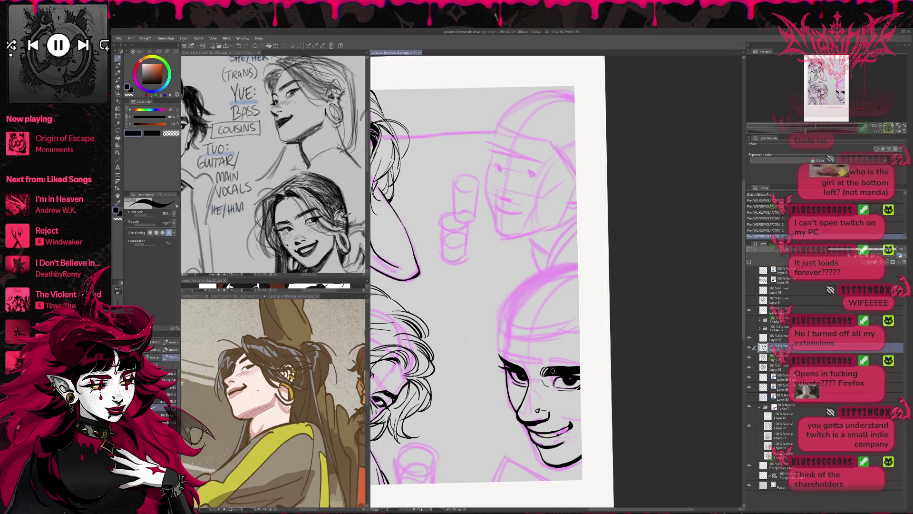
{"action": "key", "text": "e"}
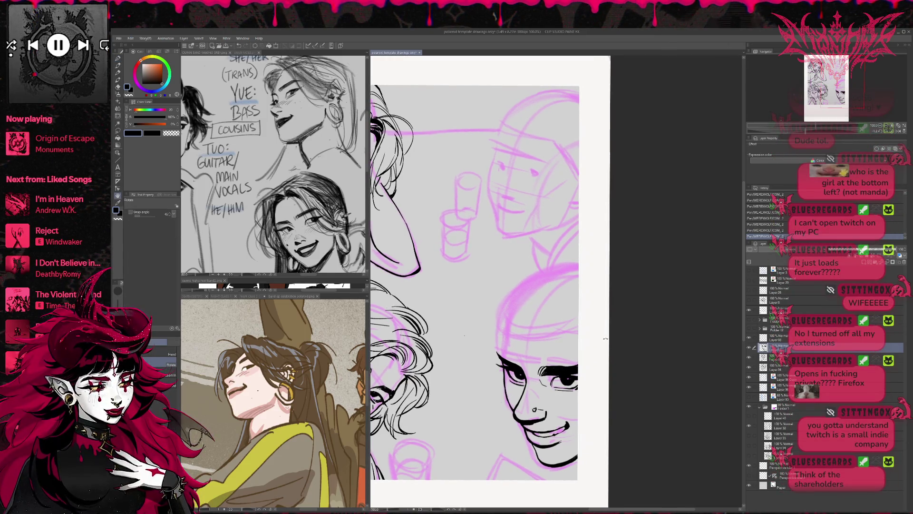
- Nudge the ink lines around the eye with Liquify and recheck the face unmirrored
{"action": "left_click", "coordinate": [118, 116]}
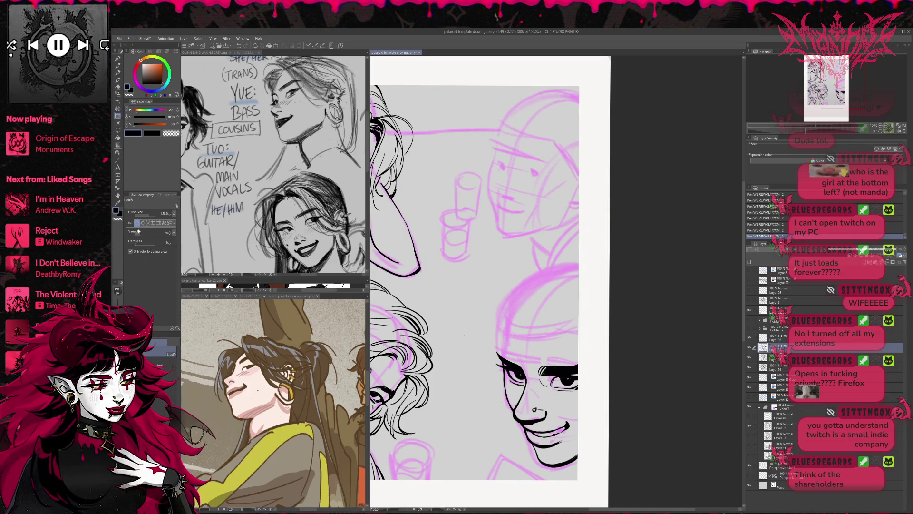
{"action": "left_click_drag", "start_coordinate": [553, 389], "coordinate": [565, 395]}
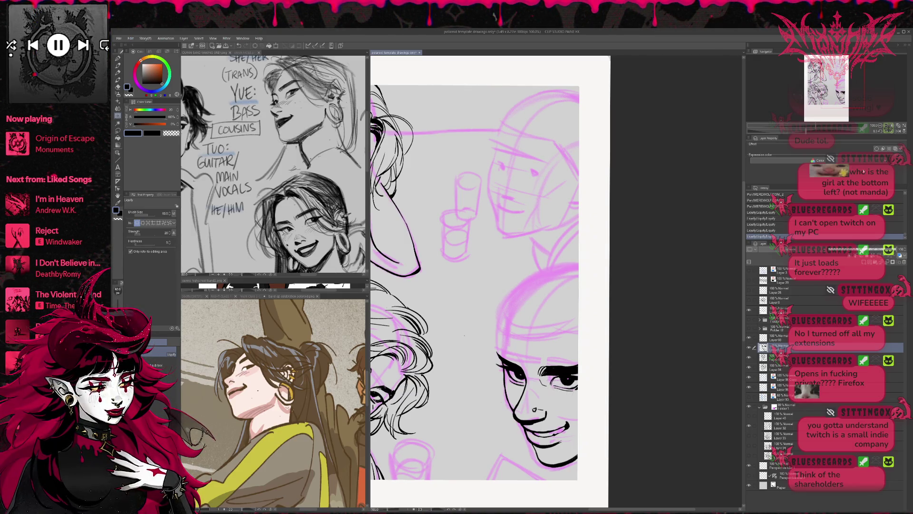
{"action": "left_click", "coordinate": [899, 132]}
{"action": "left_click_drag", "start_coordinate": [640, 373], "coordinate": [607, 371]}
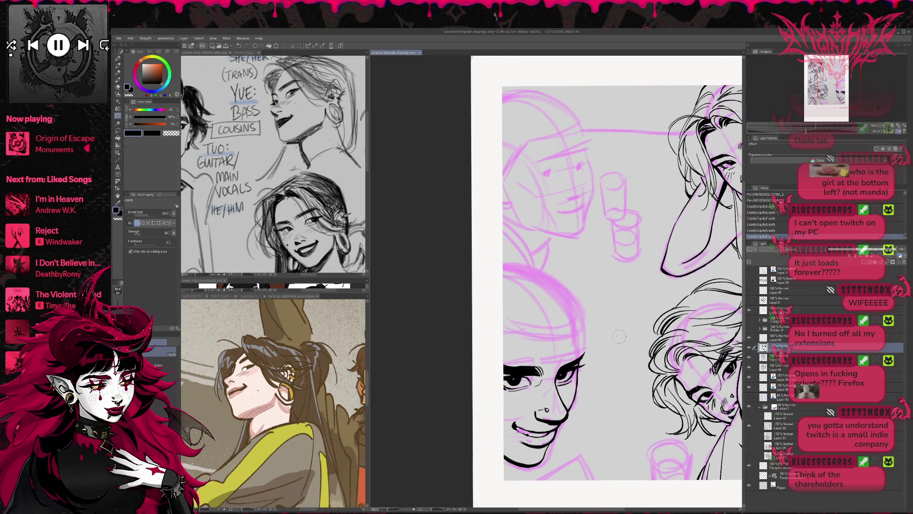
{"action": "key", "text": "p"}
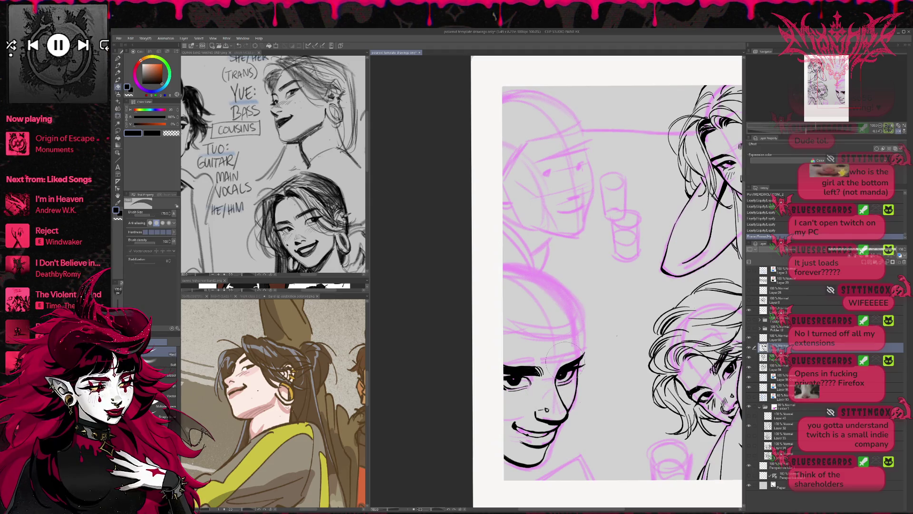
{"action": "left_click_drag", "start_coordinate": [555, 375], "coordinate": [573, 371]}
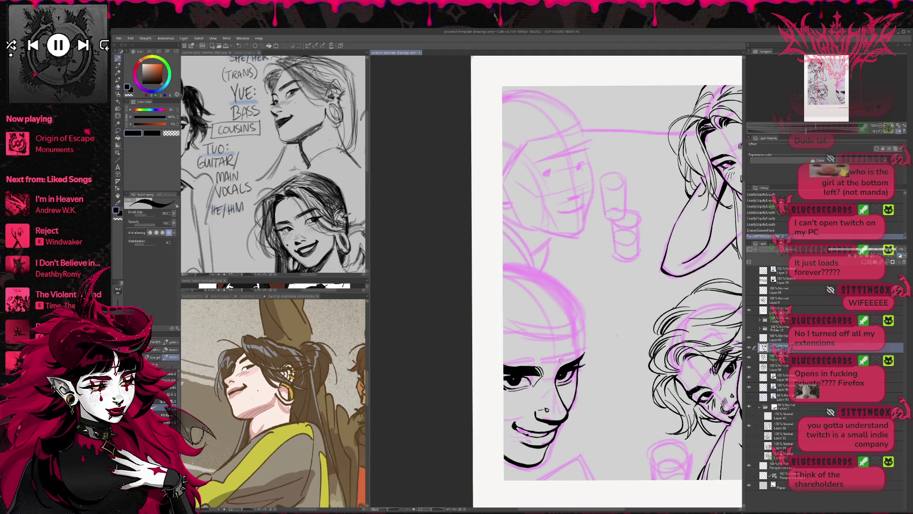
{"action": "key", "text": "ctrl+z"}
{"action": "left_click_drag", "start_coordinate": [595, 360], "coordinate": [594, 380]}
{"action": "left_click_drag", "start_coordinate": [642, 337], "coordinate": [641, 347]}
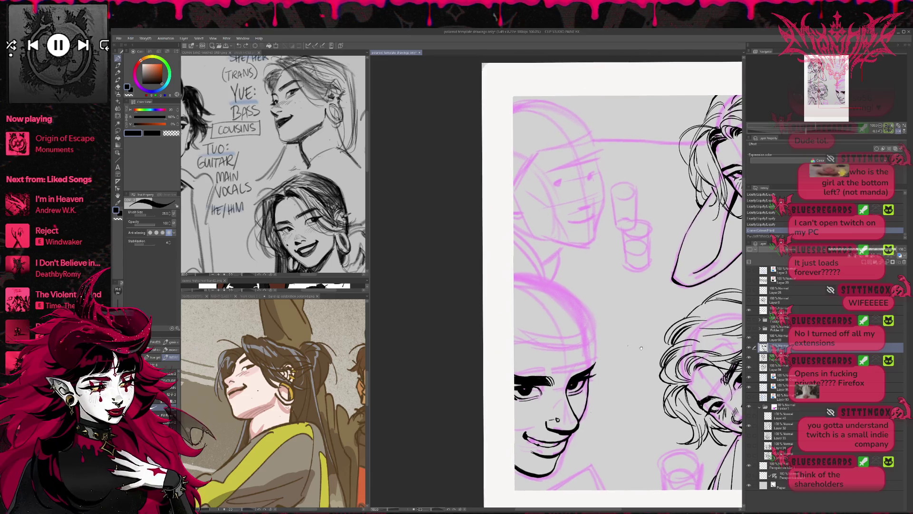
- On a new raster layer, sketch the hairline, face side and head curve in black
{"action": "key", "text": "ctrl+shift+n"}
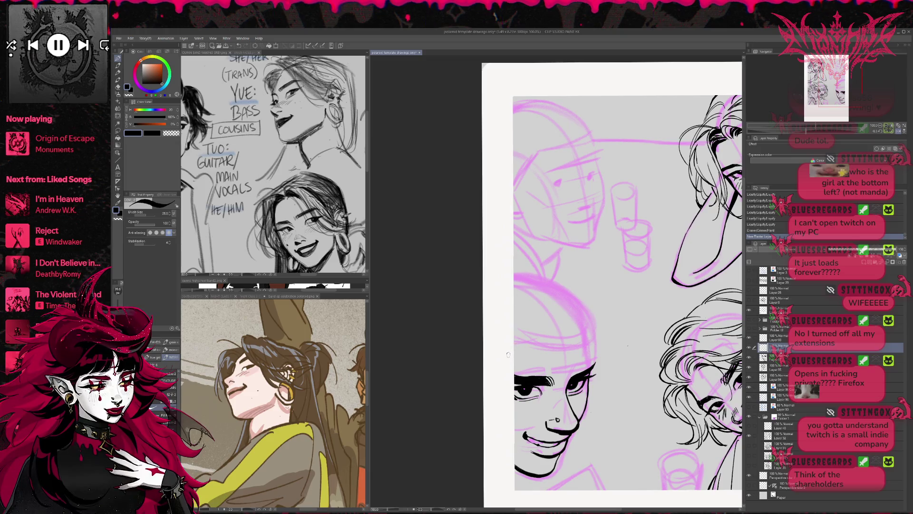
{"action": "mouse_move", "coordinate": [518, 338]}
{"action": "left_mouse_down"}
{"action": "mouse_move", "coordinate": [575, 340]}
{"action": "mouse_move", "coordinate": [592, 327]}
{"action": "mouse_move", "coordinate": [595, 363]}
{"action": "left_mouse_up"}
{"action": "mouse_move", "coordinate": [589, 324]}
{"action": "left_mouse_down"}
{"action": "mouse_move", "coordinate": [593, 357]}
{"action": "mouse_move", "coordinate": [587, 339]}
{"action": "mouse_move", "coordinate": [566, 376]}
{"action": "left_mouse_up"}
{"action": "mouse_move", "coordinate": [514, 278]}
{"action": "left_mouse_down"}
{"action": "mouse_move", "coordinate": [559, 334]}
{"action": "mouse_move", "coordinate": [565, 292]}
{"action": "mouse_move", "coordinate": [589, 316]}
{"action": "mouse_move", "coordinate": [590, 328]}
{"action": "mouse_move", "coordinate": [540, 278]}
{"action": "mouse_move", "coordinate": [579, 312]}
{"action": "left_mouse_up"}
{"action": "left_click_drag", "start_coordinate": [545, 284], "coordinate": [586, 317]}
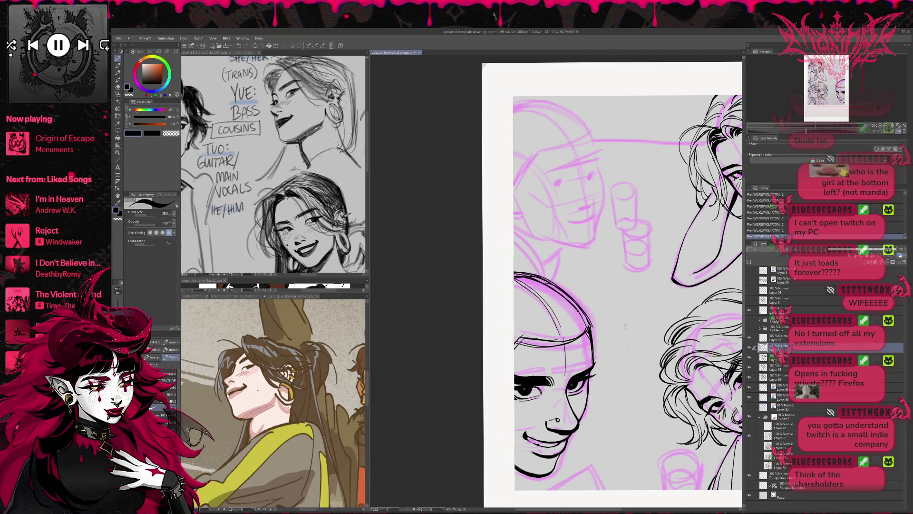
- Tint the sketch layer blue, then narrow the face's ink layer slightly with Free Transform
{"action": "left_click", "coordinate": [899, 256]}
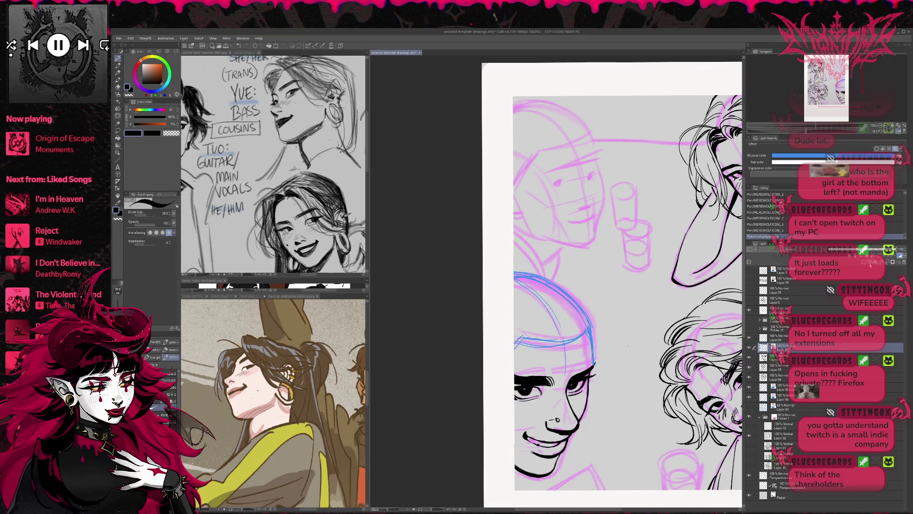
{"action": "left_click", "coordinate": [879, 126]}
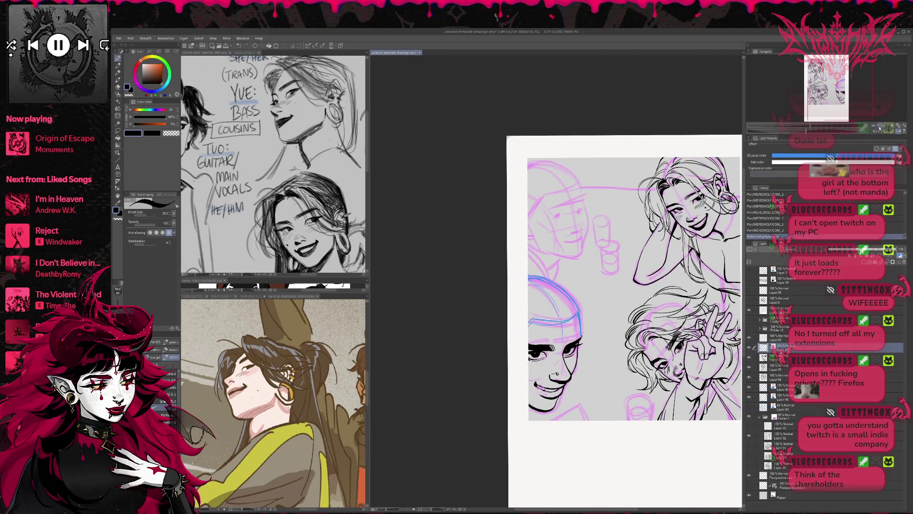
{"action": "left_click", "coordinate": [780, 357]}
{"action": "key", "text": "ctrl+t"}
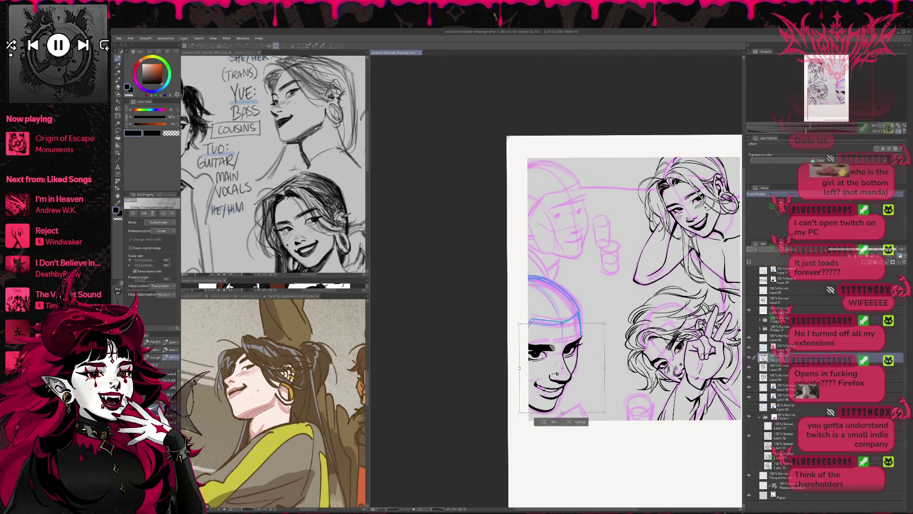
{"action": "left_click_drag", "start_coordinate": [602, 411], "coordinate": [592, 398]}
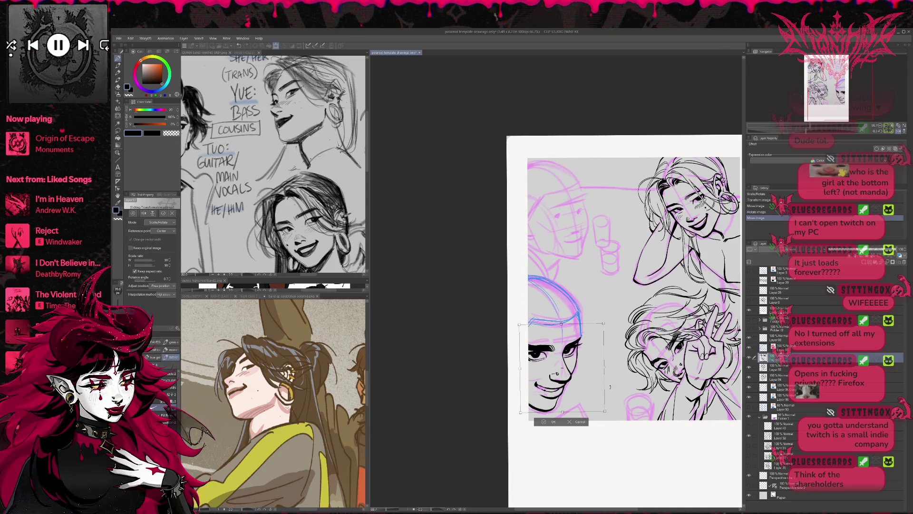
{"action": "mouse_move", "coordinate": [607, 366]}
{"action": "left_mouse_down"}
{"action": "mouse_move", "coordinate": [594, 379]}
{"action": "mouse_move", "coordinate": [612, 374]}
{"action": "mouse_move", "coordinate": [602, 403]}
{"action": "left_mouse_up"}
{"action": "left_click_drag", "start_coordinate": [606, 369], "coordinate": [602, 367]}
{"action": "left_click", "coordinate": [544, 422]}
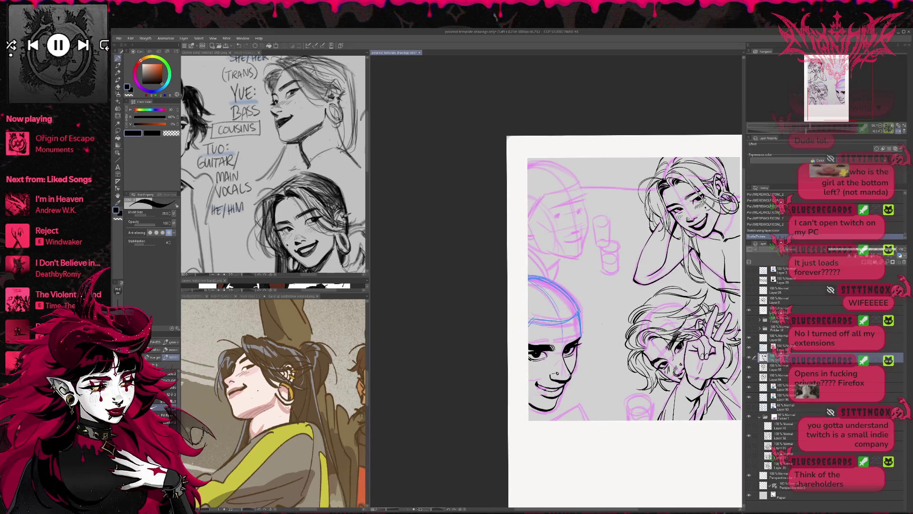
- Reshape the short-haired face's nose slightly with Liquify and flip the canvas back
{"action": "key", "text": "b"}
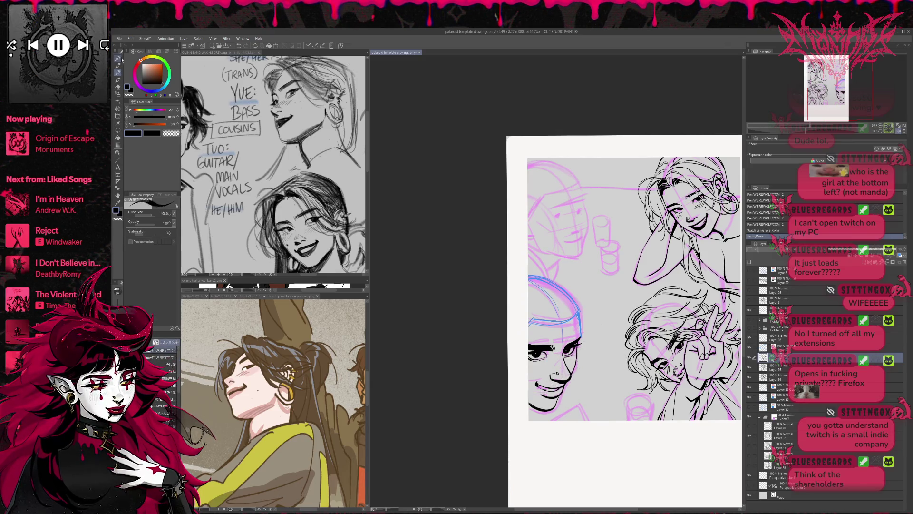
{"action": "left_click", "coordinate": [118, 58]}
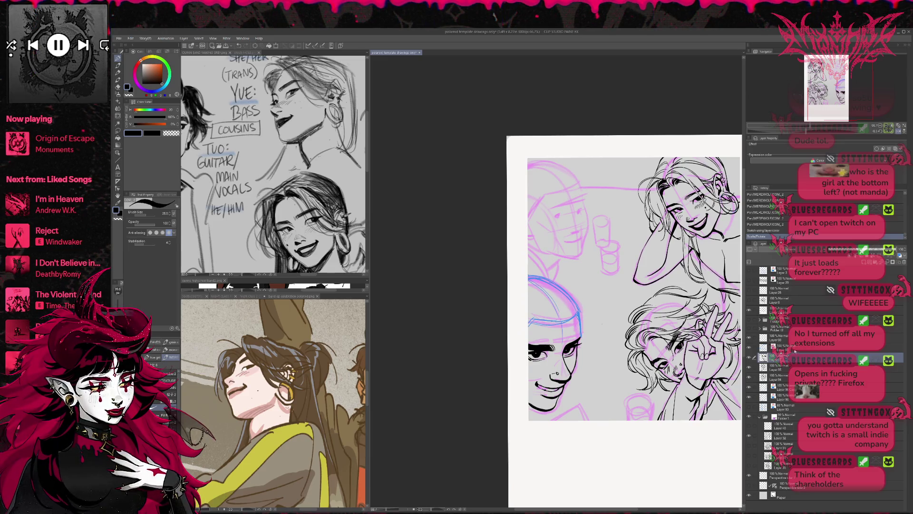
{"action": "left_click", "coordinate": [118, 115]}
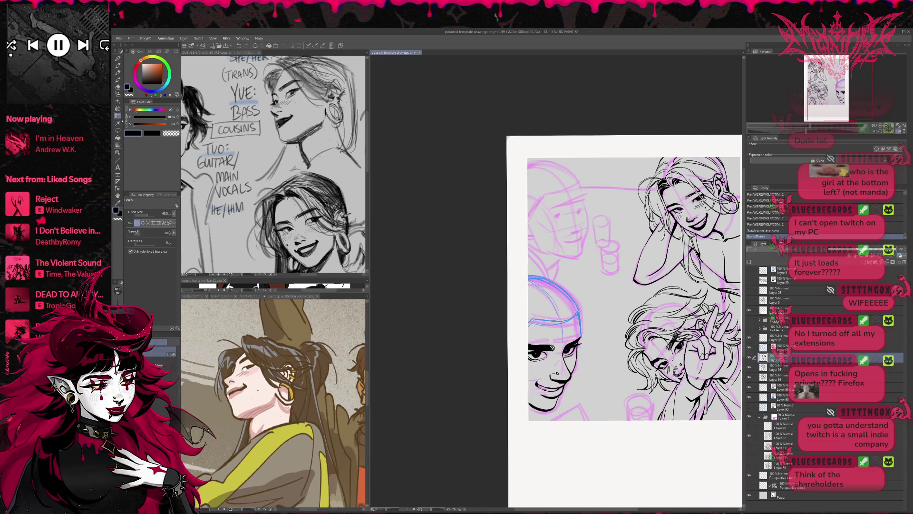
{"action": "left_click_drag", "start_coordinate": [558, 374], "coordinate": [555, 374]}
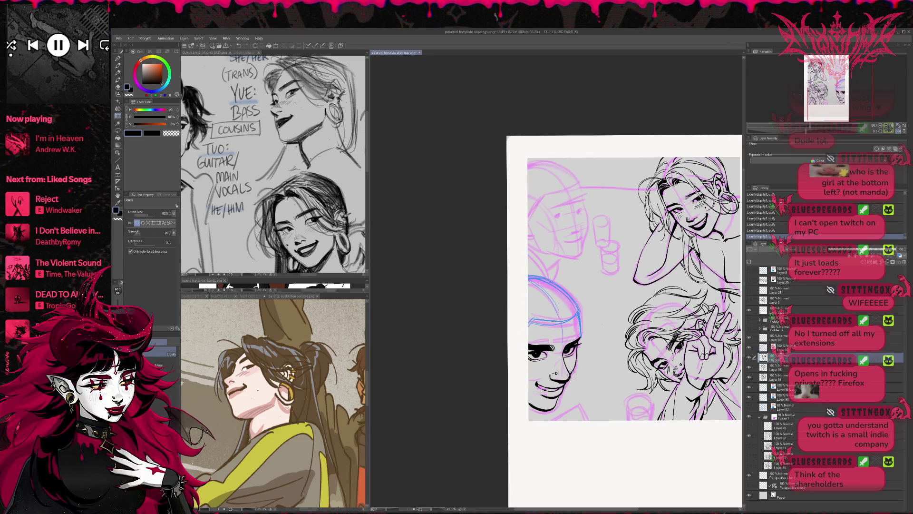
{"action": "left_click", "coordinate": [899, 131]}
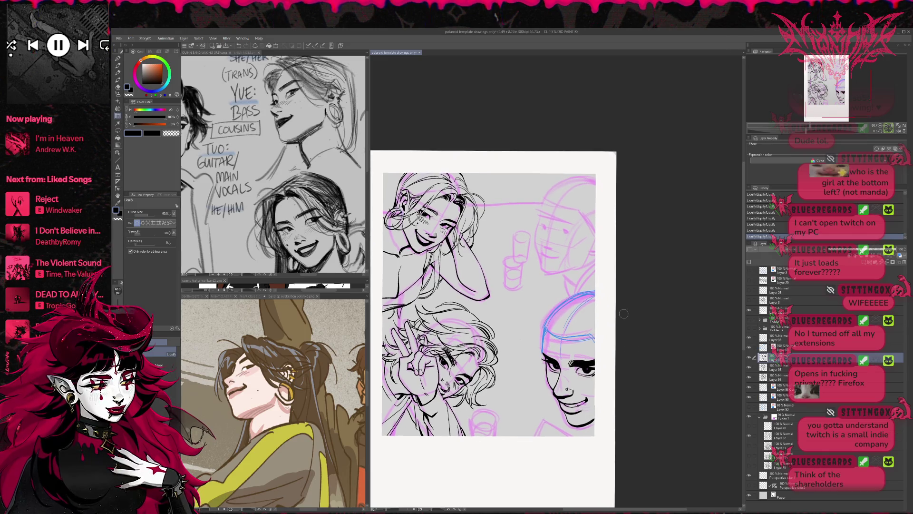
- On the face's ink layer, try a brow pen mark, undo it, and erase stray marks
{"action": "key", "text": "t"}
{"action": "left_click", "coordinate": [521, 340]}
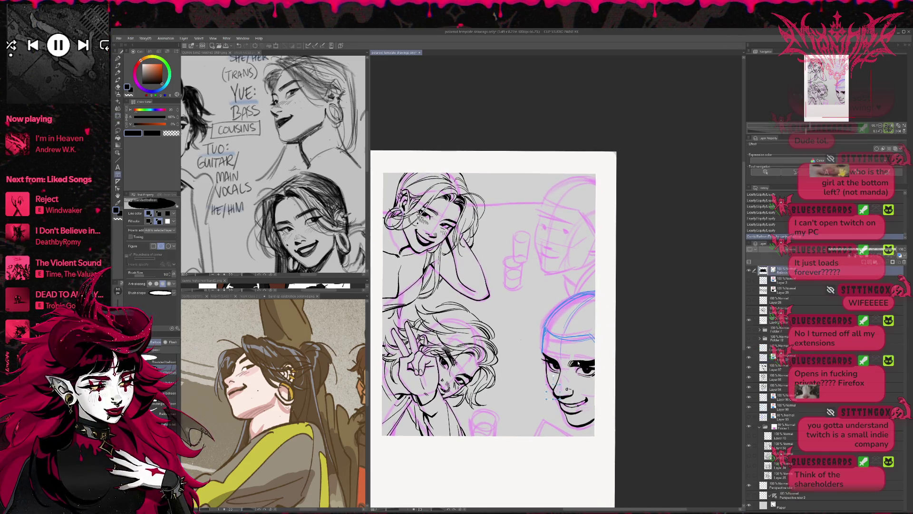
{"action": "left_click", "coordinate": [118, 59]}
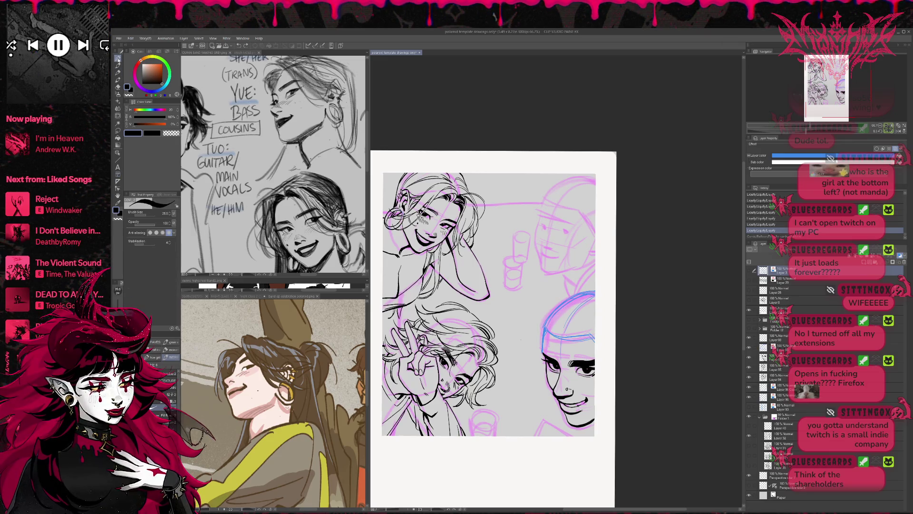
{"action": "left_click", "coordinate": [780, 357]}
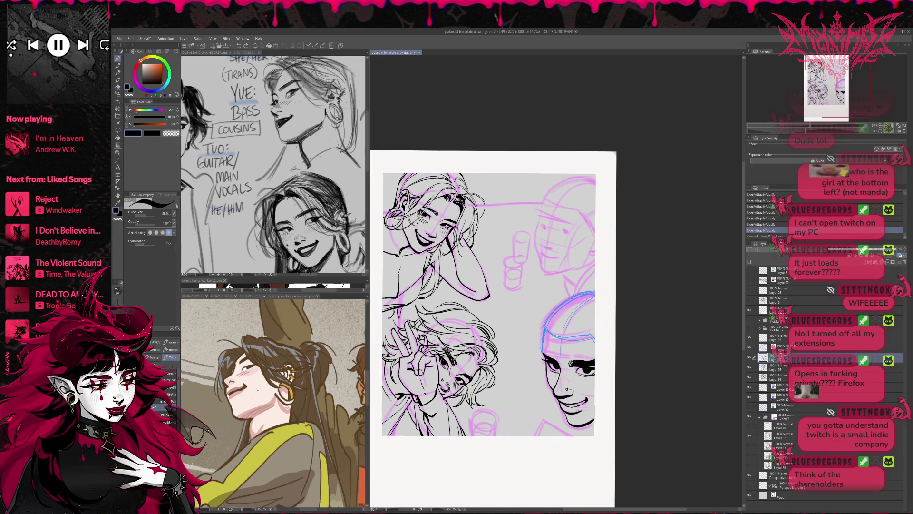
{"action": "left_click_drag", "start_coordinate": [563, 347], "coordinate": [561, 371]}
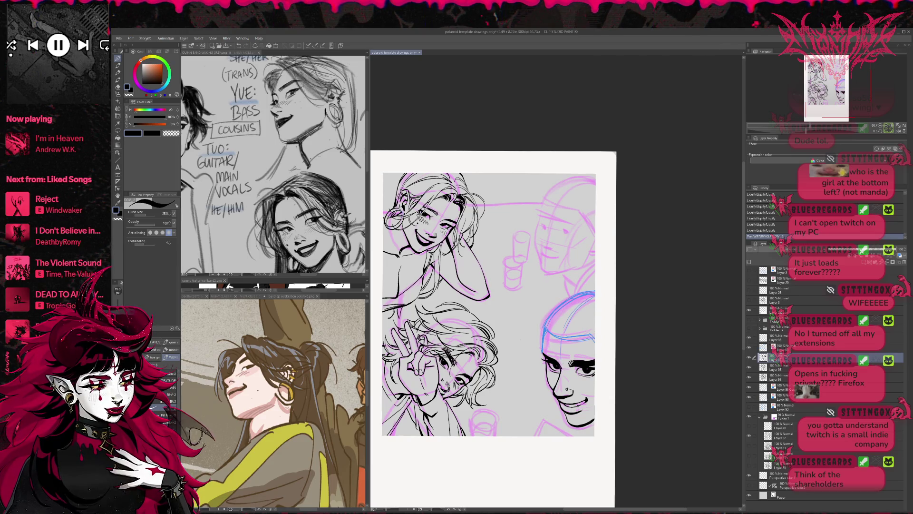
{"action": "key", "text": "ctrl+z"}
{"action": "key", "text": "e"}
{"action": "left_click_drag", "start_coordinate": [558, 344], "coordinate": [566, 354]}
{"action": "mouse_move", "coordinate": [558, 362]}
{"action": "left_mouse_down"}
{"action": "mouse_move", "coordinate": [562, 371]}
{"action": "mouse_move", "coordinate": [554, 353]}
{"action": "left_mouse_up"}
{"action": "key", "text": "p"}
- Compare recent edits with undo/redo, then erase stray lines on the face's cheek
{"action": "key", "text": "ctrl+z"}
{"action": "key", "text": "ctrl+z"}
{"action": "key", "text": "ctrl+z"}
{"action": "key", "text": "ctrl+z"}
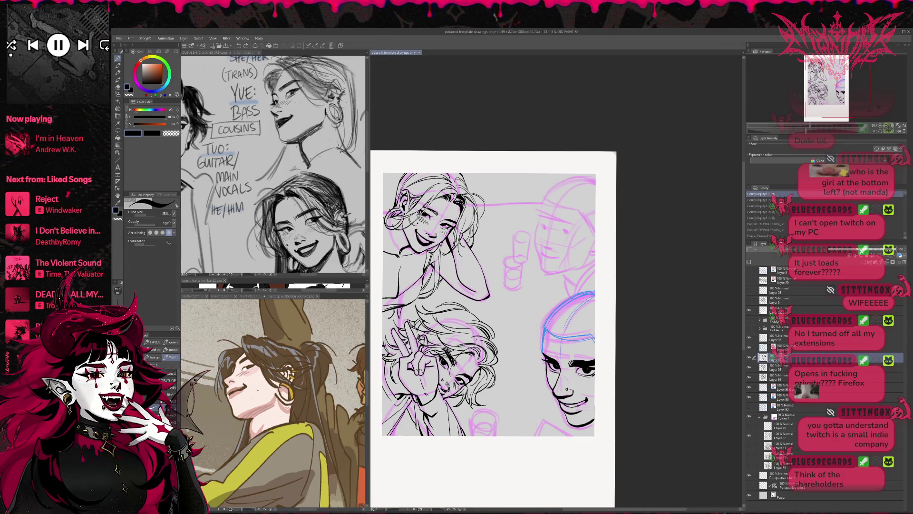
{"action": "key", "text": "ctrl+y"}
{"action": "key", "text": "ctrl+y"}
{"action": "key", "text": "ctrl+y"}
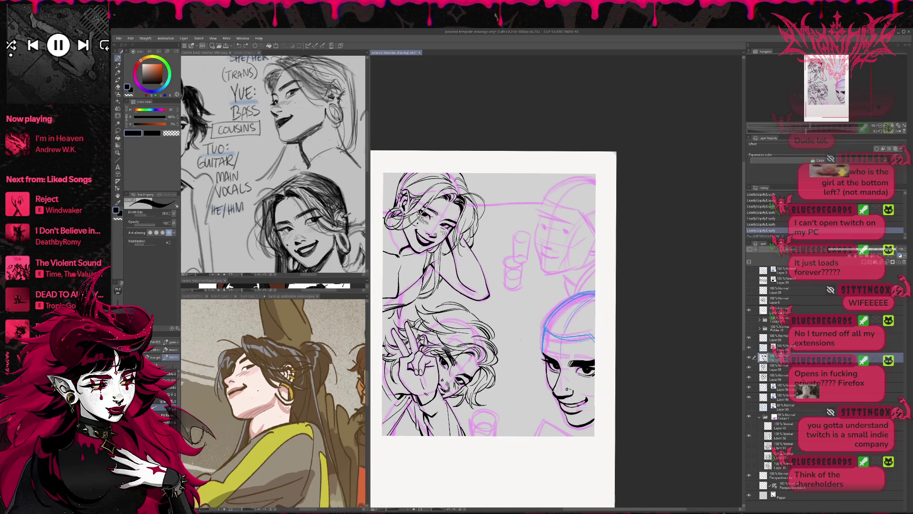
{"action": "key", "text": "ctrl+y"}
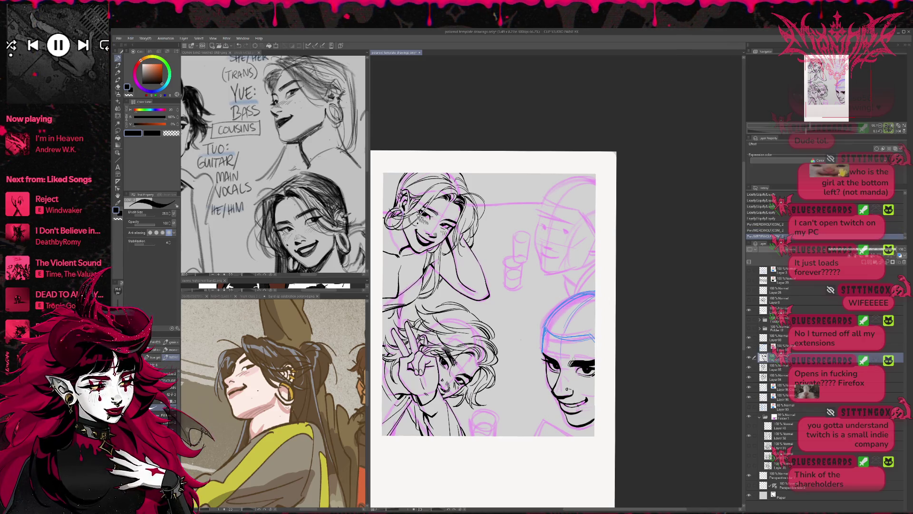
{"action": "left_click", "coordinate": [899, 132]}
{"action": "left_click_drag", "start_coordinate": [644, 328], "coordinate": [658, 339]}
{"action": "key", "text": "e"}
{"action": "mouse_move", "coordinate": [584, 400]}
{"action": "left_mouse_down"}
{"action": "mouse_move", "coordinate": [573, 416]}
{"action": "mouse_move", "coordinate": [566, 409]}
{"action": "left_mouse_up"}
- Touch up the chin with pen strokes, undoing and redrawing a mark
{"action": "key", "text": "p"}
{"action": "mouse_move", "coordinate": [557, 407]}
{"action": "left_mouse_down"}
{"action": "mouse_move", "coordinate": [626, 386]}
{"action": "mouse_move", "coordinate": [601, 394]}
{"action": "left_mouse_up"}
{"action": "key", "text": "ctrl+z"}
{"action": "key", "text": "ctrl+z"}
{"action": "key", "text": "e"}
{"action": "key", "text": "p"}
{"action": "left_click_drag", "start_coordinate": [600, 393], "coordinate": [602, 394]}
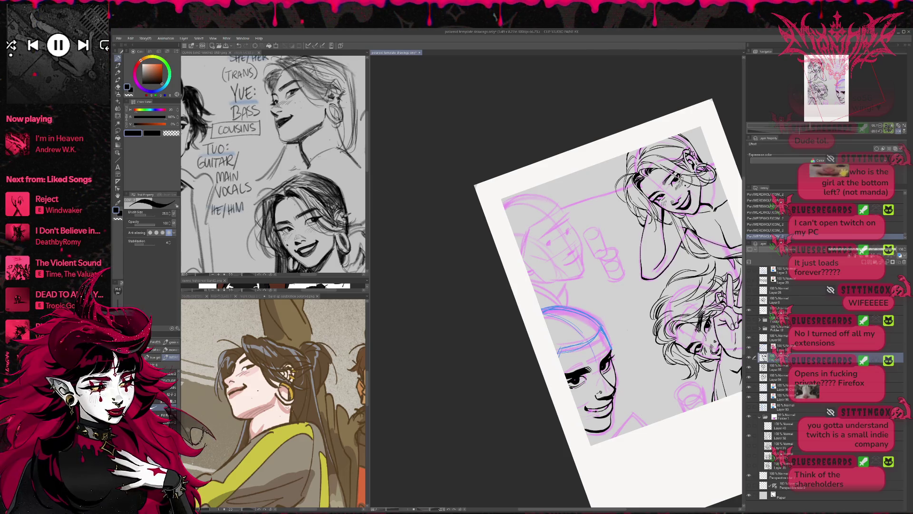
- Set the view upright and erase sketch lines near the face's eye
{"action": "key", "text": "r"}
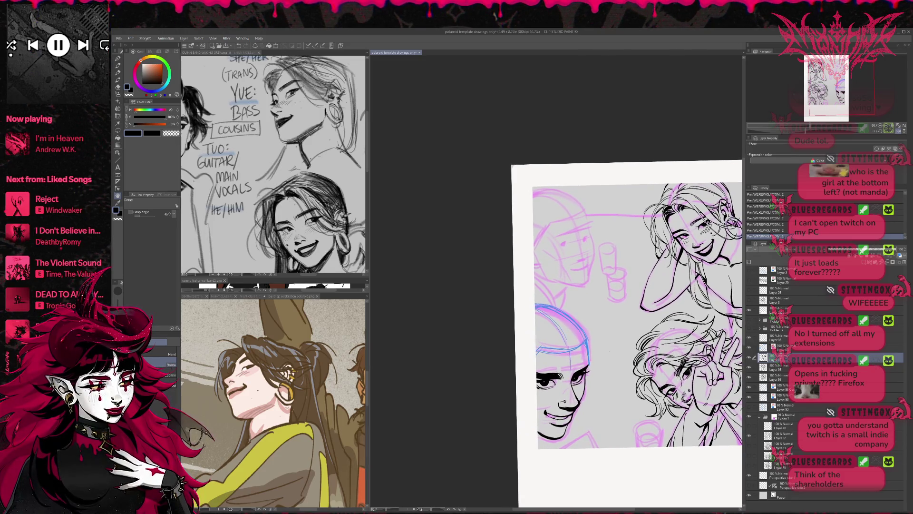
{"action": "key", "text": "e"}
{"action": "mouse_move", "coordinate": [576, 369]}
{"action": "left_mouse_down"}
{"action": "mouse_move", "coordinate": [577, 381]}
{"action": "mouse_move", "coordinate": [566, 358]}
{"action": "mouse_move", "coordinate": [545, 384]}
{"action": "left_mouse_up"}
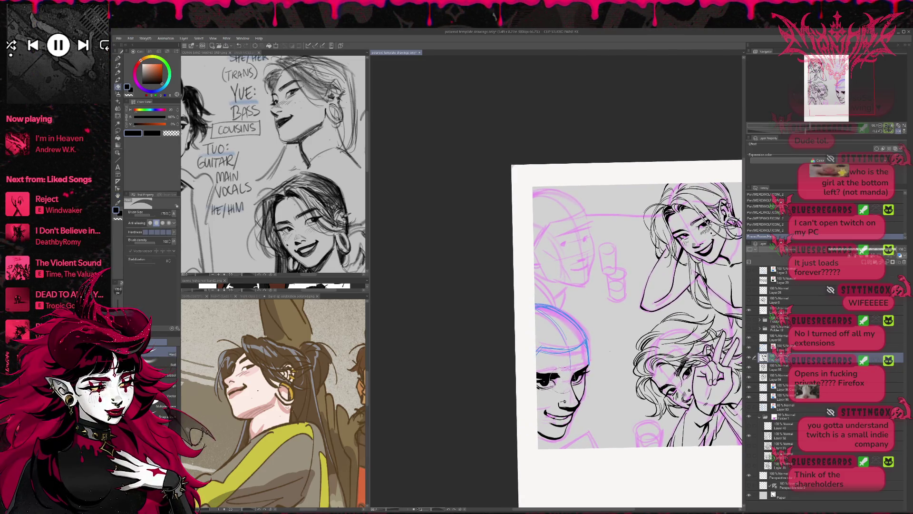
{"action": "key", "text": "p"}
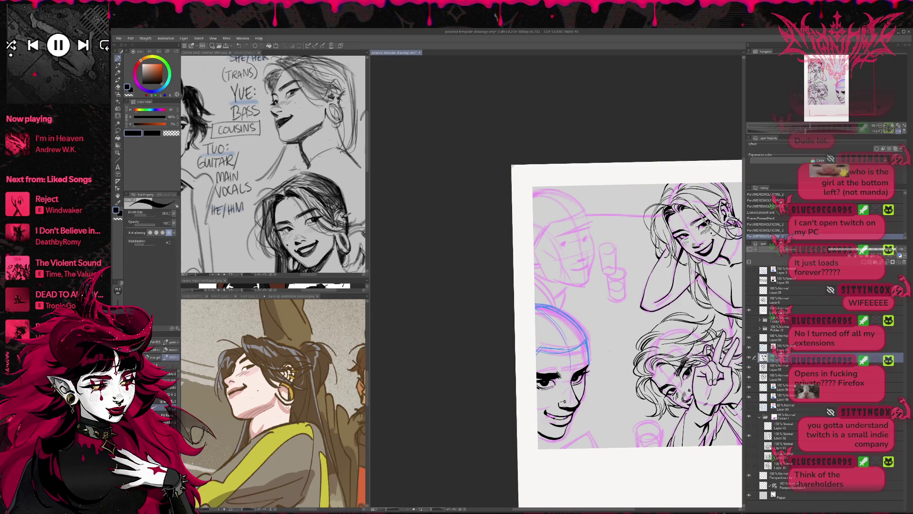
{"action": "key", "text": "ctrl+z"}
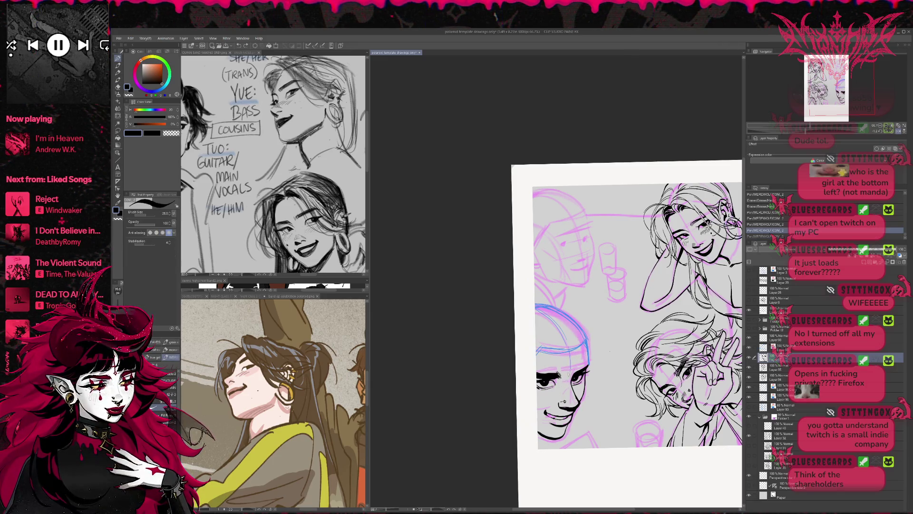
{"action": "left_click_drag", "start_coordinate": [546, 372], "coordinate": [549, 380]}
{"action": "key", "text": "e"}
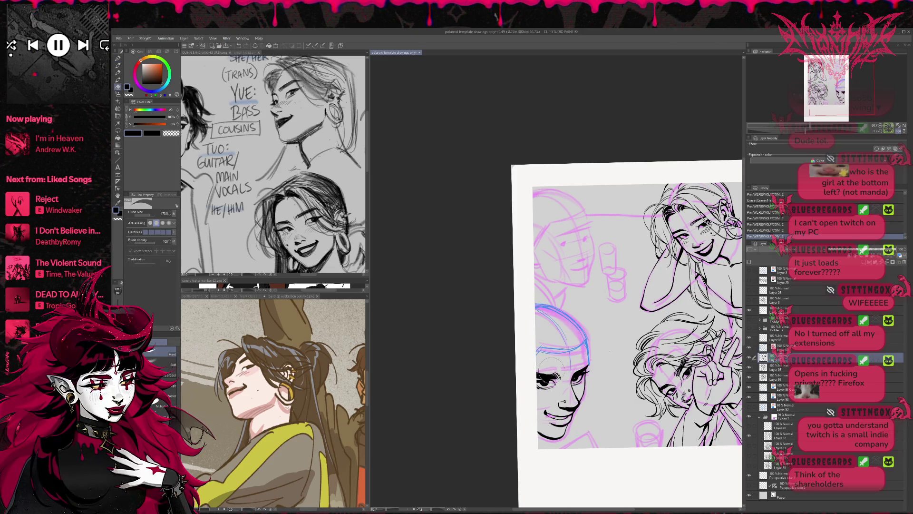
- Tilt and mirror the canvas while erasing more sketch lines near the face
{"action": "key", "text": "r"}
{"action": "left_click_drag", "start_coordinate": [590, 352], "coordinate": [605, 342]}
{"action": "left_click_drag", "start_coordinate": [547, 368], "coordinate": [557, 361]}
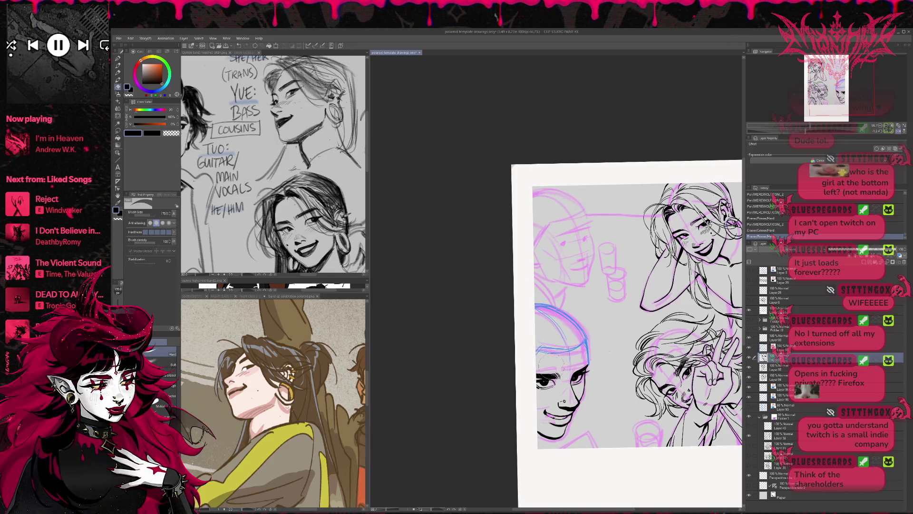
{"action": "key", "text": "r"}
{"action": "mouse_move", "coordinate": [614, 338]}
{"action": "left_mouse_down"}
{"action": "mouse_move", "coordinate": [622, 331]}
{"action": "mouse_move", "coordinate": [615, 336]}
{"action": "left_mouse_up"}
{"action": "left_click", "coordinate": [896, 132]}
- Redraw the lower-right face's cheek line, replacing one bad stroke
{"action": "key", "text": "p"}
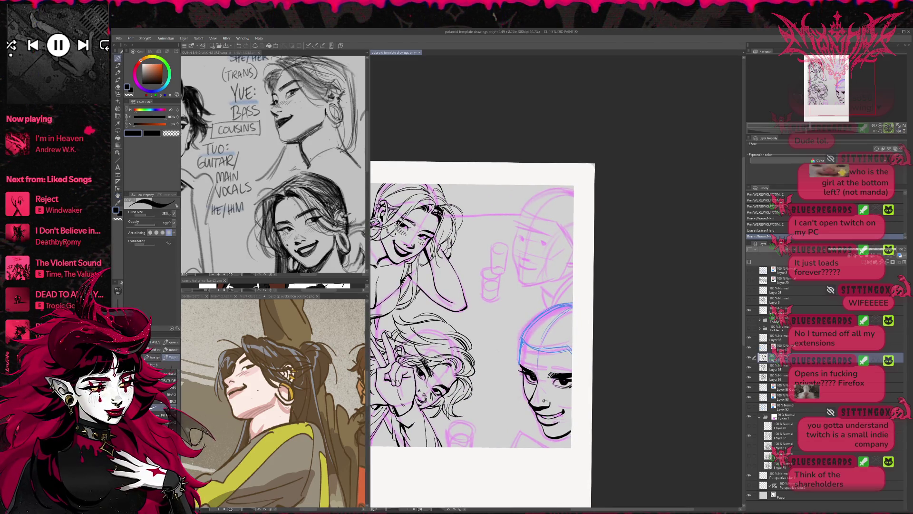
{"action": "left_click_drag", "start_coordinate": [522, 364], "coordinate": [529, 372]}
{"action": "left_click_drag", "start_coordinate": [525, 364], "coordinate": [533, 368]}
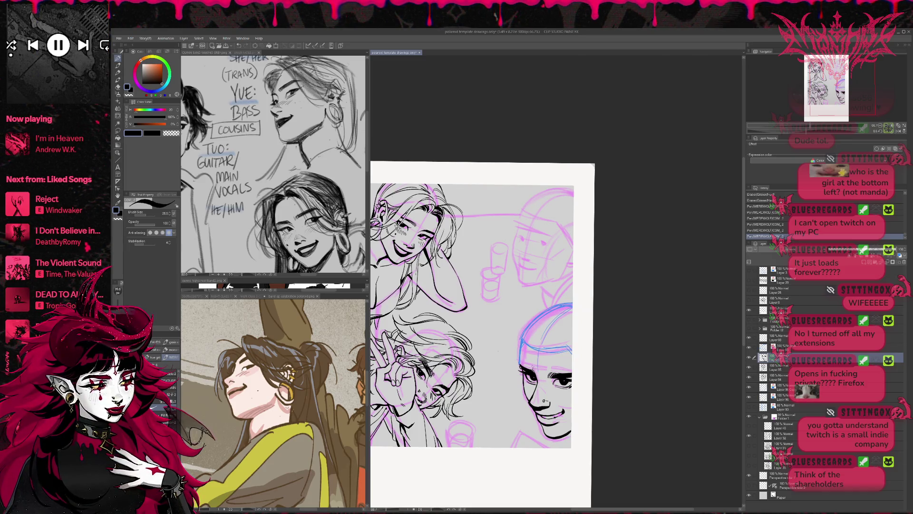
{"action": "key", "text": "ctrl+z"}
{"action": "mouse_move", "coordinate": [523, 365]}
{"action": "left_mouse_down"}
{"action": "mouse_move", "coordinate": [537, 386]}
{"action": "mouse_move", "coordinate": [539, 378]}
{"action": "left_mouse_up"}
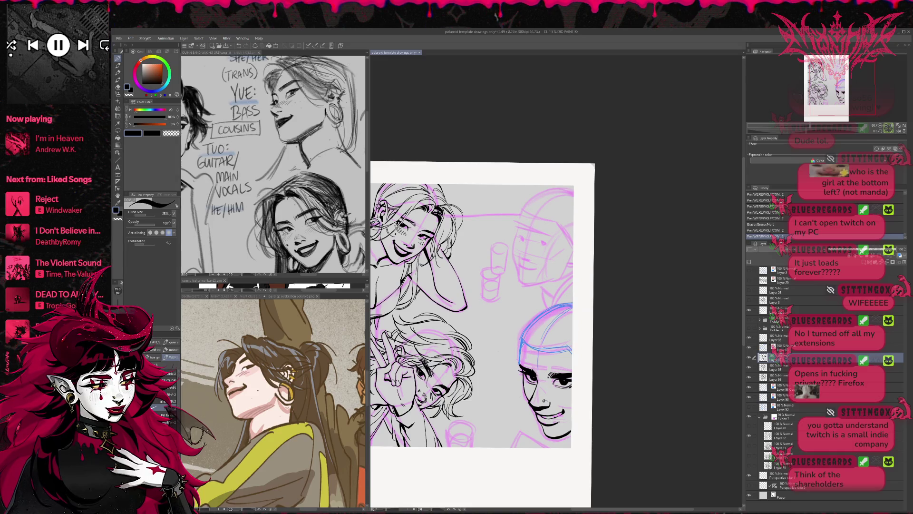
{"action": "scroll", "coordinate": [544, 351], "scroll_direction": "up", "scroll_amount": 1}
- Show the blonde character reference, erase stray brow lines and add a line beside the nose
{"action": "left_click", "coordinate": [244, 53]}
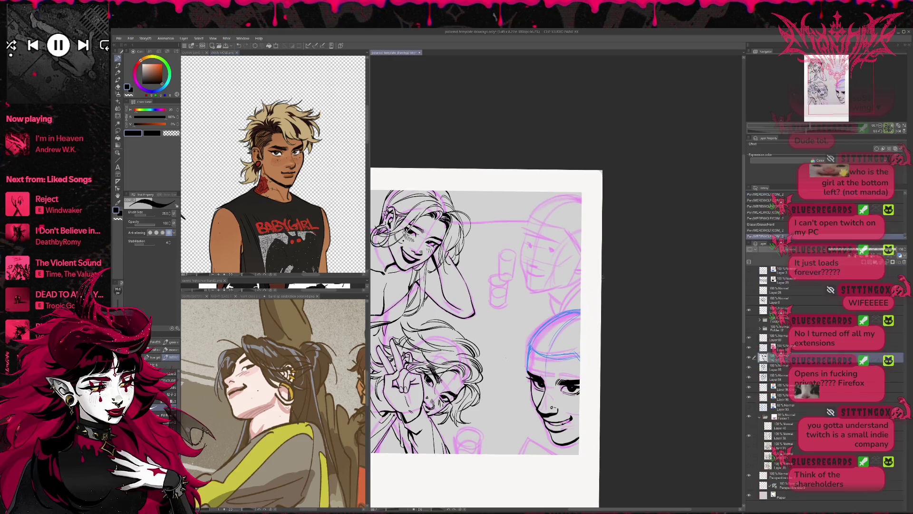
{"action": "left_click_drag", "start_coordinate": [576, 354], "coordinate": [544, 333]}
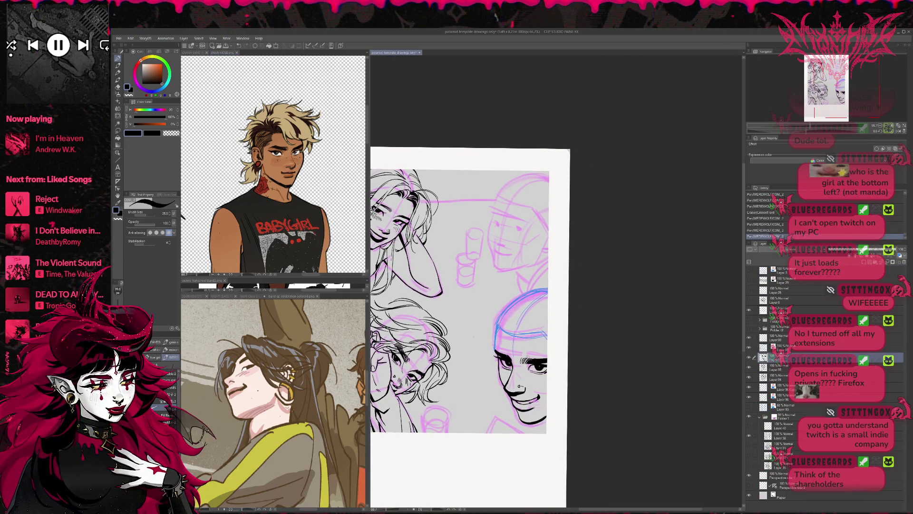
{"action": "key", "text": "e"}
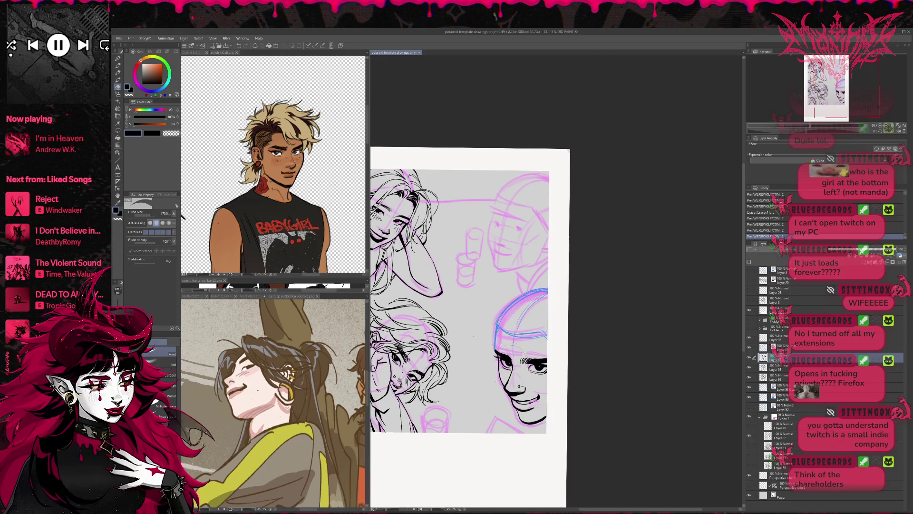
{"action": "left_click_drag", "start_coordinate": [501, 352], "coordinate": [511, 366]}
{"action": "key", "text": "p"}
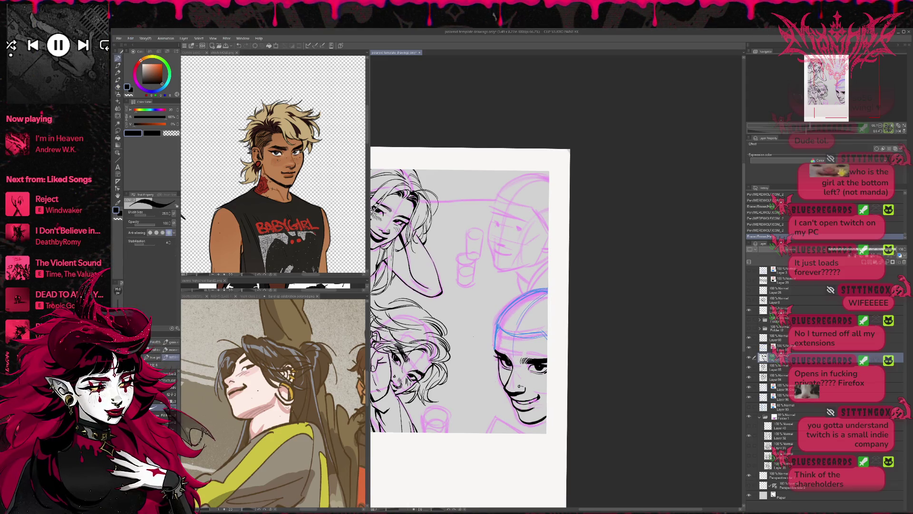
{"action": "left_click_drag", "start_coordinate": [558, 309], "coordinate": [558, 306]}
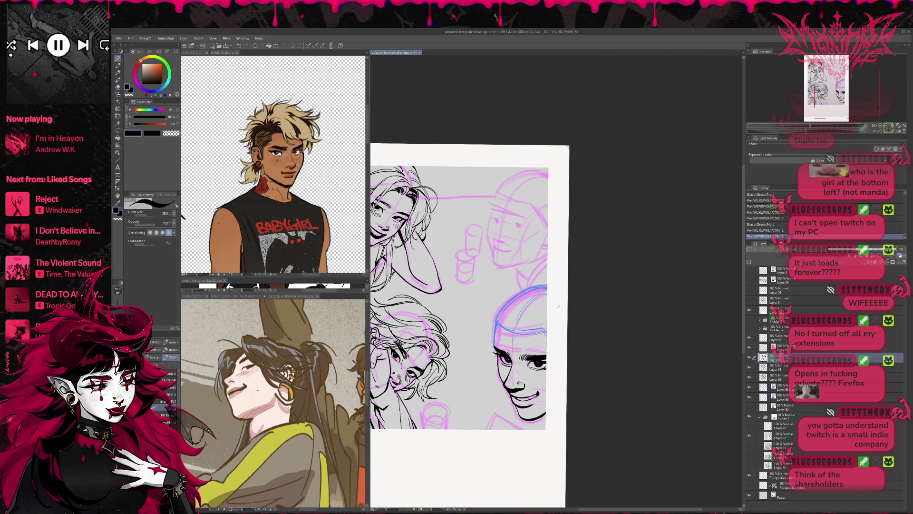
{"action": "left_click_drag", "start_coordinate": [511, 376], "coordinate": [506, 385]}
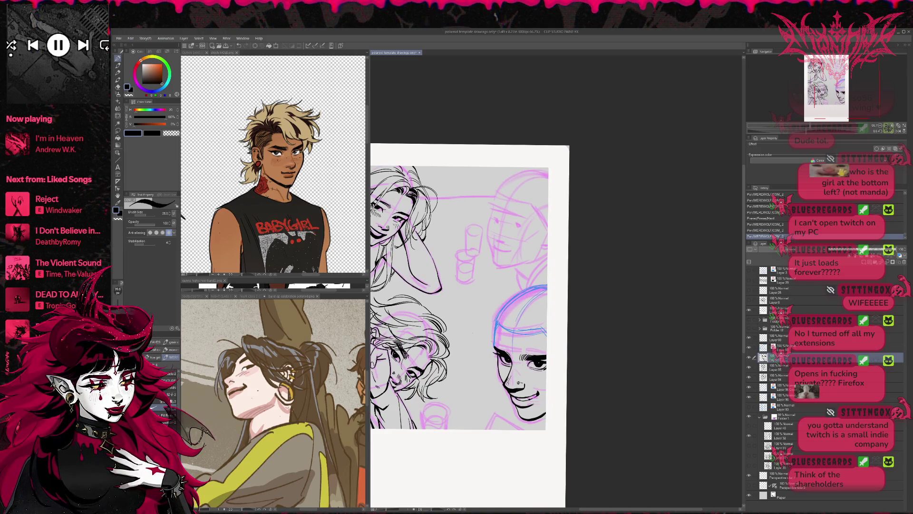
{"action": "left_click_drag", "start_coordinate": [564, 356], "coordinate": [541, 400]}
- Erase part of the line near the chin and rotate the page view
{"action": "key", "text": "e"}
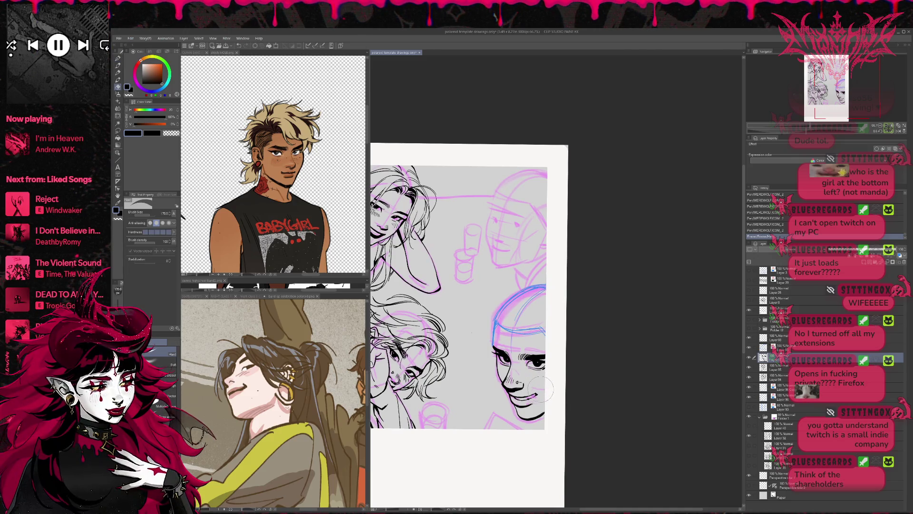
{"action": "key", "text": "p"}
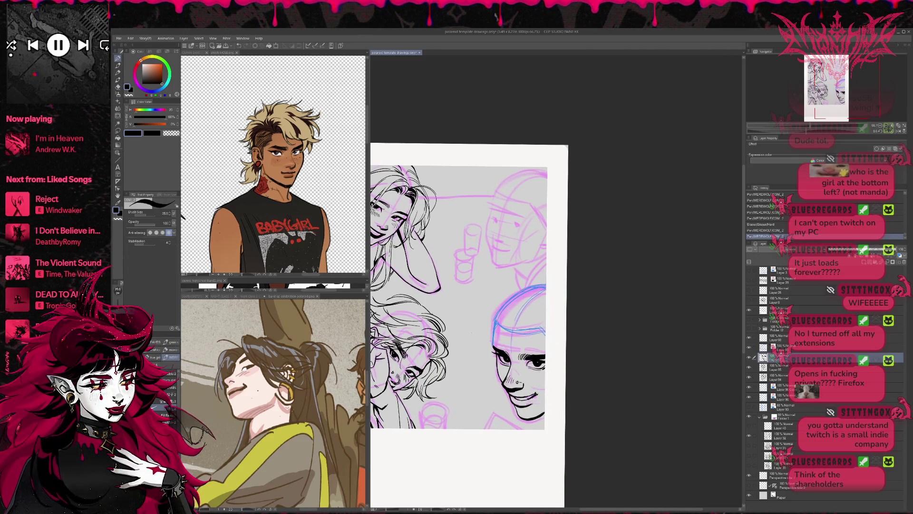
{"action": "key", "text": "e"}
{"action": "left_click_drag", "start_coordinate": [547, 385], "coordinate": [536, 398]}
{"action": "key", "text": "p"}
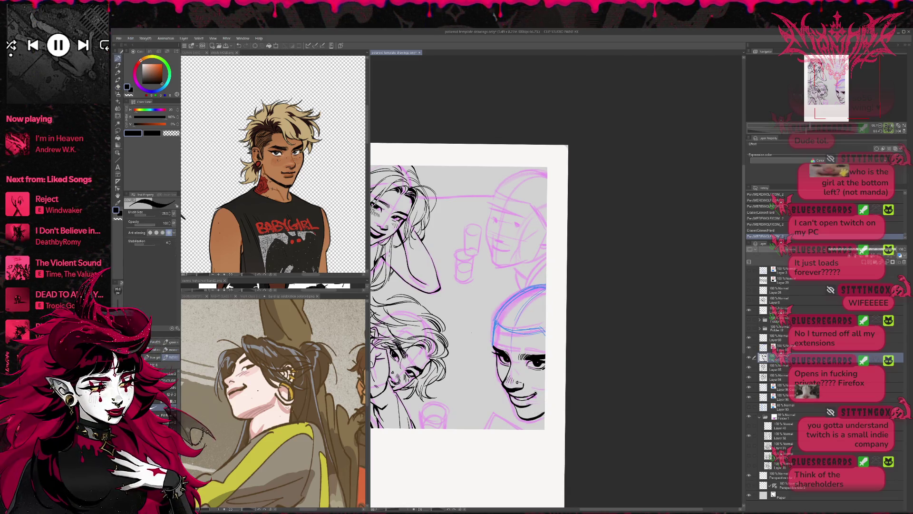
{"action": "left_click_drag", "start_coordinate": [557, 377], "coordinate": [623, 326]}
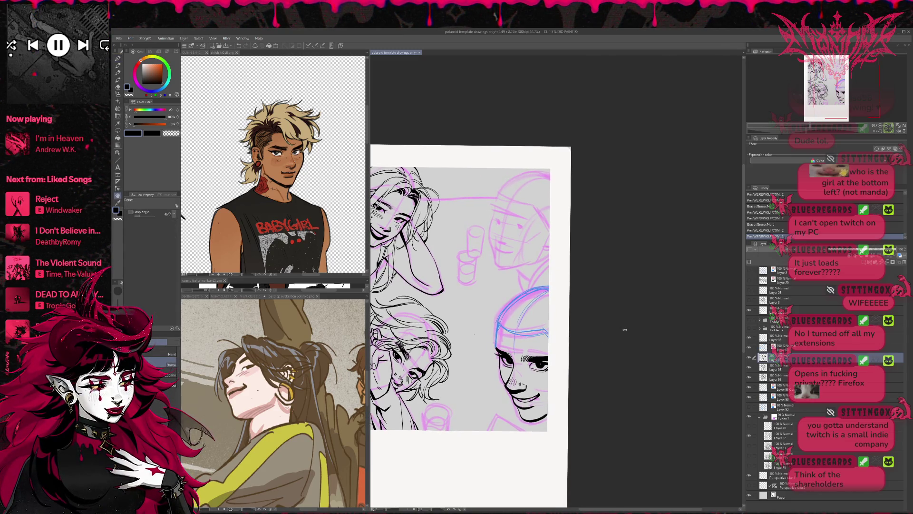
- Add a new raster layer and draw the first hair contour left of the face
{"action": "key", "text": "ctrl+shift+n"}
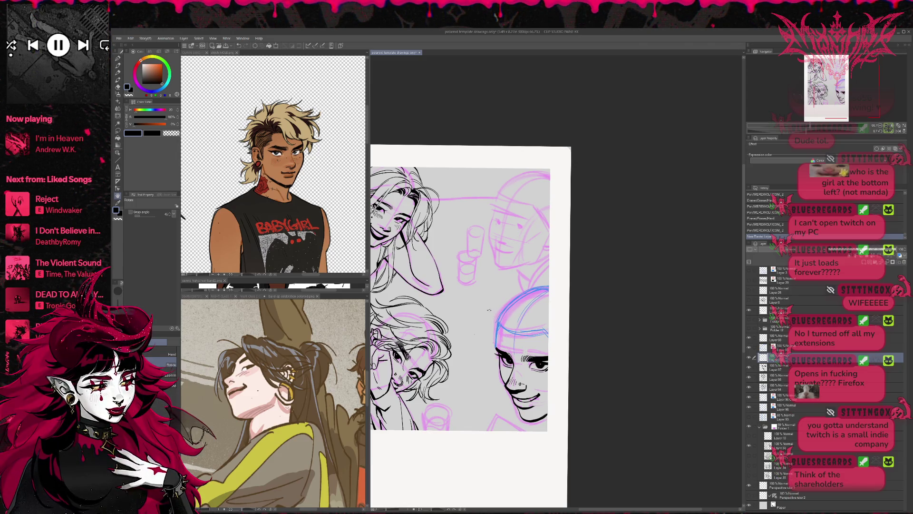
{"action": "mouse_move", "coordinate": [476, 238]}
{"action": "left_mouse_down"}
{"action": "mouse_move", "coordinate": [504, 266]}
{"action": "mouse_move", "coordinate": [481, 245]}
{"action": "left_mouse_up"}
{"action": "key", "text": "p"}
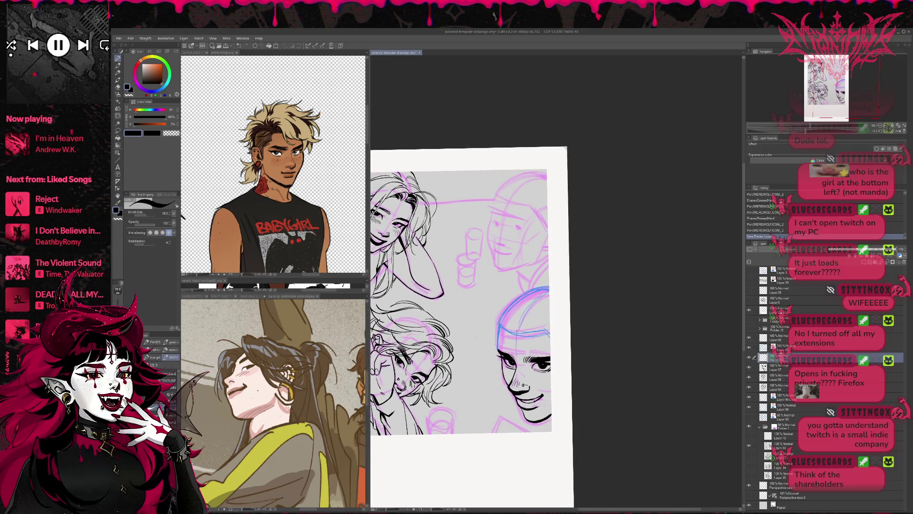
{"action": "mouse_move", "coordinate": [495, 313]}
{"action": "left_mouse_down"}
{"action": "mouse_move", "coordinate": [464, 362]}
{"action": "mouse_move", "coordinate": [473, 378]}
{"action": "left_mouse_up"}
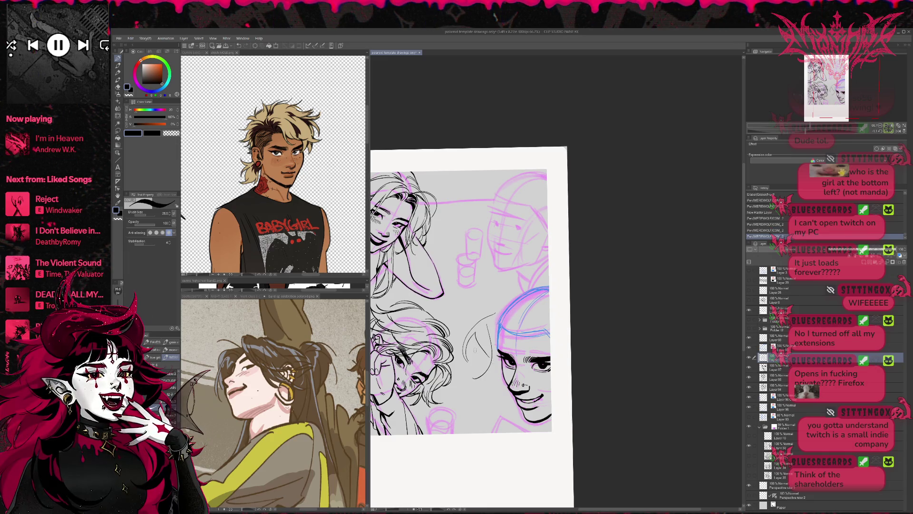
- Draw wavy hair strands across the lower-right face and move the ink layer up one slot
{"action": "left_click_drag", "start_coordinate": [533, 309], "coordinate": [519, 337]}
{"action": "mouse_move", "coordinate": [535, 334]}
{"action": "left_mouse_down"}
{"action": "mouse_move", "coordinate": [517, 341]}
{"action": "mouse_move", "coordinate": [520, 330]}
{"action": "left_mouse_up"}
{"action": "left_click_drag", "start_coordinate": [540, 320], "coordinate": [544, 345]}
{"action": "left_click_drag", "start_coordinate": [550, 332], "coordinate": [542, 342]}
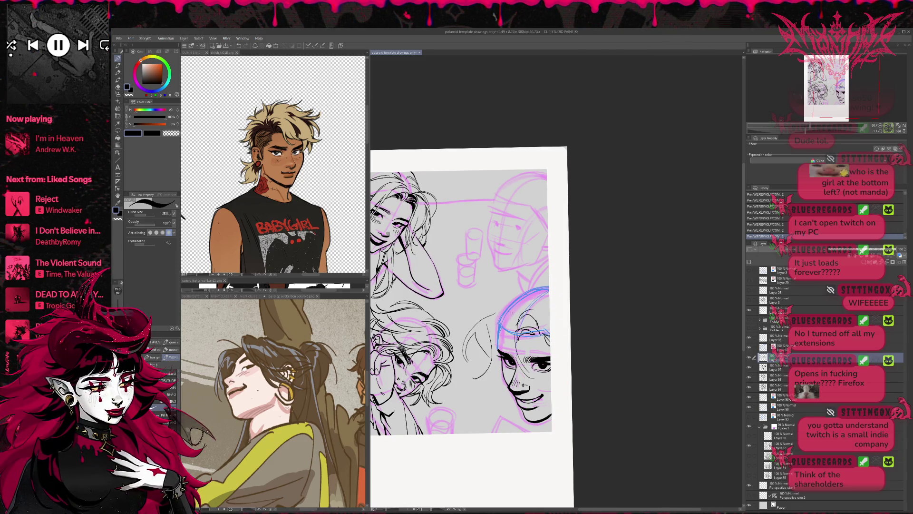
{"action": "left_click_drag", "start_coordinate": [511, 298], "coordinate": [470, 323]}
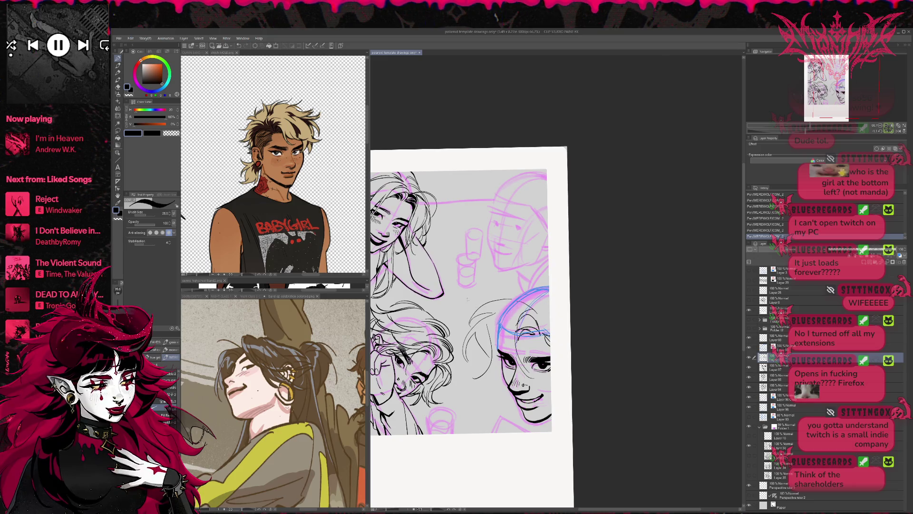
{"action": "left_click_drag", "start_coordinate": [788, 341], "coordinate": [788, 339]}
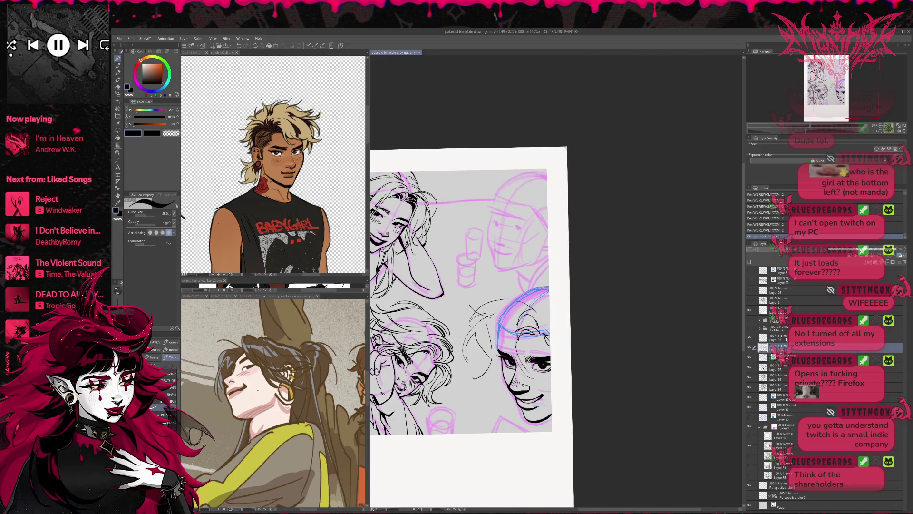
{"action": "left_click_drag", "start_coordinate": [503, 361], "coordinate": [487, 375]}
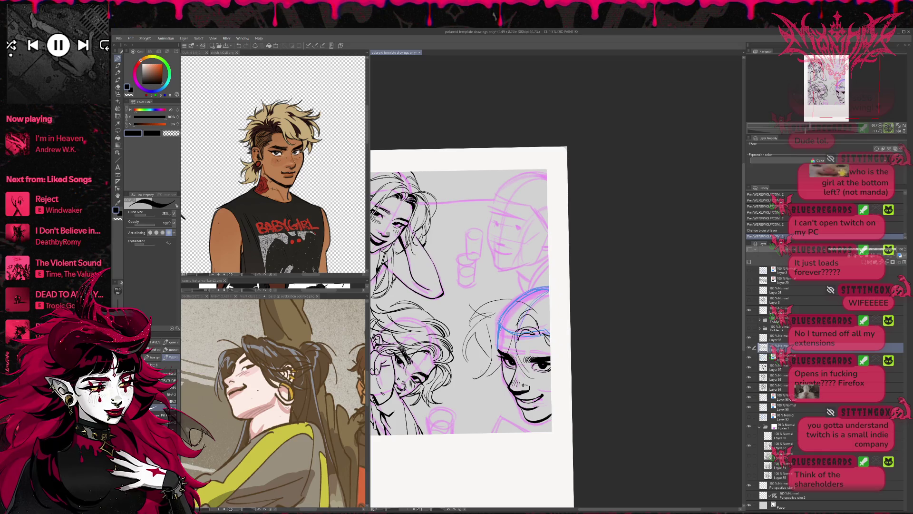
{"action": "left_click_drag", "start_coordinate": [521, 325], "coordinate": [508, 344]}
{"action": "mouse_move", "coordinate": [516, 310]}
{"action": "left_mouse_down"}
{"action": "mouse_move", "coordinate": [486, 354]}
{"action": "mouse_move", "coordinate": [489, 327]}
{"action": "mouse_move", "coordinate": [504, 318]}
{"action": "left_mouse_up"}
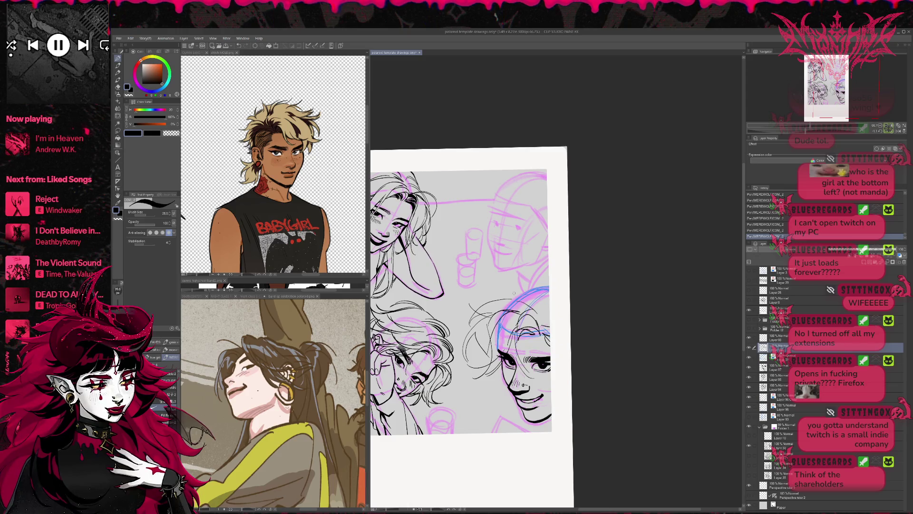
- Erase rough strokes at the hair's left, then ink more strands along the top of the head
{"action": "key", "text": "e"}
{"action": "left_click_drag", "start_coordinate": [463, 354], "coordinate": [500, 301]}
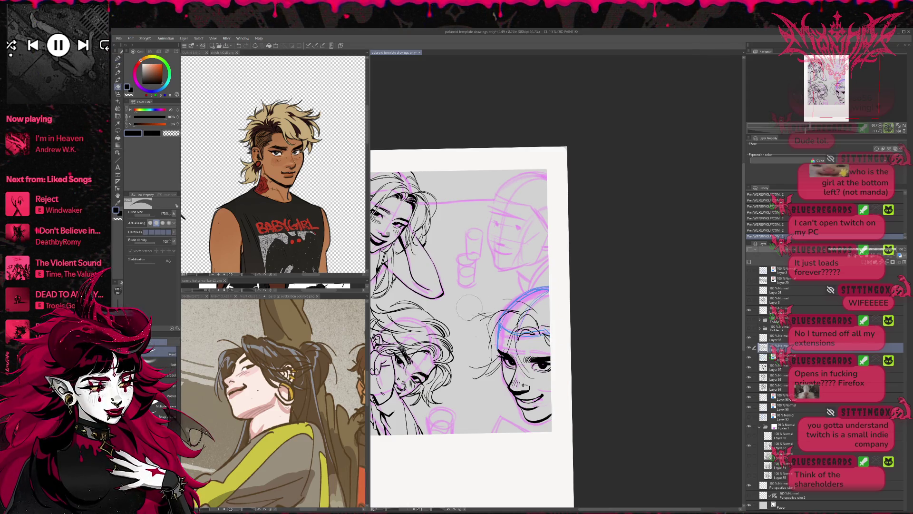
{"action": "mouse_move", "coordinate": [473, 378]}
{"action": "left_mouse_down"}
{"action": "mouse_move", "coordinate": [497, 369]}
{"action": "mouse_move", "coordinate": [494, 348]}
{"action": "mouse_move", "coordinate": [484, 347]}
{"action": "left_mouse_up"}
{"action": "key", "text": "p"}
{"action": "mouse_move", "coordinate": [495, 316]}
{"action": "left_mouse_down"}
{"action": "mouse_move", "coordinate": [475, 350]}
{"action": "mouse_move", "coordinate": [477, 332]}
{"action": "mouse_move", "coordinate": [487, 341]}
{"action": "left_mouse_up"}
{"action": "left_click_drag", "start_coordinate": [498, 309], "coordinate": [475, 330]}
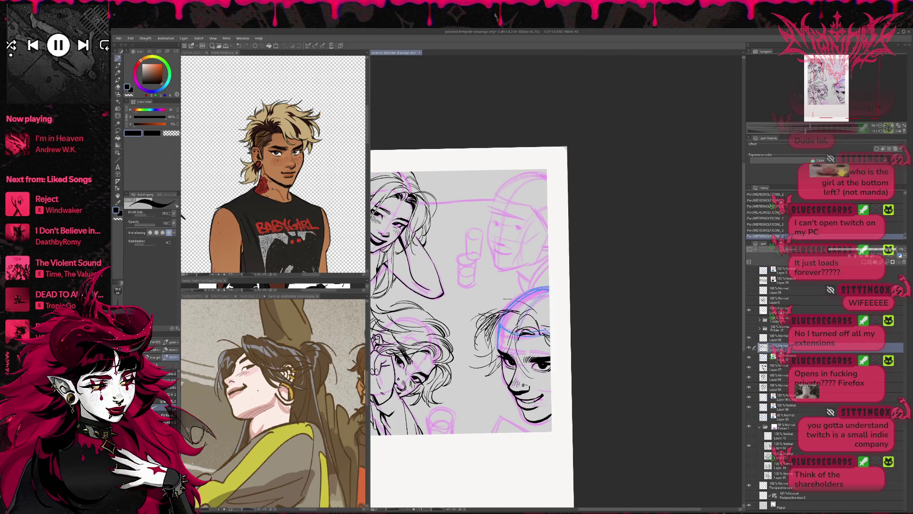
{"action": "mouse_move", "coordinate": [504, 297]}
{"action": "left_mouse_down"}
{"action": "mouse_move", "coordinate": [476, 309]}
{"action": "mouse_move", "coordinate": [513, 290]}
{"action": "left_mouse_up"}
{"action": "left_click_drag", "start_coordinate": [547, 278], "coordinate": [513, 282]}
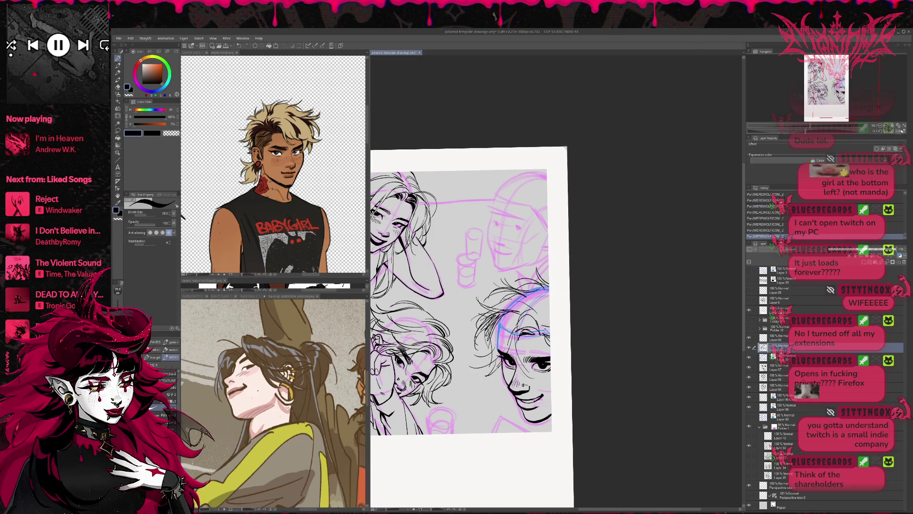
{"action": "key", "text": "h"}
{"action": "mouse_move", "coordinate": [589, 273]}
{"action": "left_mouse_down"}
{"action": "mouse_move", "coordinate": [564, 277]}
{"action": "mouse_move", "coordinate": [602, 284]}
{"action": "mouse_move", "coordinate": [565, 277]}
{"action": "left_mouse_up"}
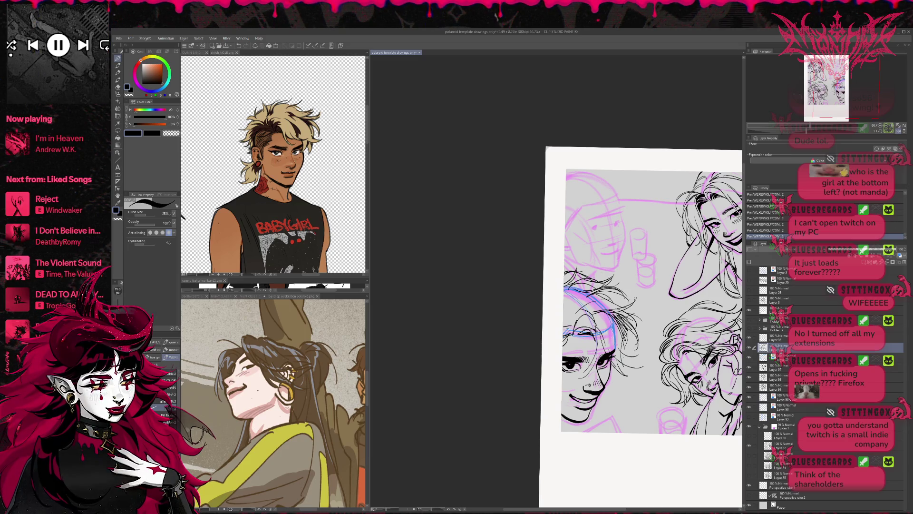
- Add many short scratchy strokes along the hair's crown and right edge, then unflip the view
{"action": "left_click_drag", "start_coordinate": [619, 291], "coordinate": [607, 295]}
{"action": "left_click_drag", "start_coordinate": [624, 287], "coordinate": [618, 298]}
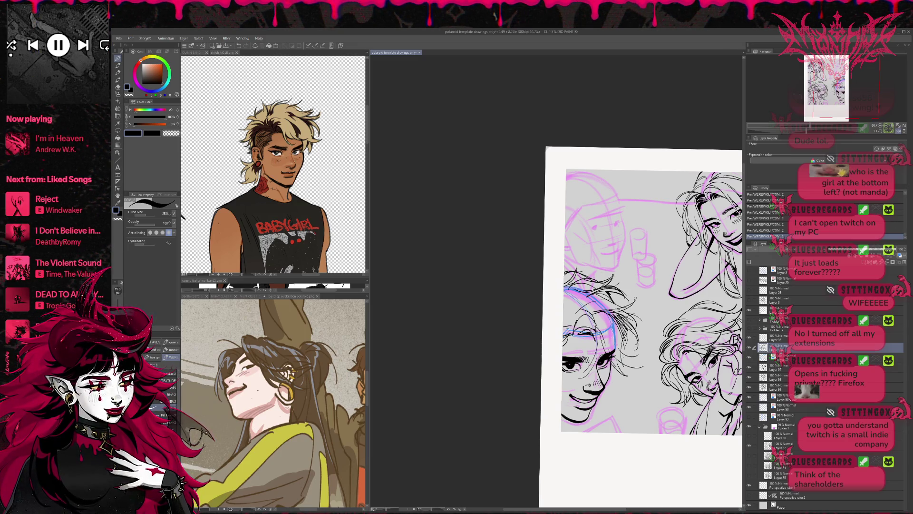
{"action": "left_click_drag", "start_coordinate": [578, 270], "coordinate": [564, 274]}
{"action": "mouse_move", "coordinate": [625, 295]}
{"action": "left_mouse_down"}
{"action": "mouse_move", "coordinate": [609, 307]}
{"action": "mouse_move", "coordinate": [624, 307]}
{"action": "mouse_move", "coordinate": [618, 319]}
{"action": "left_mouse_up"}
{"action": "left_click_drag", "start_coordinate": [638, 319], "coordinate": [627, 343]}
{"action": "mouse_move", "coordinate": [630, 327]}
{"action": "left_mouse_down"}
{"action": "mouse_move", "coordinate": [622, 349]}
{"action": "mouse_move", "coordinate": [615, 335]}
{"action": "left_mouse_up"}
{"action": "left_click_drag", "start_coordinate": [624, 333], "coordinate": [618, 350]}
{"action": "left_click_drag", "start_coordinate": [624, 312], "coordinate": [605, 328]}
{"action": "left_click_drag", "start_coordinate": [616, 312], "coordinate": [604, 319]}
{"action": "mouse_move", "coordinate": [624, 322]}
{"action": "left_mouse_down"}
{"action": "mouse_move", "coordinate": [620, 328]}
{"action": "mouse_move", "coordinate": [599, 313]}
{"action": "mouse_move", "coordinate": [631, 334]}
{"action": "left_mouse_up"}
{"action": "left_click_drag", "start_coordinate": [602, 284], "coordinate": [591, 289]}
{"action": "left_click_drag", "start_coordinate": [627, 350], "coordinate": [618, 365]}
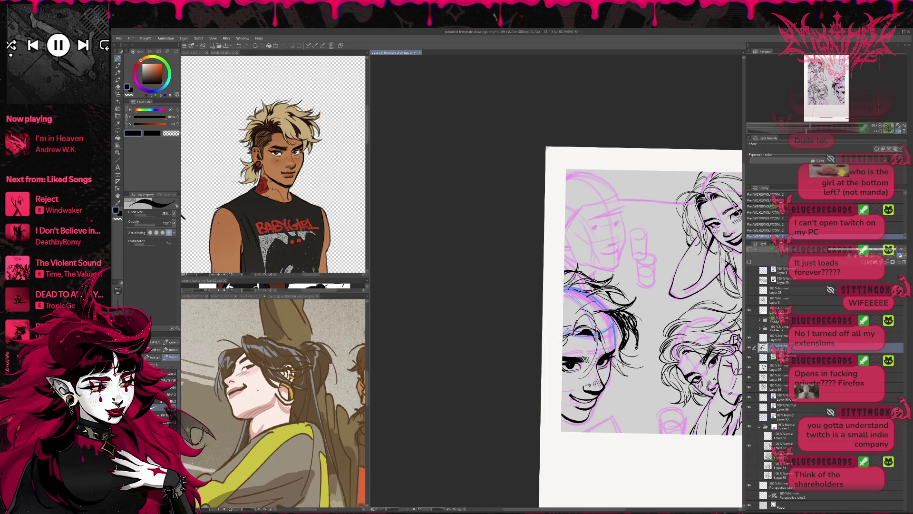
{"action": "mouse_move", "coordinate": [573, 309]}
{"action": "left_mouse_down"}
{"action": "mouse_move", "coordinate": [567, 321]}
{"action": "mouse_move", "coordinate": [564, 299]}
{"action": "left_mouse_up"}
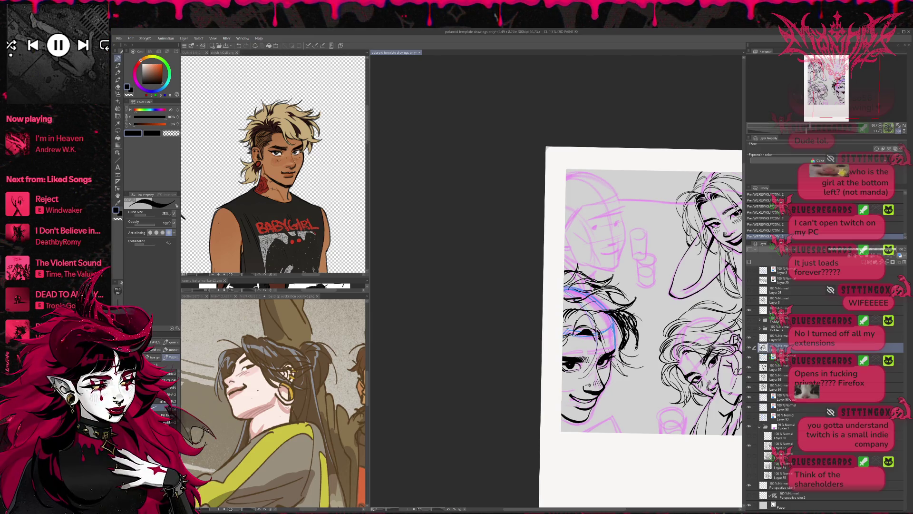
{"action": "left_click", "coordinate": [898, 131]}
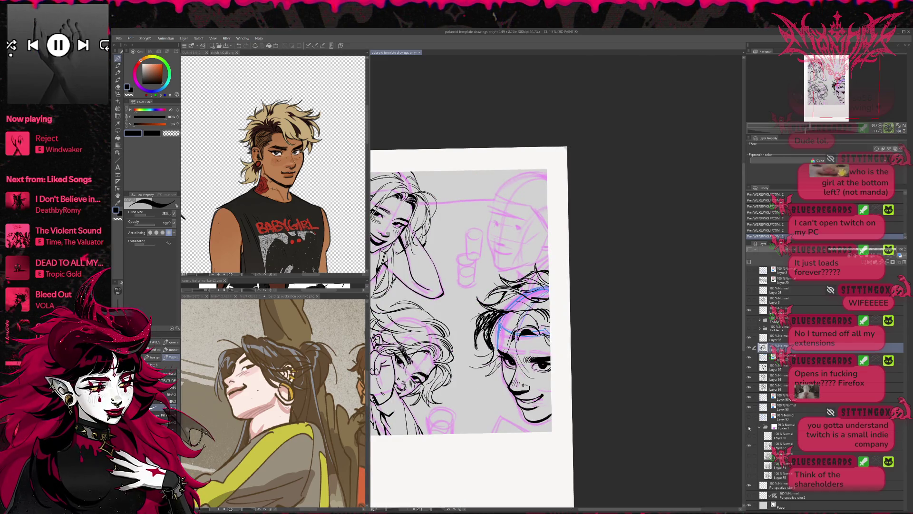
- Hide the pink sketch, move the active layer down one place, and zoom to 100% on the right-hand face
{"action": "left_click", "coordinate": [749, 428]}
{"action": "left_click", "coordinate": [748, 357]}
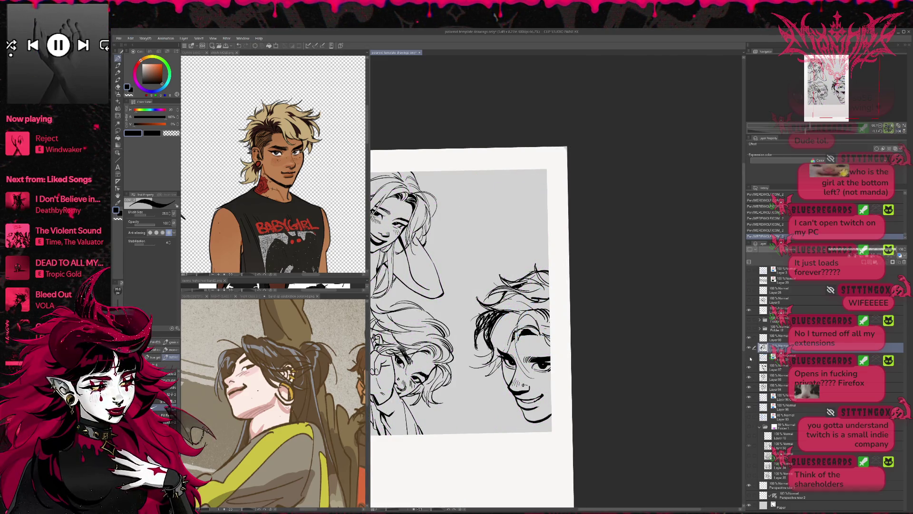
{"action": "left_click_drag", "start_coordinate": [605, 320], "coordinate": [639, 328]}
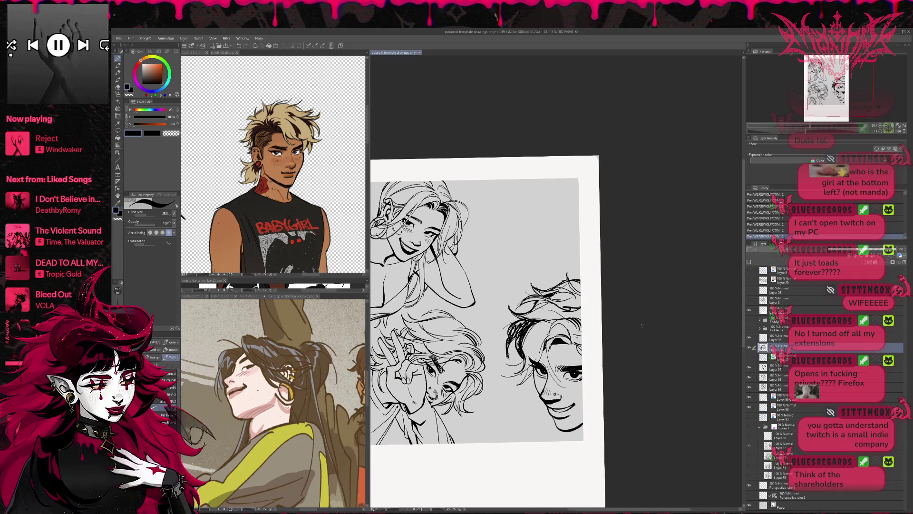
{"action": "left_click", "coordinate": [749, 357]}
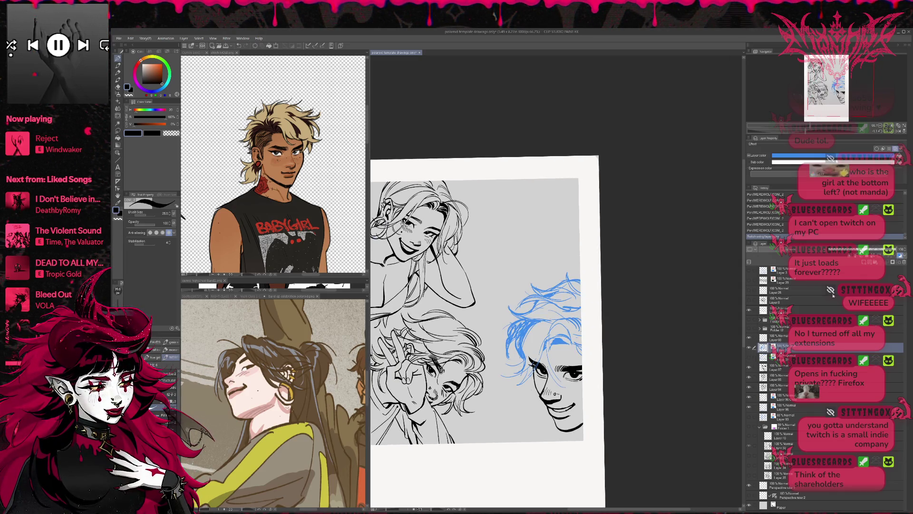
{"action": "left_click_drag", "start_coordinate": [779, 374], "coordinate": [780, 362]}
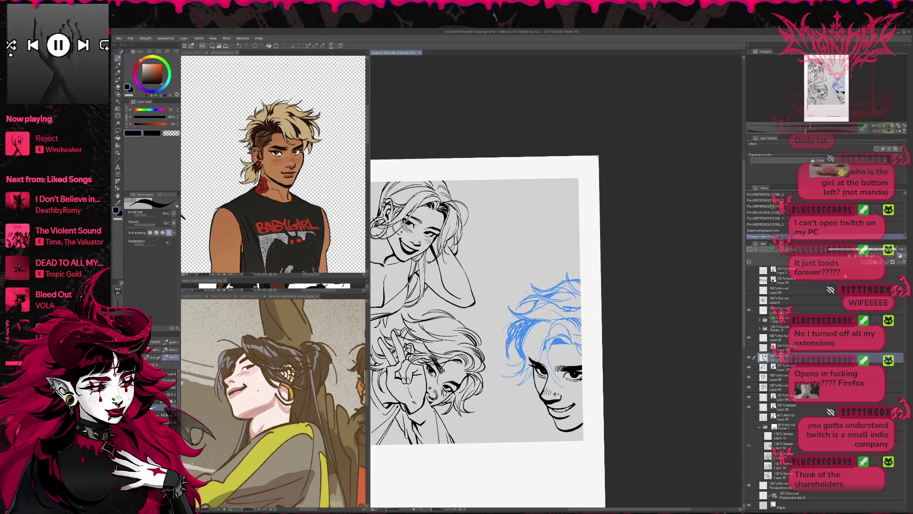
{"action": "left_click", "coordinate": [887, 127]}
{"action": "left_click_drag", "start_coordinate": [523, 332], "coordinate": [488, 285]}
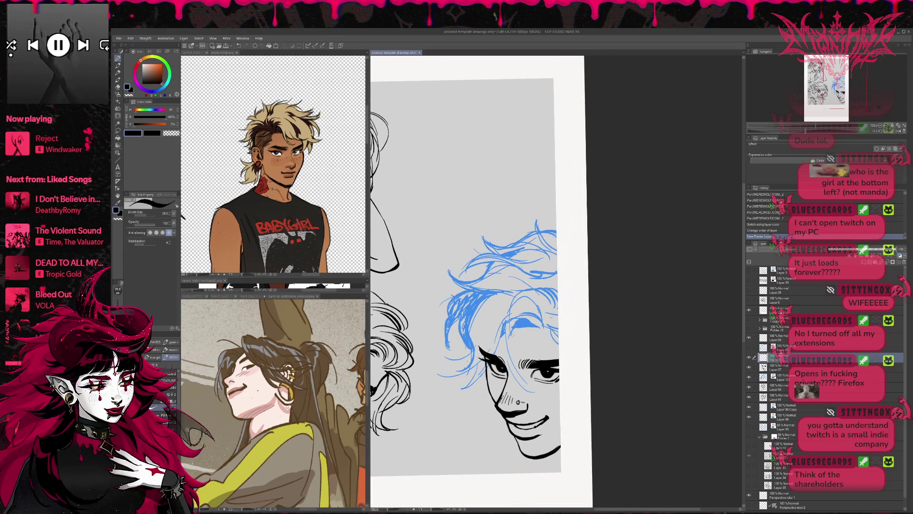
- Sketch blue strokes over the eyebrow and a curved hair strand, retrying with undo
{"action": "mouse_move", "coordinate": [512, 326]}
{"action": "left_mouse_down"}
{"action": "mouse_move", "coordinate": [537, 322]}
{"action": "mouse_move", "coordinate": [526, 319]}
{"action": "mouse_move", "coordinate": [544, 309]}
{"action": "mouse_move", "coordinate": [508, 386]}
{"action": "left_mouse_up"}
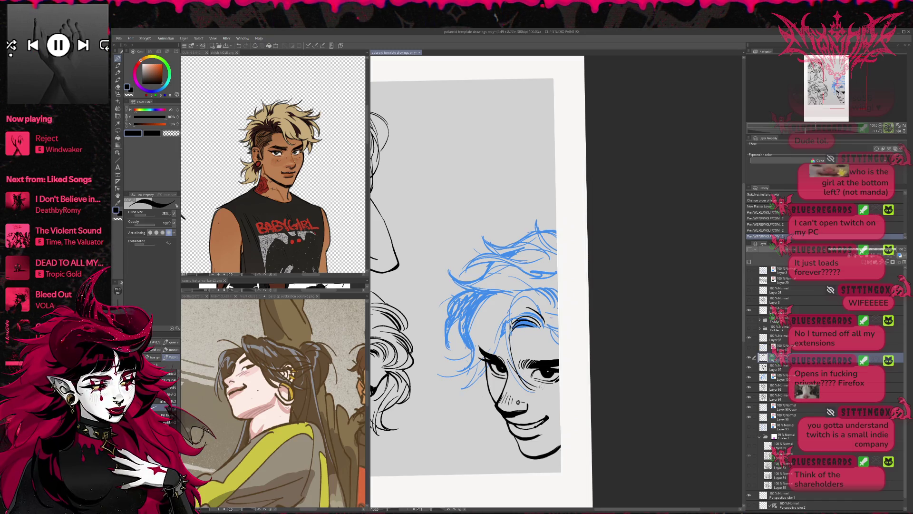
{"action": "left_click_drag", "start_coordinate": [514, 294], "coordinate": [503, 360]}
{"action": "key", "text": "ctrl+z"}
{"action": "mouse_move", "coordinate": [509, 315]}
{"action": "left_mouse_down"}
{"action": "mouse_move", "coordinate": [503, 360]}
{"action": "mouse_move", "coordinate": [460, 387]}
{"action": "mouse_move", "coordinate": [494, 356]}
{"action": "left_mouse_up"}
{"action": "key", "text": "ctrl+z"}
- Ink black lines along the hairline and strands across the top and top-right of the hair
{"action": "key", "text": "ctrl+z"}
{"action": "mouse_move", "coordinate": [494, 296]}
{"action": "left_mouse_down"}
{"action": "mouse_move", "coordinate": [441, 373]}
{"action": "mouse_move", "coordinate": [464, 386]}
{"action": "left_mouse_up"}
{"action": "mouse_move", "coordinate": [508, 309]}
{"action": "left_mouse_down"}
{"action": "mouse_move", "coordinate": [538, 291]}
{"action": "mouse_move", "coordinate": [540, 298]}
{"action": "left_mouse_up"}
{"action": "key", "text": "ctrl+z"}
{"action": "key", "text": "ctrl+z"}
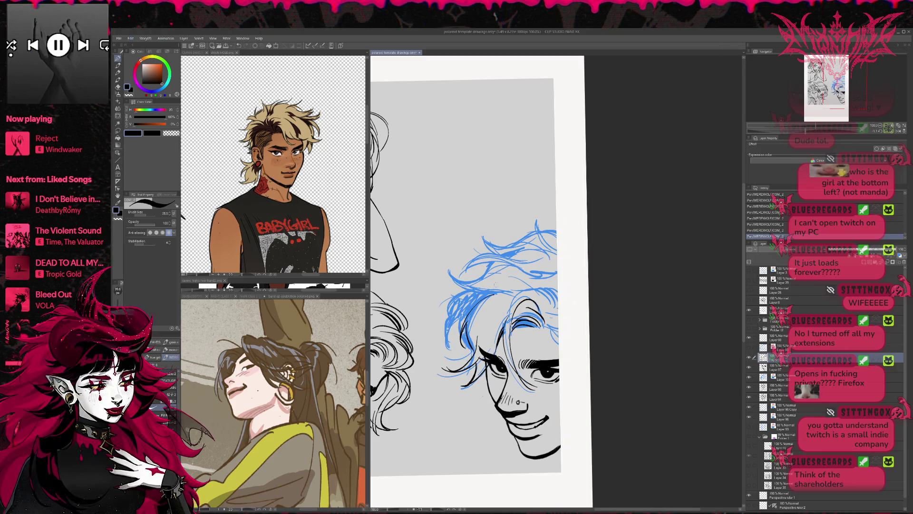
{"action": "mouse_move", "coordinate": [448, 272]}
{"action": "left_mouse_down"}
{"action": "mouse_move", "coordinate": [489, 292]}
{"action": "mouse_move", "coordinate": [526, 260]}
{"action": "left_mouse_up"}
{"action": "mouse_move", "coordinate": [480, 232]}
{"action": "left_mouse_down"}
{"action": "mouse_move", "coordinate": [509, 250]}
{"action": "mouse_move", "coordinate": [549, 241]}
{"action": "mouse_move", "coordinate": [538, 216]}
{"action": "left_mouse_up"}
{"action": "left_click_drag", "start_coordinate": [543, 254], "coordinate": [557, 244]}
- Compare the hair with and without the latest strokes, then add small strokes at the page edge
{"action": "key", "text": "ctrl+y"}
{"action": "key", "text": "ctrl+y"}
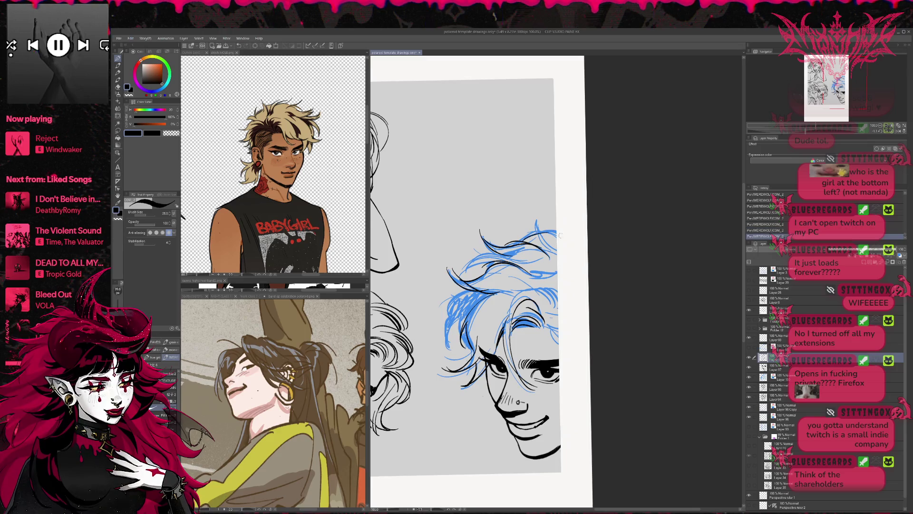
{"action": "key", "text": "e"}
{"action": "key", "text": "ctrl+z"}
{"action": "key", "text": "ctrl+z"}
{"action": "key", "text": "p"}
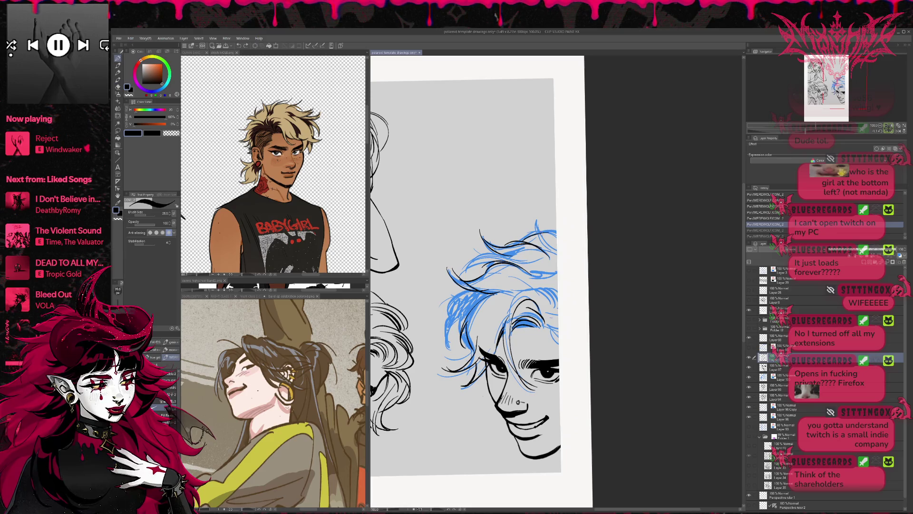
{"action": "key", "text": "ctrl+y"}
{"action": "key", "text": "ctrl+y"}
{"action": "key", "text": "ctrl+z"}
{"action": "key", "text": "ctrl+z"}
{"action": "key", "text": "ctrl+y"}
{"action": "key", "text": "ctrl+y"}
{"action": "key", "text": "ctrl+y"}
{"action": "key", "text": "ctrl+y"}
{"action": "key", "text": "ctrl+y"}
{"action": "key", "text": "ctrl+z"}
{"action": "key", "text": "ctrl+y"}
{"action": "key", "text": "ctrl+z"}
{"action": "key", "text": "ctrl+z"}
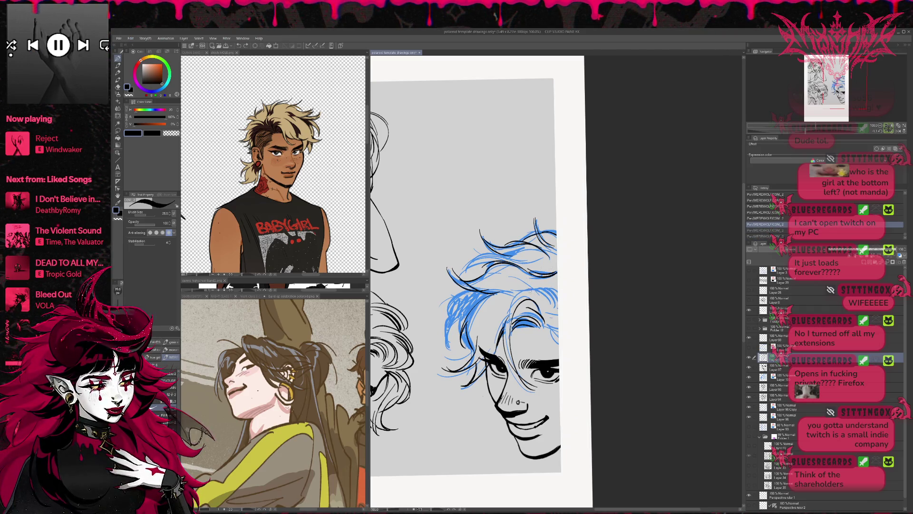
{"action": "key", "text": "ctrl+y"}
{"action": "key", "text": "ctrl+y"}
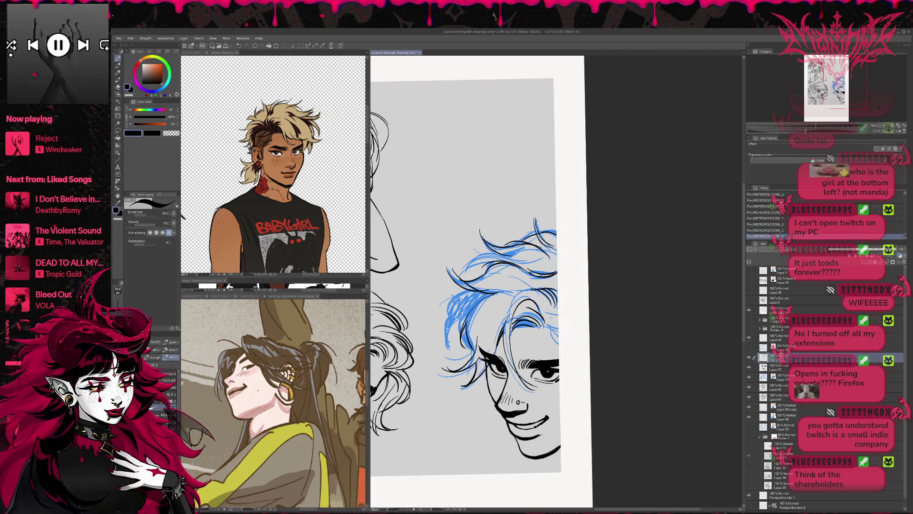
{"action": "key", "text": "ctrl+z"}
{"action": "key", "text": "ctrl+y"}
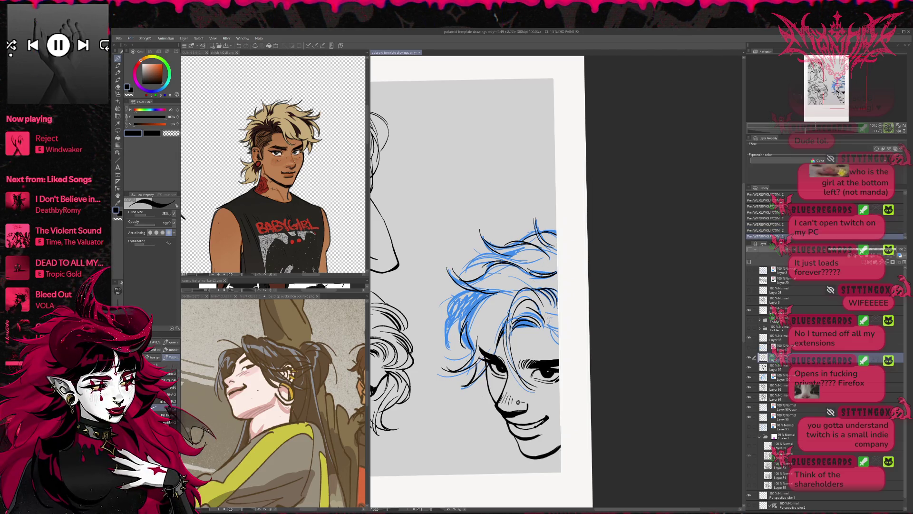
{"action": "key", "text": "ctrl+z"}
{"action": "key", "text": "ctrl+y"}
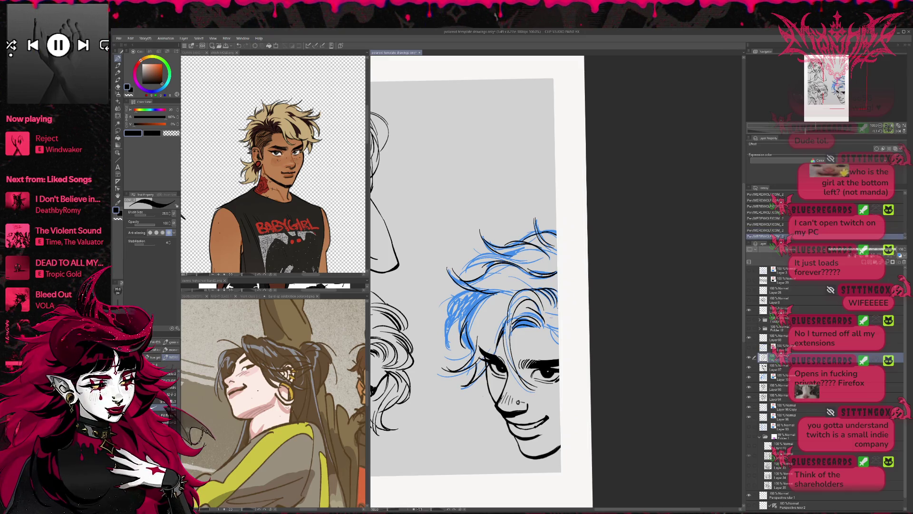
{"action": "left_click_drag", "start_coordinate": [546, 324], "coordinate": [558, 332]}
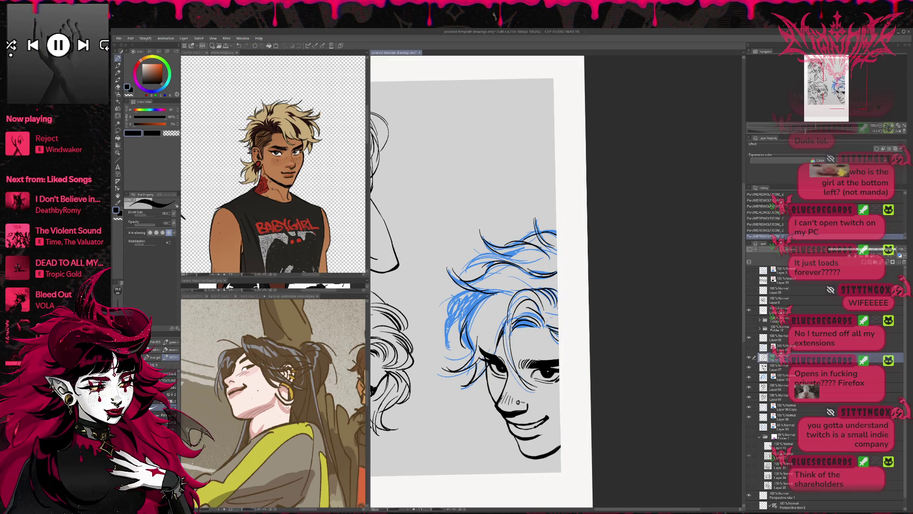
- Sketch blue hair strands left of the face, redrawing them until they sit right
{"action": "mouse_move", "coordinate": [456, 302]}
{"action": "left_mouse_down"}
{"action": "mouse_move", "coordinate": [449, 340]}
{"action": "mouse_move", "coordinate": [459, 313]}
{"action": "left_mouse_up"}
{"action": "key", "text": "ctrl+z"}
{"action": "key", "text": "ctrl+z"}
{"action": "left_click_drag", "start_coordinate": [450, 351], "coordinate": [465, 312]}
{"action": "key", "text": "ctrl+z"}
{"action": "left_click_drag", "start_coordinate": [449, 355], "coordinate": [466, 304]}
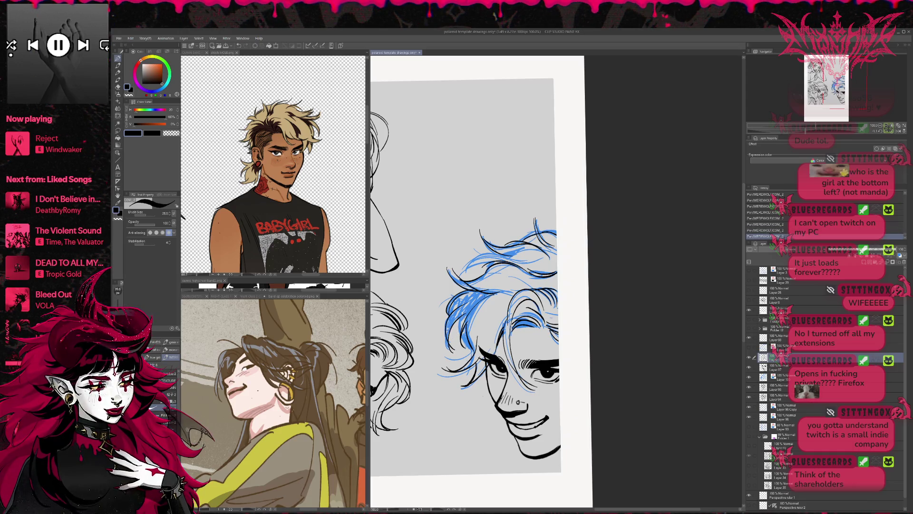
{"action": "key", "text": "ctrl+z"}
{"action": "left_click_drag", "start_coordinate": [450, 352], "coordinate": [465, 304]}
{"action": "key", "text": "ctrl+z"}
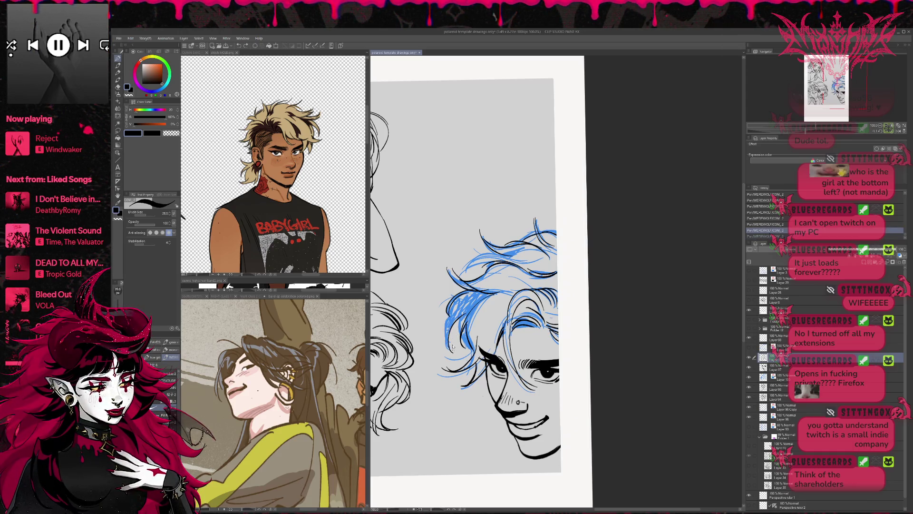
{"action": "mouse_move", "coordinate": [447, 353]}
{"action": "left_mouse_down"}
{"action": "mouse_move", "coordinate": [459, 305]}
{"action": "mouse_move", "coordinate": [471, 298]}
{"action": "left_mouse_up"}
{"action": "left_click_drag", "start_coordinate": [463, 347], "coordinate": [461, 308]}
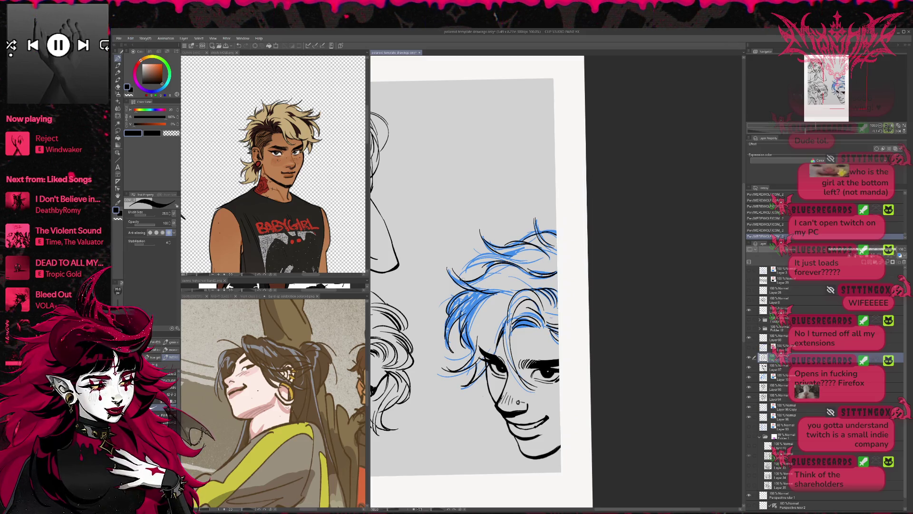
- Sketch blue strands across the top of the hair and mirror the view to check
{"action": "left_click_drag", "start_coordinate": [499, 262], "coordinate": [465, 273]}
{"action": "key", "text": "ctrl+z"}
{"action": "key", "text": "ctrl+y"}
{"action": "key", "text": "ctrl+z"}
{"action": "key", "text": "h"}
- Tilt the page view about 35° and retry a short hair stroke on the right
{"action": "left_click_drag", "start_coordinate": [618, 285], "coordinate": [576, 319]}
{"action": "left_click_drag", "start_coordinate": [642, 214], "coordinate": [609, 257]}
{"action": "key", "text": "p"}
{"action": "left_click_drag", "start_coordinate": [546, 267], "coordinate": [569, 332]}
{"action": "key", "text": "ctrl+z"}
{"action": "left_click_drag", "start_coordinate": [561, 300], "coordinate": [568, 338]}
{"action": "key", "text": "ctrl+z"}
{"action": "key", "text": "ctrl+z"}
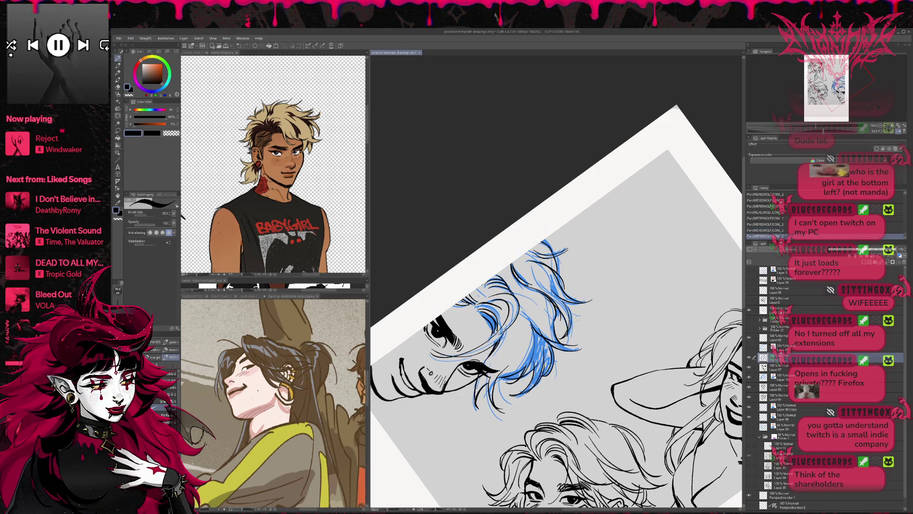
- Hide the blue sketch layer and set the page view back upright
{"action": "left_click_drag", "start_coordinate": [522, 261], "coordinate": [548, 287]}
{"action": "key", "text": "ctrl+z"}
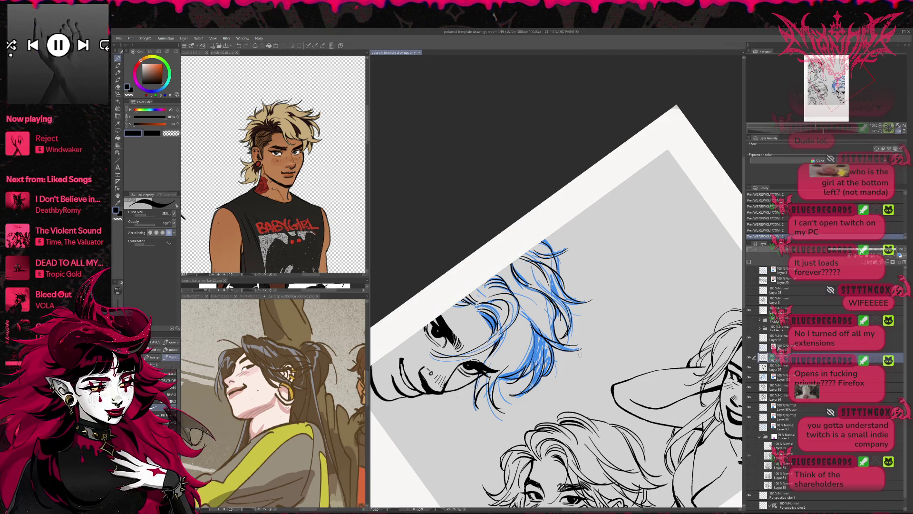
{"action": "left_click", "coordinate": [750, 357]}
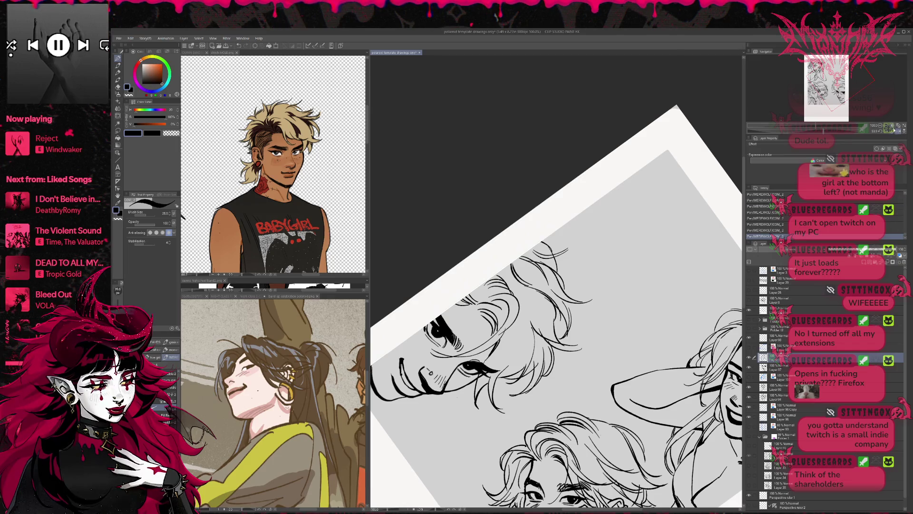
{"action": "left_click", "coordinate": [896, 130]}
{"action": "left_click", "coordinate": [898, 132]}
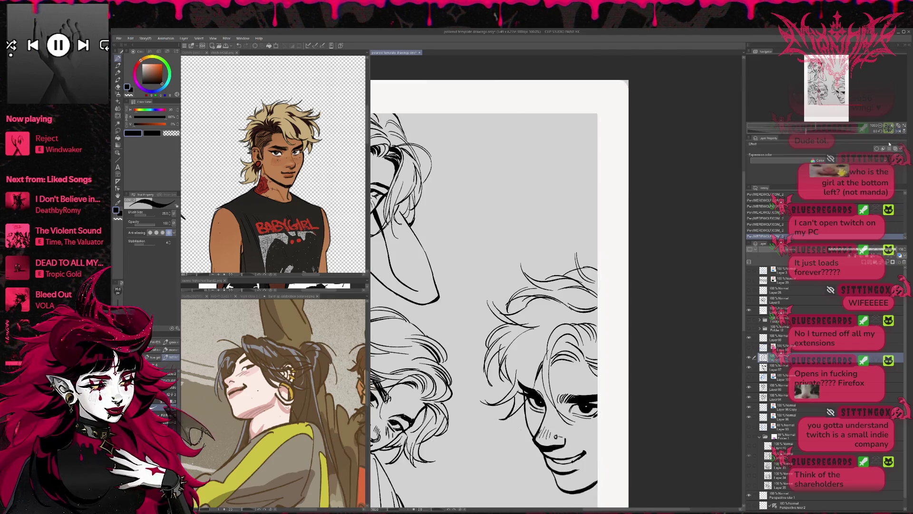
{"action": "scroll", "coordinate": [639, 315], "scroll_direction": "down", "scroll_amount": 2}
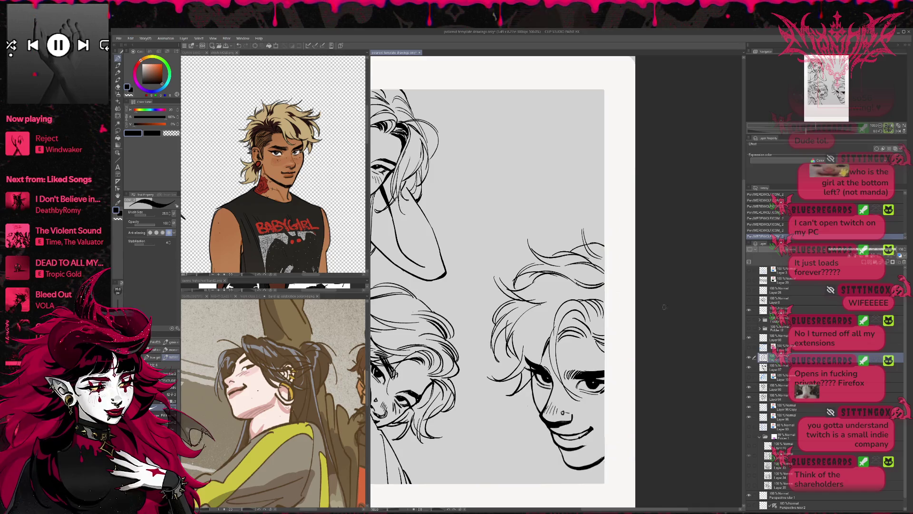
- Erase stray marks and ink more short strands in the right face's hair
{"action": "key", "text": "e"}
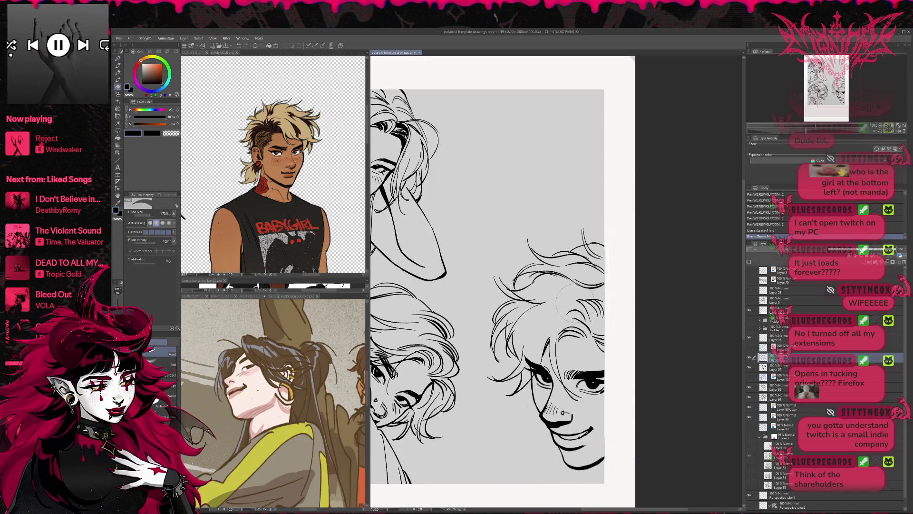
{"action": "mouse_move", "coordinate": [590, 317]}
{"action": "left_mouse_down"}
{"action": "mouse_move", "coordinate": [602, 304]}
{"action": "mouse_move", "coordinate": [609, 314]}
{"action": "mouse_move", "coordinate": [590, 318]}
{"action": "left_mouse_up"}
{"action": "key", "text": "p"}
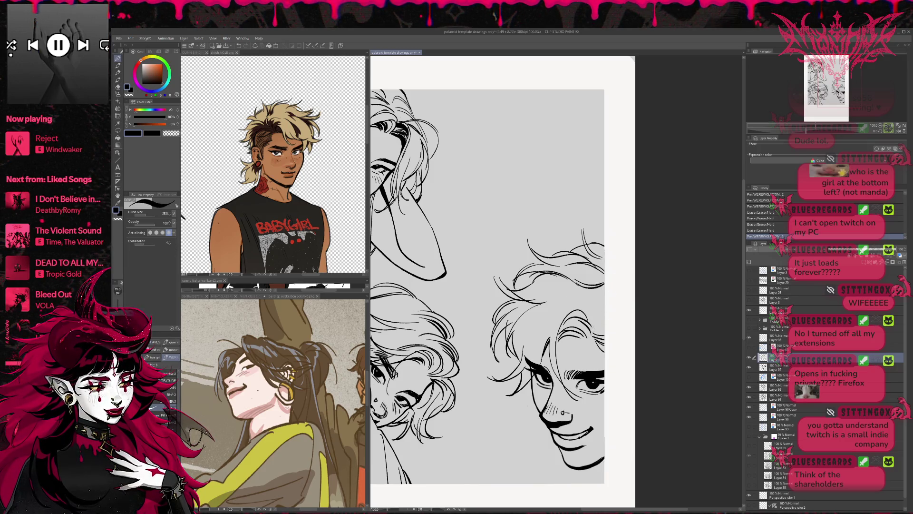
{"action": "mouse_move", "coordinate": [528, 324]}
{"action": "left_mouse_down"}
{"action": "mouse_move", "coordinate": [585, 295]}
{"action": "mouse_move", "coordinate": [600, 298]}
{"action": "mouse_move", "coordinate": [588, 328]}
{"action": "left_mouse_up"}
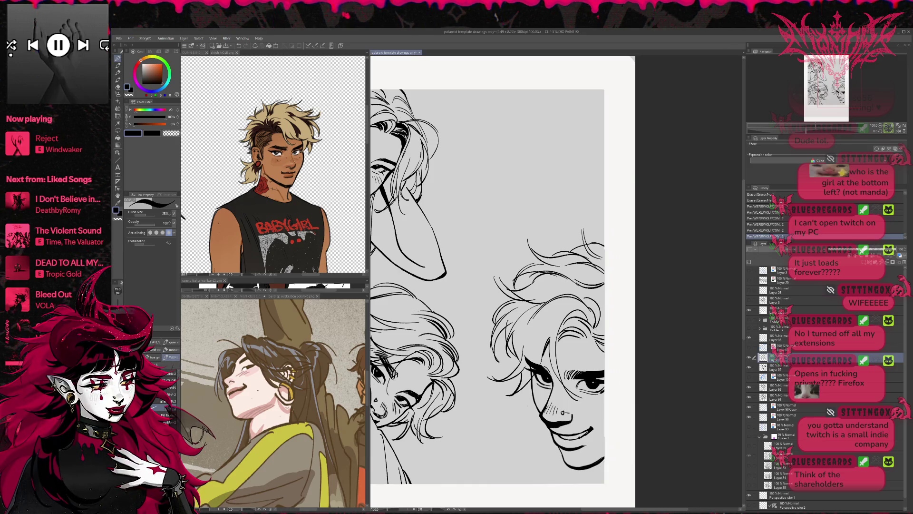
{"action": "key", "text": "e"}
{"action": "left_click_drag", "start_coordinate": [547, 275], "coordinate": [563, 272]}
{"action": "left_click_drag", "start_coordinate": [550, 277], "coordinate": [559, 271]}
{"action": "key", "text": "p"}
{"action": "mouse_move", "coordinate": [549, 275]}
{"action": "left_mouse_down"}
{"action": "mouse_move", "coordinate": [563, 270]}
{"action": "mouse_move", "coordinate": [589, 288]}
{"action": "left_mouse_up"}
- Erase lines along the hair's right edge and retry short strokes there
{"action": "key", "text": "e"}
{"action": "mouse_move", "coordinate": [580, 284]}
{"action": "left_mouse_down"}
{"action": "mouse_move", "coordinate": [615, 304]}
{"action": "mouse_move", "coordinate": [611, 285]}
{"action": "mouse_move", "coordinate": [580, 285]}
{"action": "left_mouse_up"}
{"action": "key", "text": "p"}
{"action": "key", "text": "ctrl+z"}
{"action": "left_click_drag", "start_coordinate": [578, 287], "coordinate": [600, 278]}
{"action": "left_click_drag", "start_coordinate": [578, 287], "coordinate": [600, 276]}
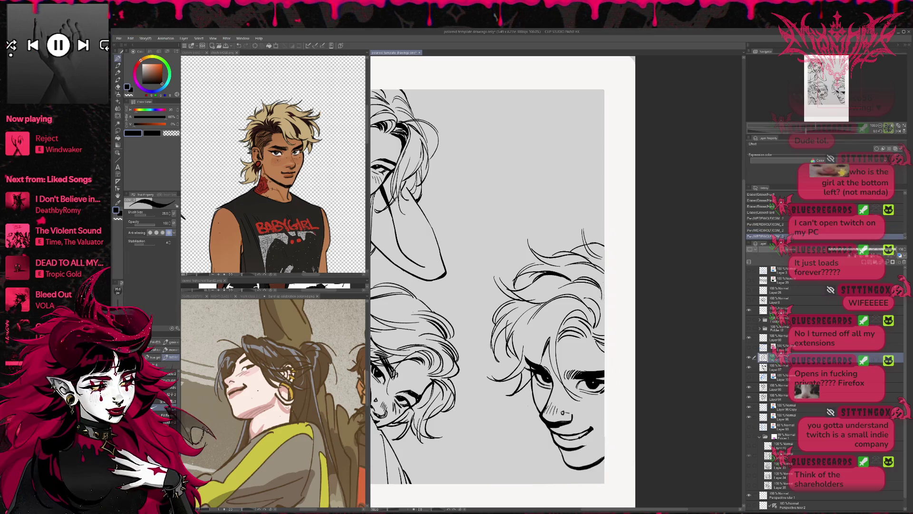
{"action": "scroll", "coordinate": [612, 276], "scroll_direction": "up", "scroll_amount": 1}
{"action": "scroll", "coordinate": [611, 275], "scroll_direction": "down", "scroll_amount": 1}
{"action": "key", "text": "ctrl+z"}
{"action": "key", "text": "ctrl+z"}
{"action": "key", "text": "ctrl+z"}
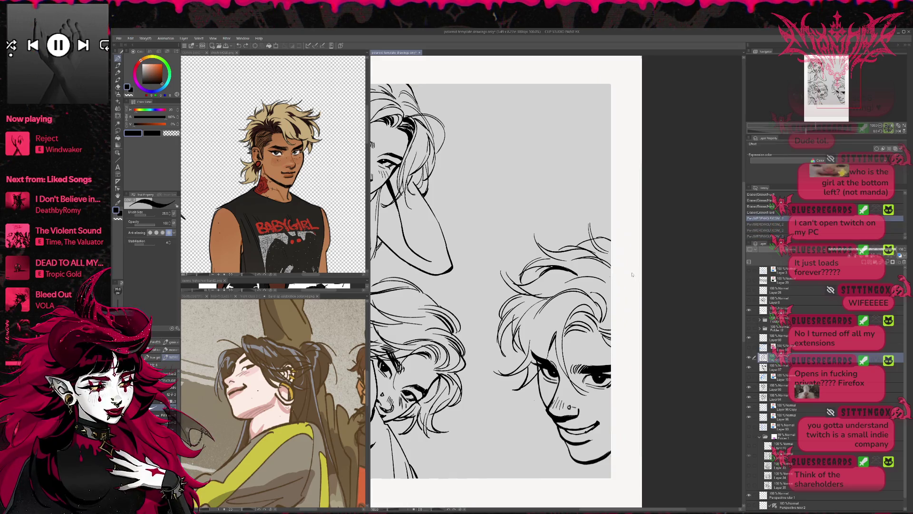
{"action": "mouse_move", "coordinate": [578, 289]}
{"action": "left_mouse_down"}
{"action": "mouse_move", "coordinate": [609, 279]}
{"action": "mouse_move", "coordinate": [614, 294]}
{"action": "mouse_move", "coordinate": [612, 278]}
{"action": "mouse_move", "coordinate": [615, 293]}
{"action": "mouse_move", "coordinate": [613, 223]}
{"action": "mouse_move", "coordinate": [626, 258]}
{"action": "mouse_move", "coordinate": [603, 257]}
{"action": "left_mouse_up"}
{"action": "key", "text": "ctrl+z"}
{"action": "key", "text": "ctrl+z"}
- Try a small dark stroke at the hair's left edge, then undo the recent strokes
{"action": "key", "text": "e"}
{"action": "key", "text": "p"}
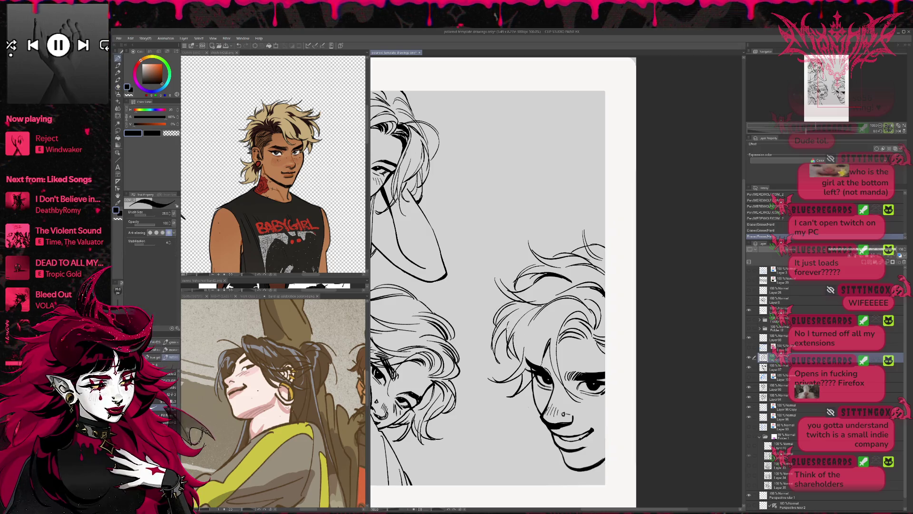
{"action": "key", "text": "e"}
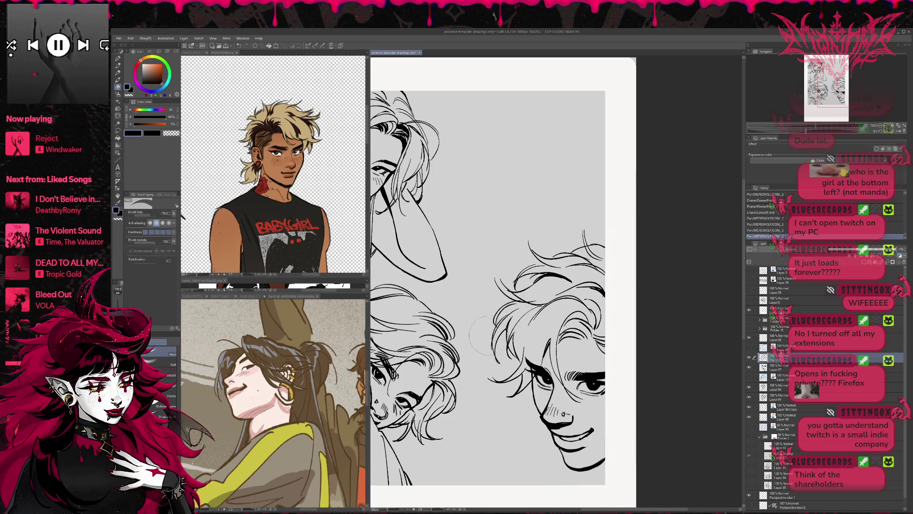
{"action": "key", "text": "p"}
{"action": "mouse_move", "coordinate": [494, 352]}
{"action": "left_mouse_down"}
{"action": "mouse_move", "coordinate": [501, 367]}
{"action": "mouse_move", "coordinate": [495, 354]}
{"action": "left_mouse_up"}
{"action": "key", "text": "e"}
{"action": "key", "text": "p"}
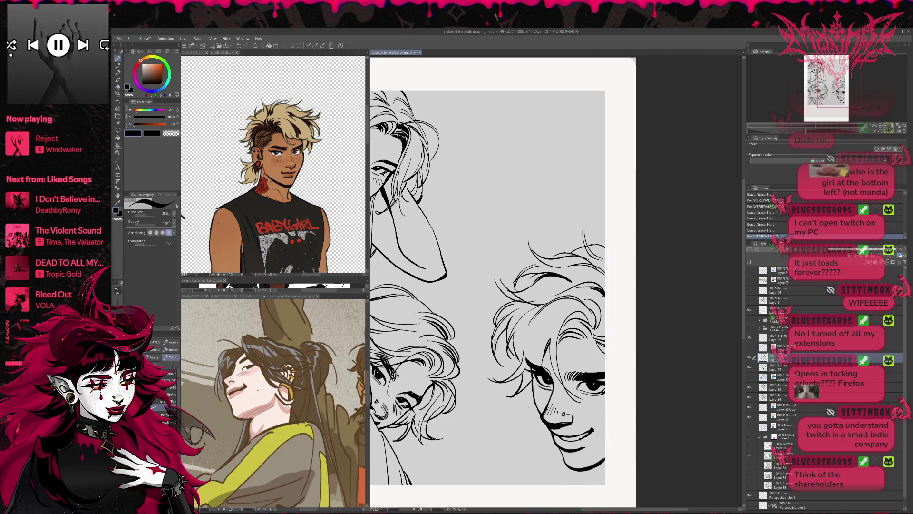
{"action": "key", "text": "ctrl+z"}
{"action": "key", "text": "ctrl+z"}
{"action": "key", "text": "ctrl+z"}
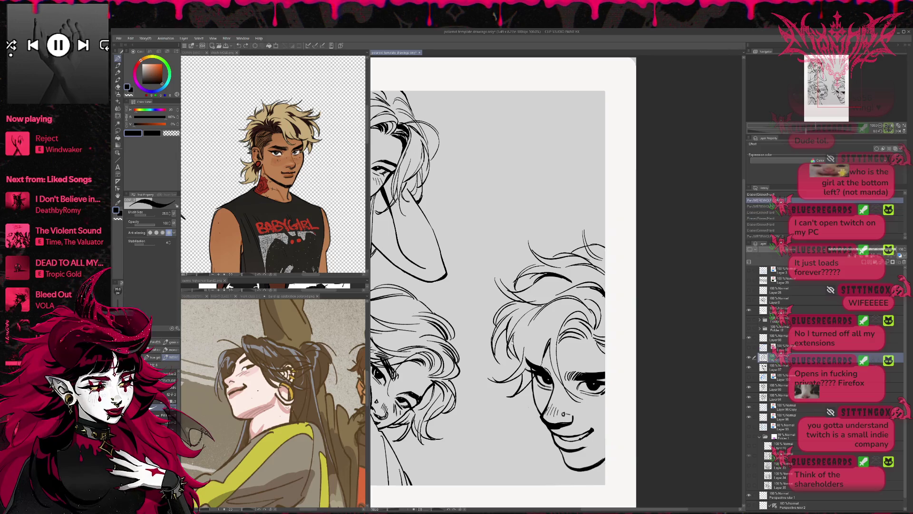
- Ink new hair strands, then erase excess and tidy lines at the left of the hair
{"action": "left_click_drag", "start_coordinate": [495, 280], "coordinate": [529, 310]}
{"action": "key", "text": "e"}
{"action": "mouse_move", "coordinate": [480, 345]}
{"action": "left_mouse_down"}
{"action": "mouse_move", "coordinate": [504, 349]}
{"action": "mouse_move", "coordinate": [508, 361]}
{"action": "left_mouse_up"}
{"action": "key", "text": "p"}
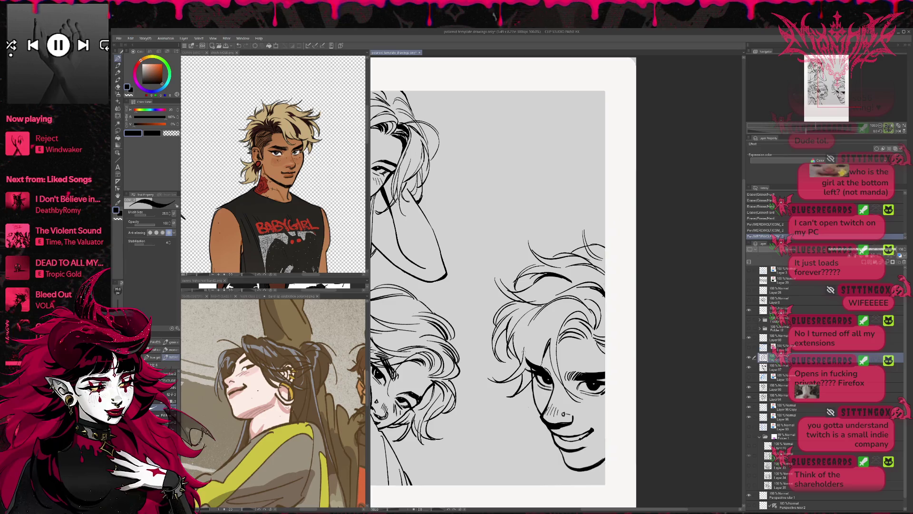
{"action": "left_click_drag", "start_coordinate": [640, 310], "coordinate": [628, 311]}
{"action": "key", "text": "e"}
{"action": "left_click_drag", "start_coordinate": [390, 118], "coordinate": [409, 190]}
- Add small strands in the hair, undoing a stray line near the eye and a hair strand
{"action": "key", "text": "p"}
{"action": "left_click_drag", "start_coordinate": [537, 323], "coordinate": [544, 327]}
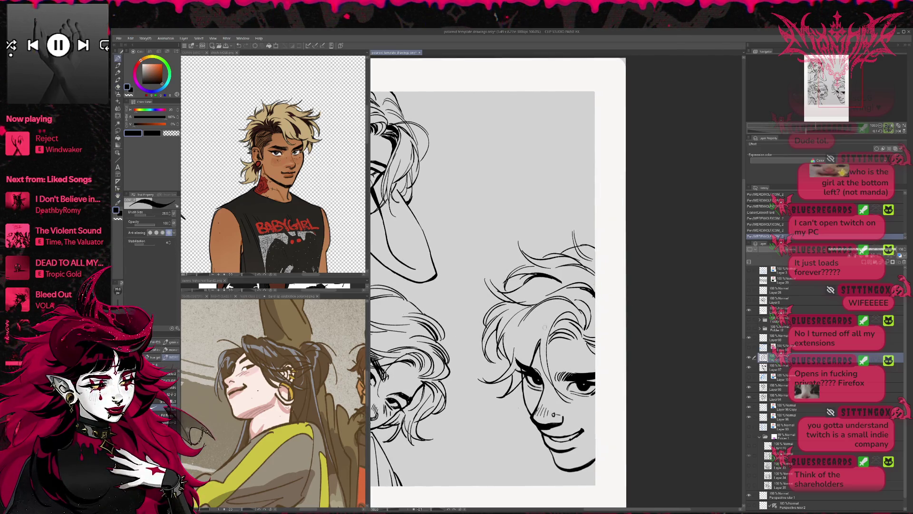
{"action": "left_click_drag", "start_coordinate": [583, 402], "coordinate": [595, 410]}
{"action": "key", "text": "ctrl+z"}
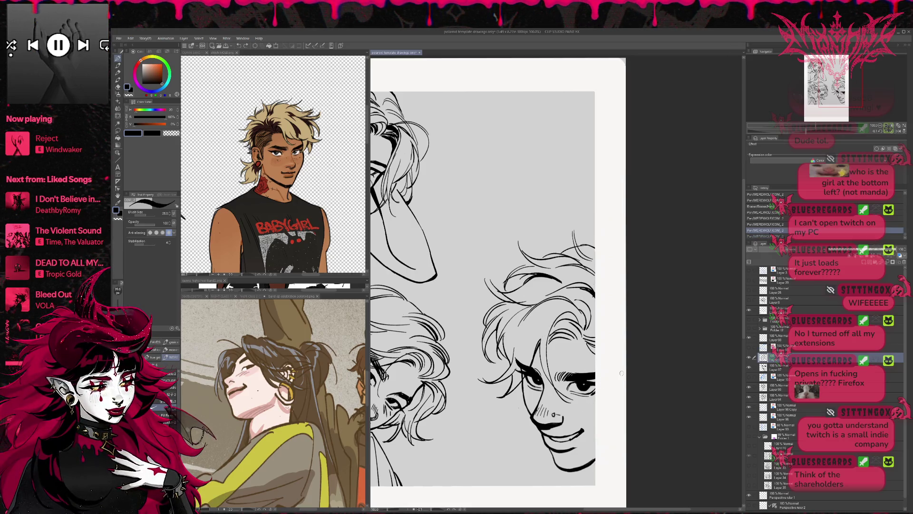
{"action": "left_click_drag", "start_coordinate": [506, 280], "coordinate": [536, 261]}
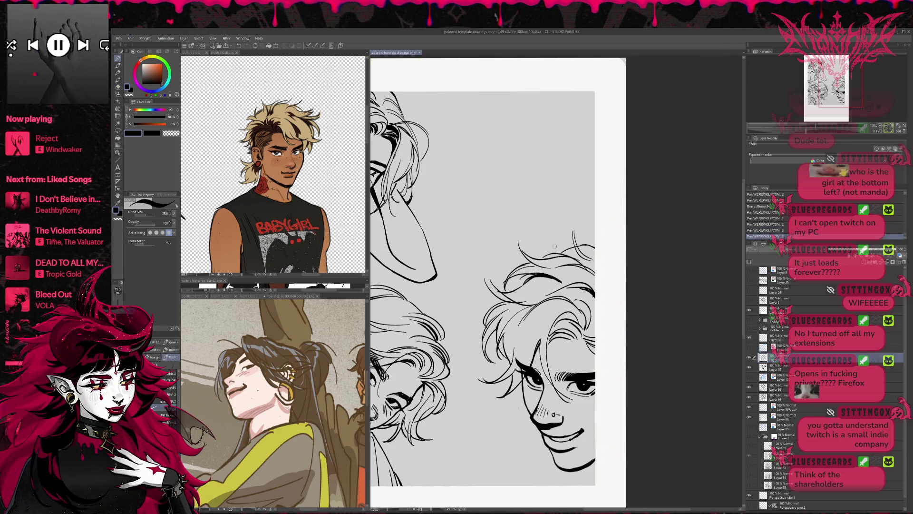
{"action": "key", "text": "ctrl+z"}
- Shrink the eraser to size 150 and erase small stray marks in the hair
{"action": "key", "text": "e"}
{"action": "key", "text": "bracketleft"}
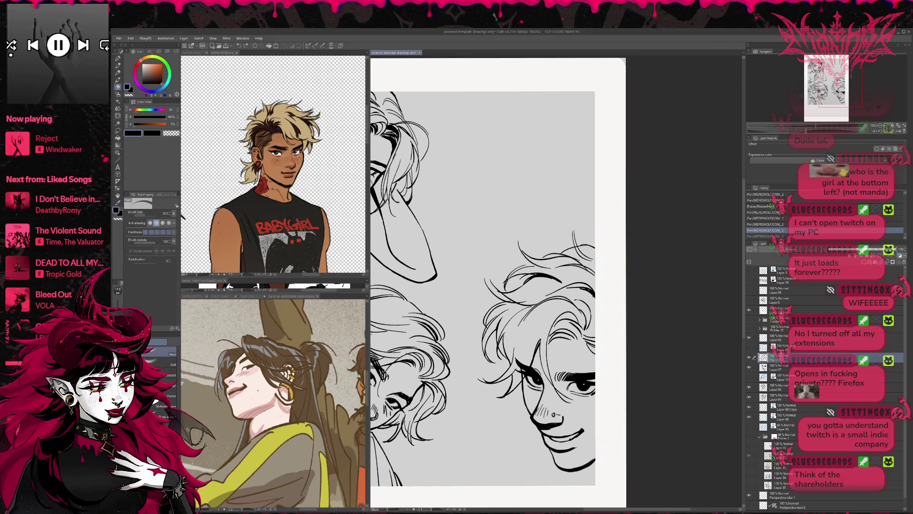
{"action": "left_click_drag", "start_coordinate": [525, 266], "coordinate": [533, 265]}
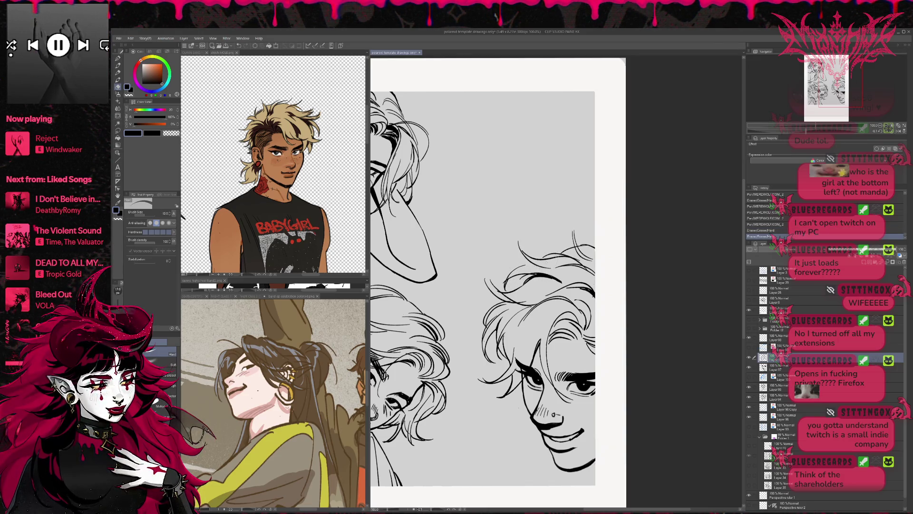
{"action": "key", "text": "p"}
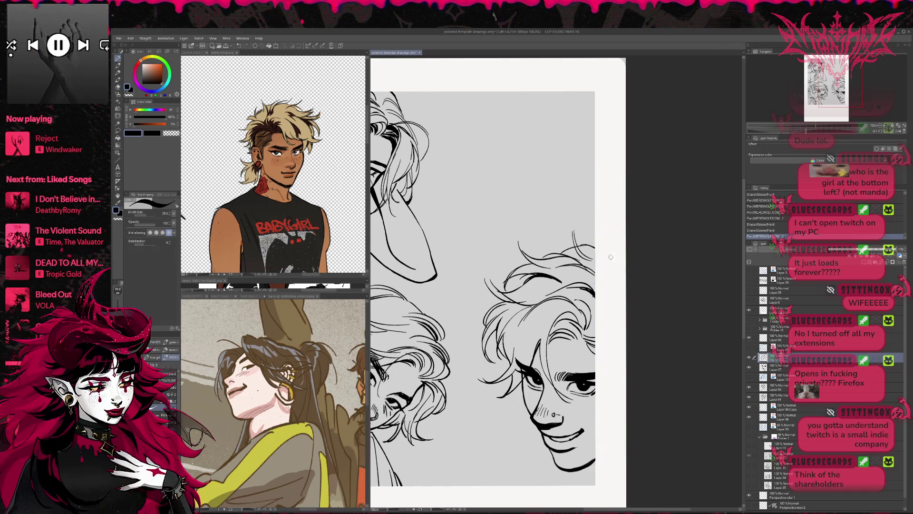
{"action": "key", "text": "t"}
{"action": "key", "text": "ctrl+z"}
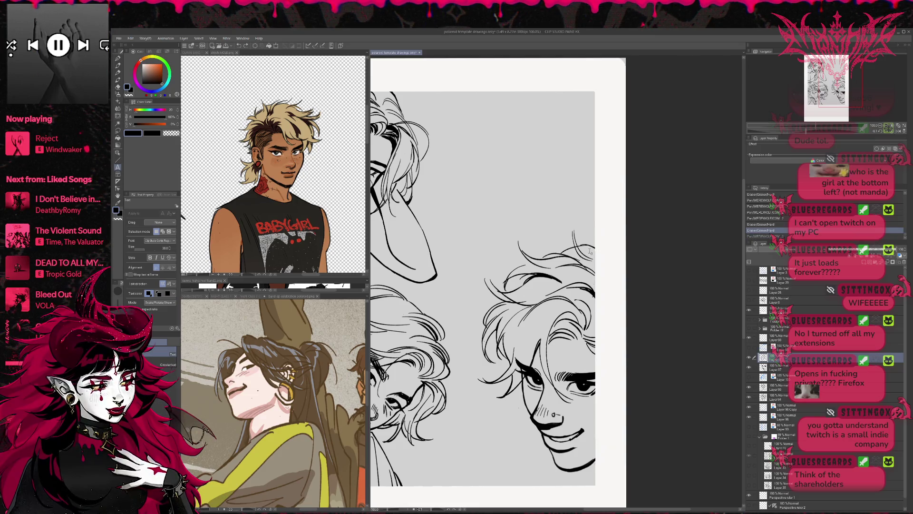
{"action": "key", "text": "ctrl+y"}
{"action": "key", "text": "e"}
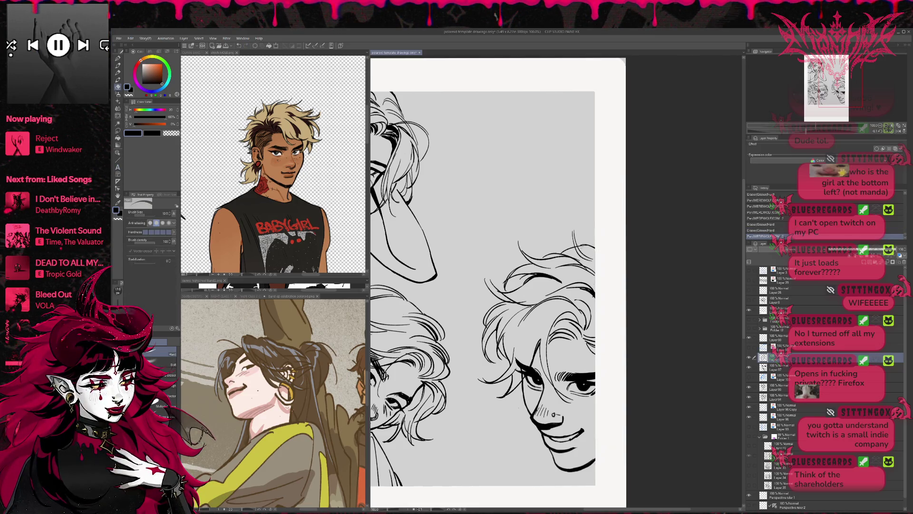
- Erase stray sketch lines at the hair's upper right and compare with and without the last stroke
{"action": "left_click_drag", "start_coordinate": [575, 233], "coordinate": [585, 256]}
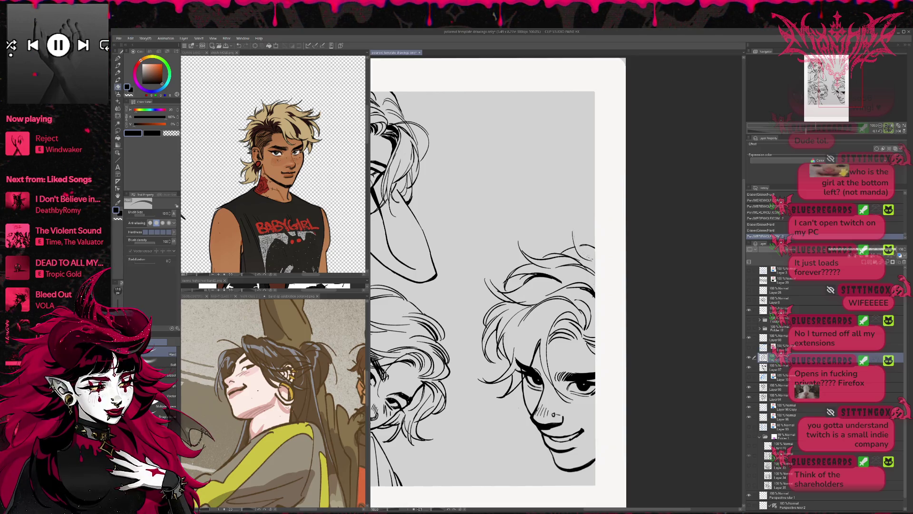
{"action": "key", "text": "p"}
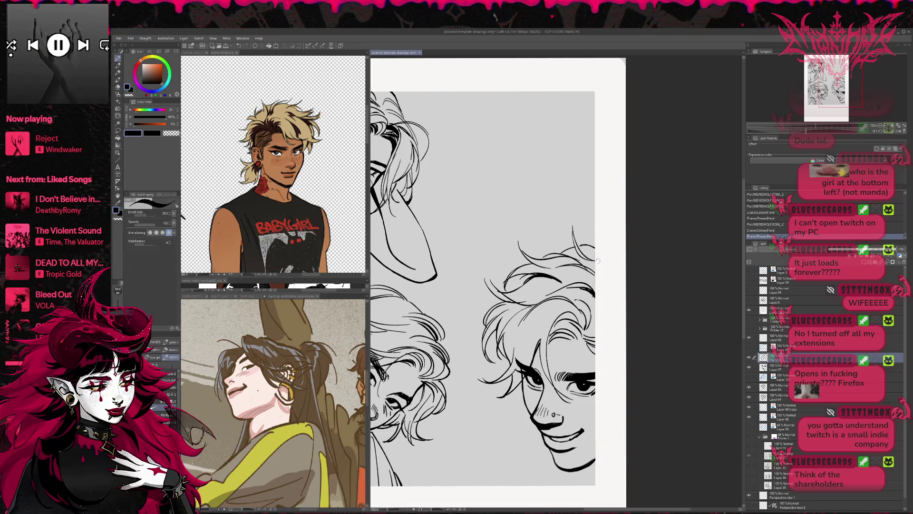
{"action": "key", "text": "ctrl+z"}
{"action": "key", "text": "ctrl+y"}
{"action": "key", "text": "ctrl+z"}
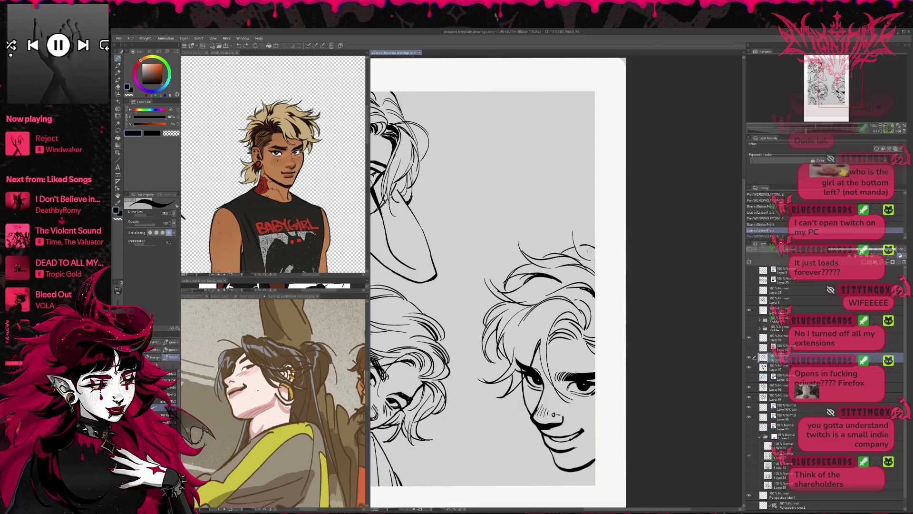
- Mirror the canvas view to check the drawing and ink new lines into the hair
{"action": "key", "text": "h"}
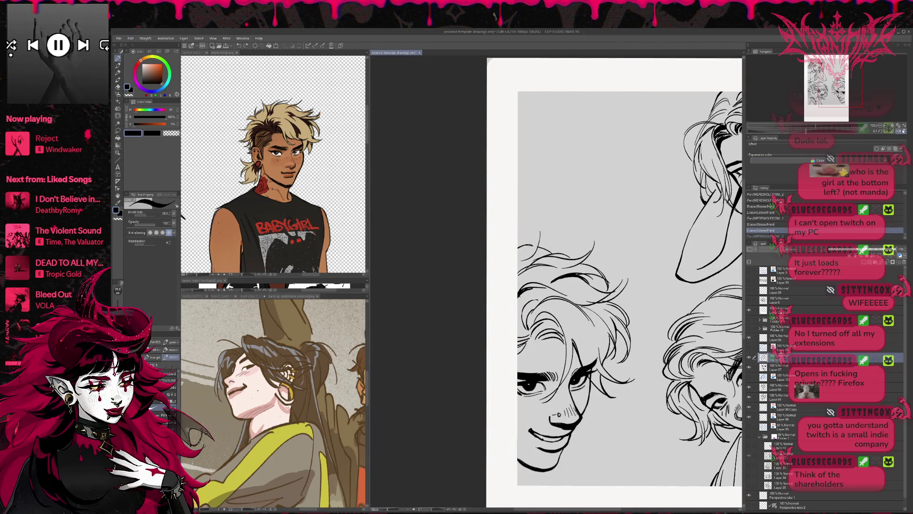
{"action": "key", "text": "ctrl+y"}
{"action": "key", "text": "ctrl+z"}
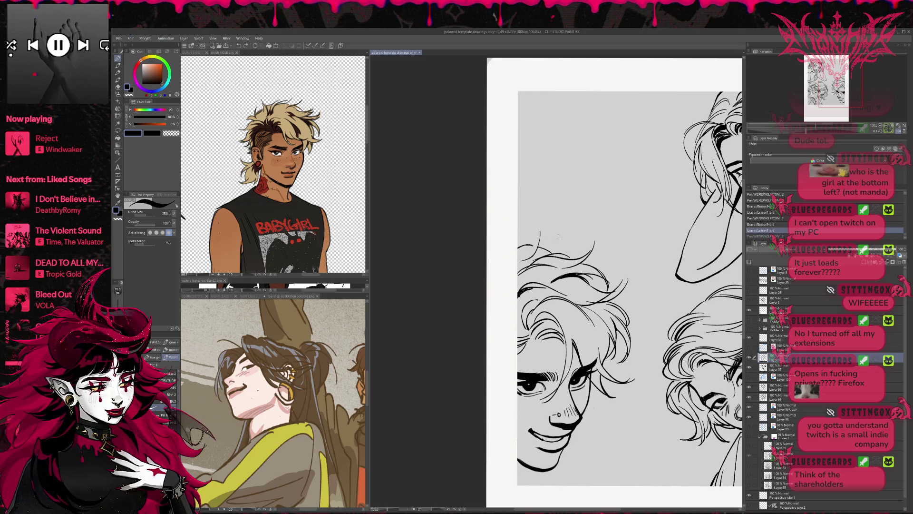
{"action": "key", "text": "e"}
{"action": "key", "text": "p"}
{"action": "left_click_drag", "start_coordinate": [543, 244], "coordinate": [520, 244]}
- Tilt the canvas slightly and add short strokes to the hair lines
{"action": "key", "text": "e"}
{"action": "key", "text": "r"}
{"action": "mouse_move", "coordinate": [618, 285]}
{"action": "left_mouse_down"}
{"action": "mouse_move", "coordinate": [589, 273]}
{"action": "mouse_move", "coordinate": [587, 288]}
{"action": "mouse_move", "coordinate": [605, 269]}
{"action": "left_mouse_up"}
{"action": "key", "text": "p"}
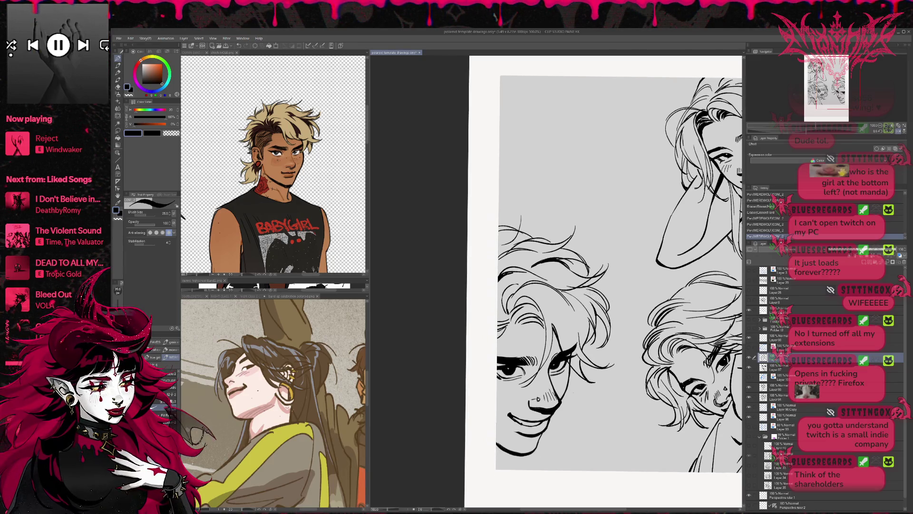
{"action": "left_click_drag", "start_coordinate": [603, 289], "coordinate": [595, 304]}
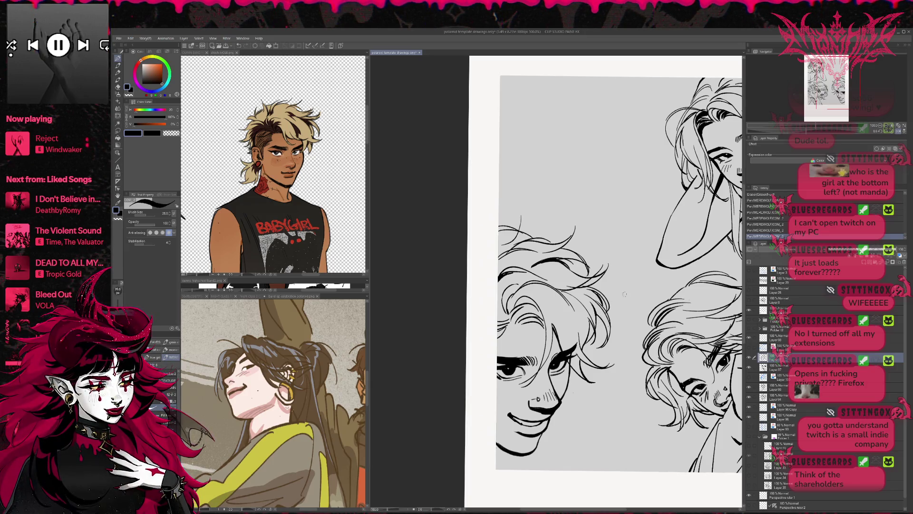
{"action": "left_click_drag", "start_coordinate": [635, 342], "coordinate": [650, 338]}
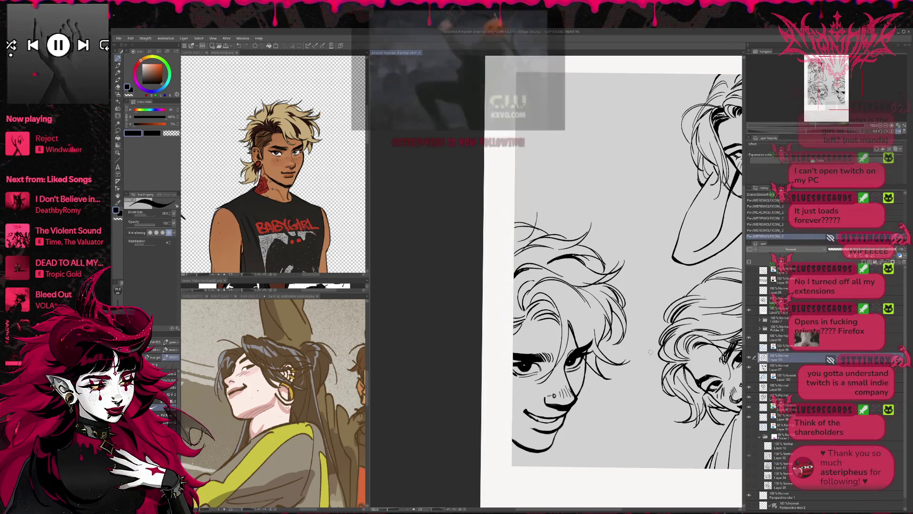
- Erase small bits of hair linework, add short strokes, then return the view to normal orientation
{"action": "key", "text": "e"}
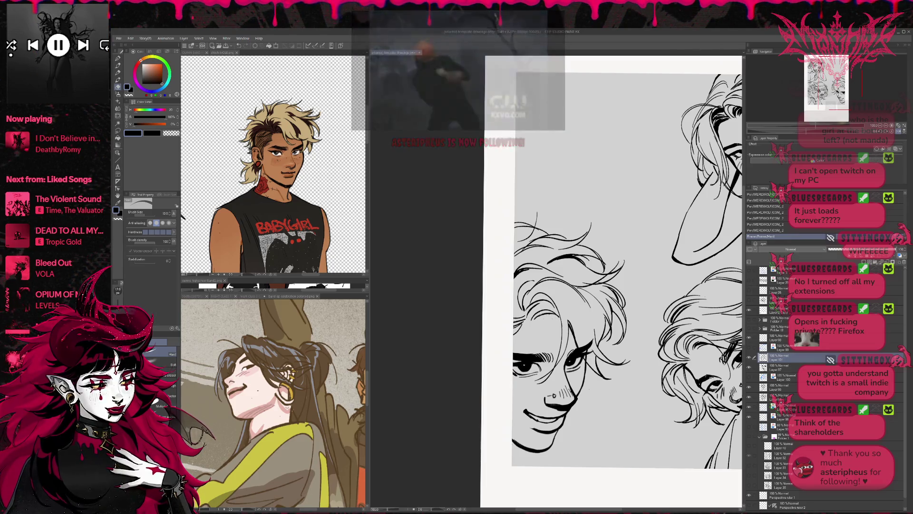
{"action": "mouse_move", "coordinate": [547, 318]}
{"action": "left_mouse_down"}
{"action": "mouse_move", "coordinate": [532, 321]}
{"action": "mouse_move", "coordinate": [554, 315]}
{"action": "left_mouse_up"}
{"action": "key", "text": "p"}
{"action": "mouse_move", "coordinate": [539, 312]}
{"action": "left_mouse_down"}
{"action": "mouse_move", "coordinate": [561, 320]}
{"action": "mouse_move", "coordinate": [555, 315]}
{"action": "left_mouse_up"}
{"action": "key", "text": "e"}
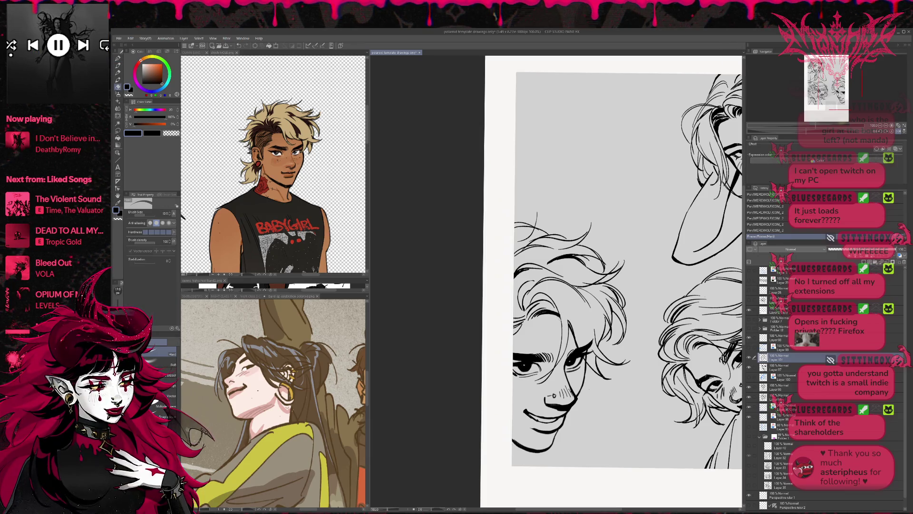
{"action": "key", "text": "r"}
{"action": "mouse_move", "coordinate": [594, 238]}
{"action": "left_mouse_down"}
{"action": "mouse_move", "coordinate": [625, 290]}
{"action": "mouse_move", "coordinate": [655, 297]}
{"action": "mouse_move", "coordinate": [618, 343]}
{"action": "left_mouse_up"}
{"action": "left_click", "coordinate": [893, 131]}
- Ink small marks along the jaw edge and hatch blush strokes below the right face's eye
{"action": "left_click", "coordinate": [591, 388]}
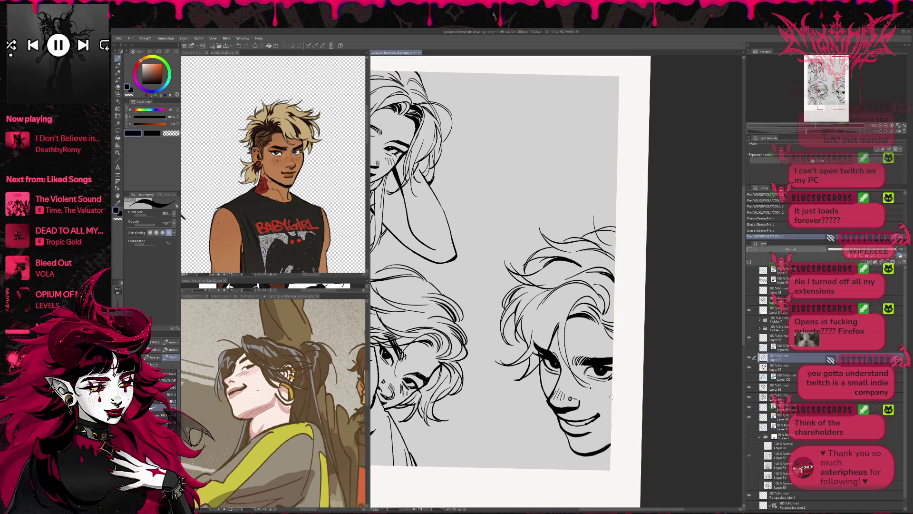
{"action": "left_click_drag", "start_coordinate": [614, 403], "coordinate": [615, 391]}
{"action": "left_click", "coordinate": [546, 384]}
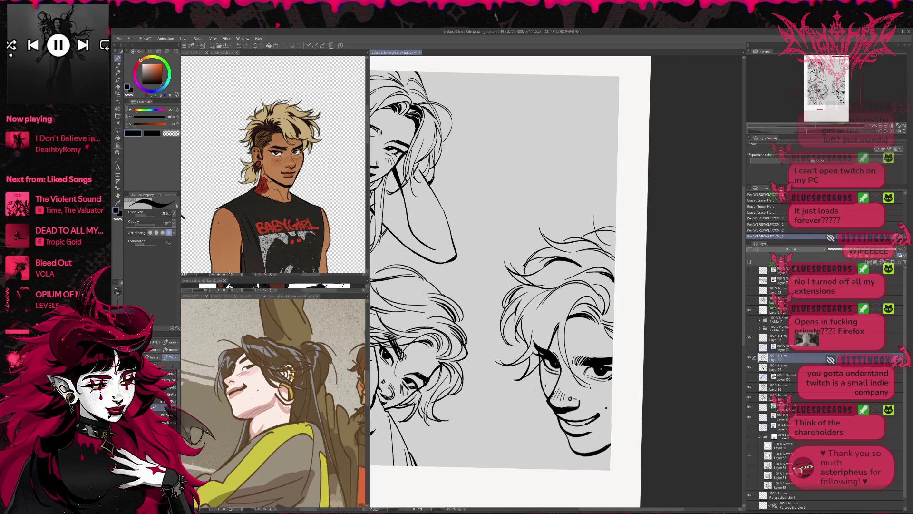
{"action": "key", "text": "ctrl+z"}
{"action": "key", "text": "ctrl+y"}
{"action": "left_click_drag", "start_coordinate": [629, 356], "coordinate": [641, 349]}
{"action": "left_click_drag", "start_coordinate": [557, 366], "coordinate": [553, 377]}
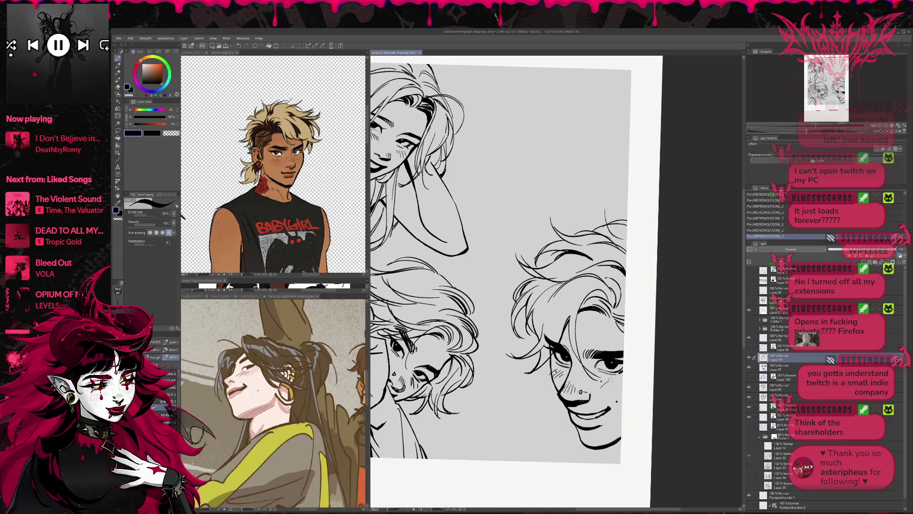
{"action": "left_click_drag", "start_coordinate": [653, 371], "coordinate": [688, 381]}
- Move to Layer 97 and touch up the linework with quick pen and eraser strokes
{"action": "key", "text": "e"}
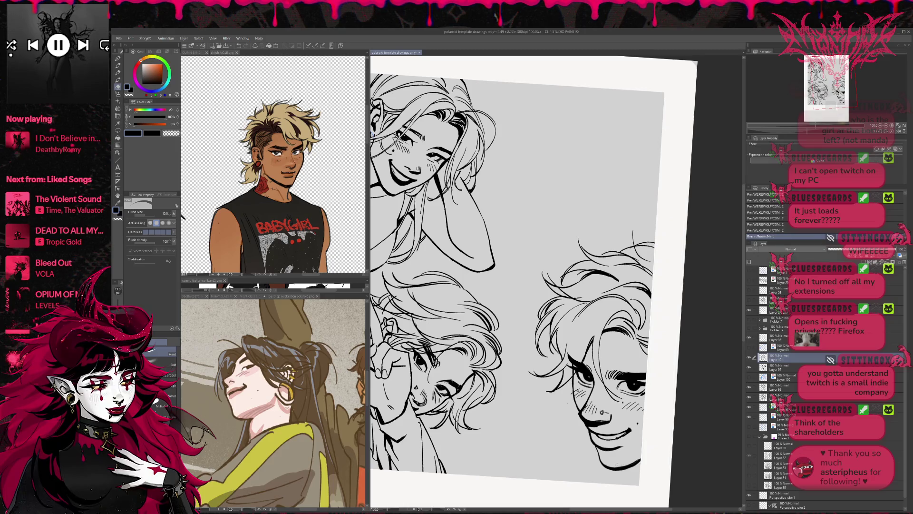
{"action": "left_click", "coordinate": [780, 367]}
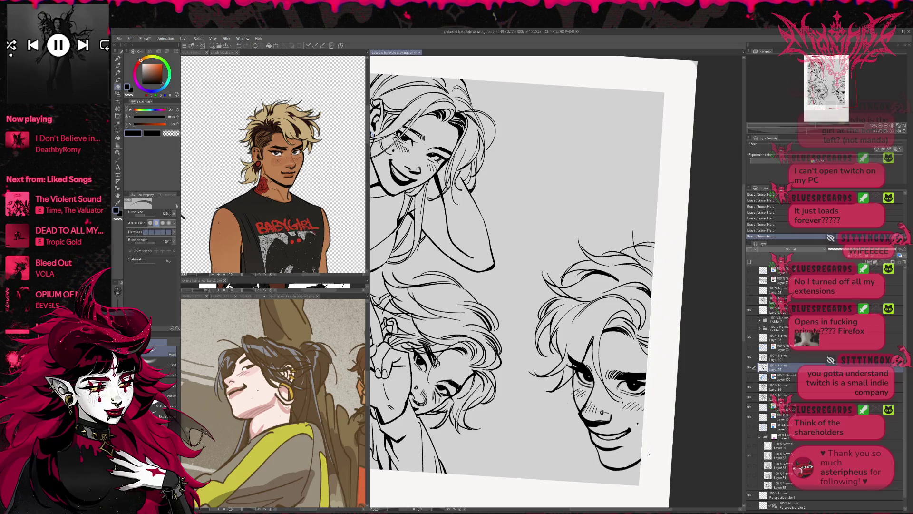
{"action": "key", "text": "p"}
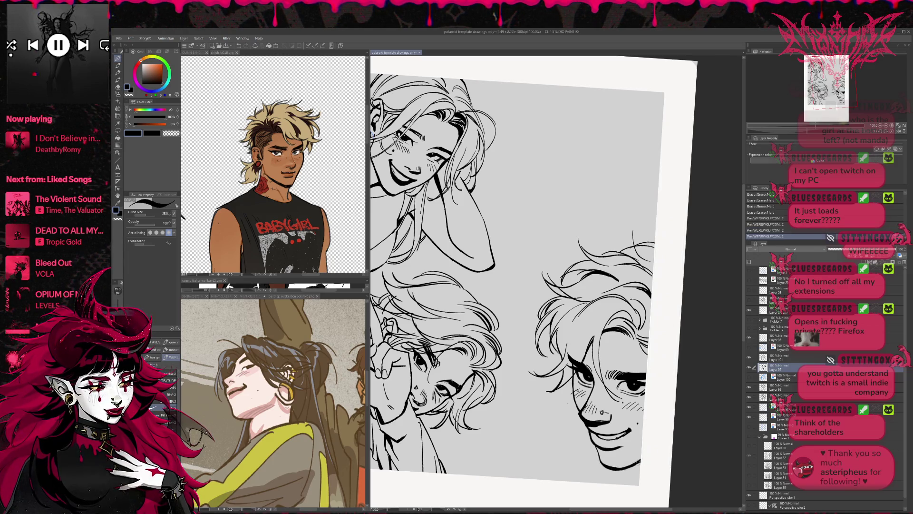
{"action": "key", "text": "e"}
{"action": "key", "text": "p"}
{"action": "mouse_move", "coordinate": [601, 464]}
{"action": "left_mouse_down"}
{"action": "mouse_move", "coordinate": [618, 471]}
{"action": "mouse_move", "coordinate": [650, 456]}
{"action": "left_mouse_up"}
{"action": "key", "text": "e"}
{"action": "key", "text": "p"}
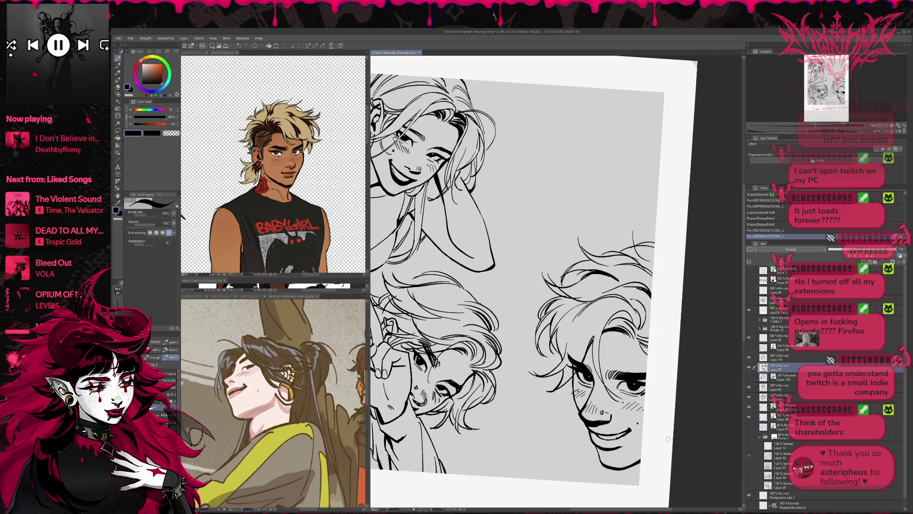
{"action": "left_click", "coordinate": [84, 53]}
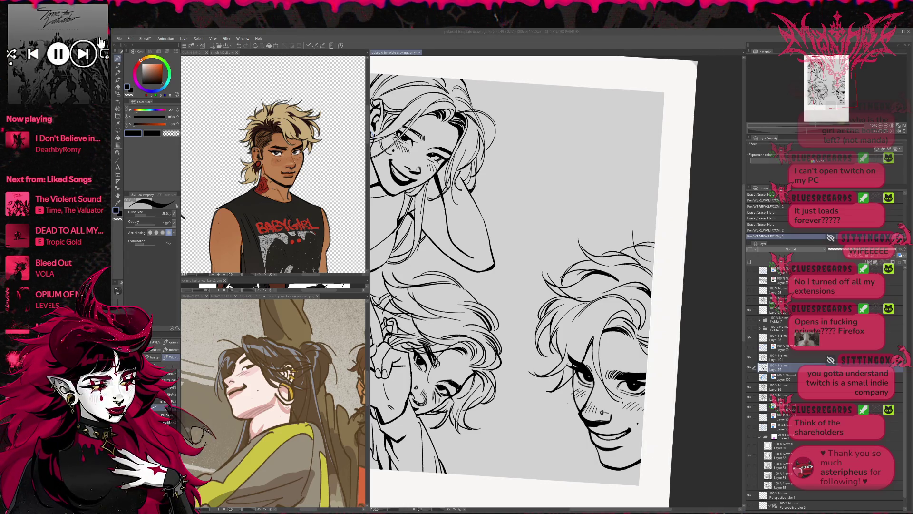
{"action": "key", "text": "h"}
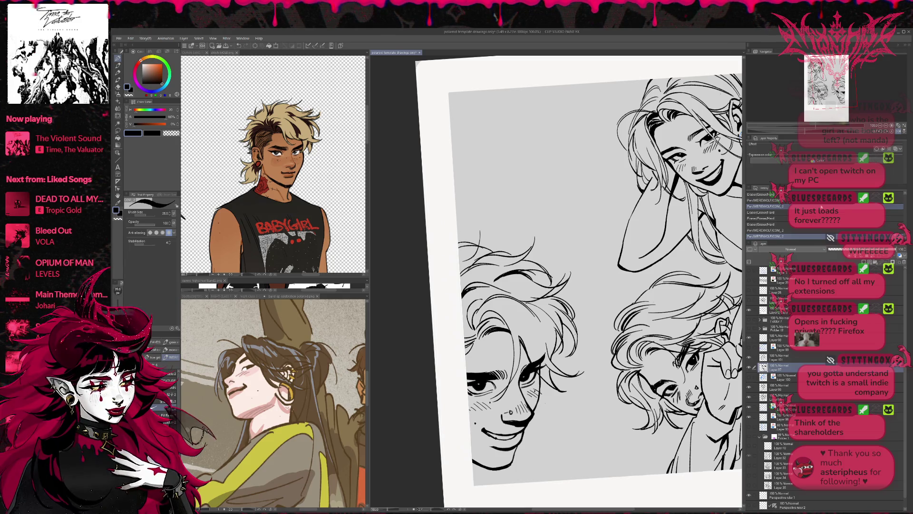
- Level the canvas rotation and toggle the top-right drawing, hair and face layers to compare versions
{"action": "key", "text": "ctrl+at"}
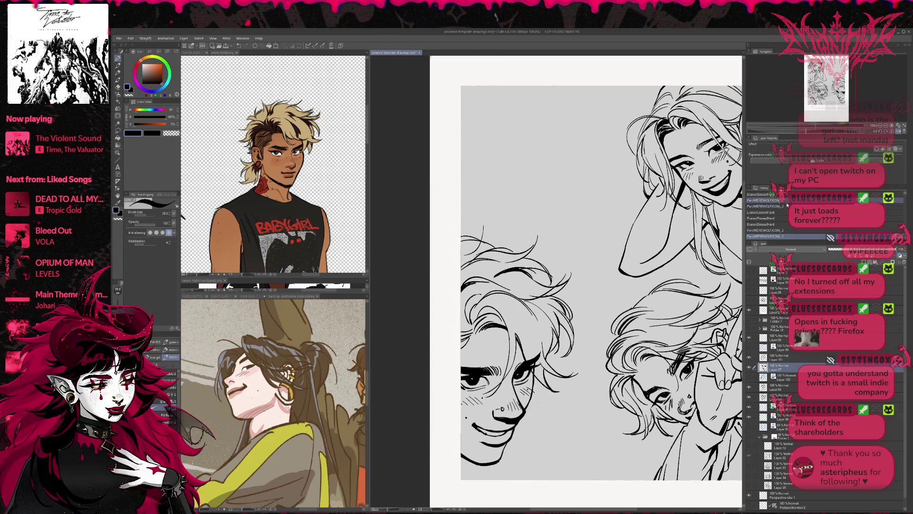
{"action": "scroll", "coordinate": [614, 344], "scroll_direction": "up", "scroll_amount": 1}
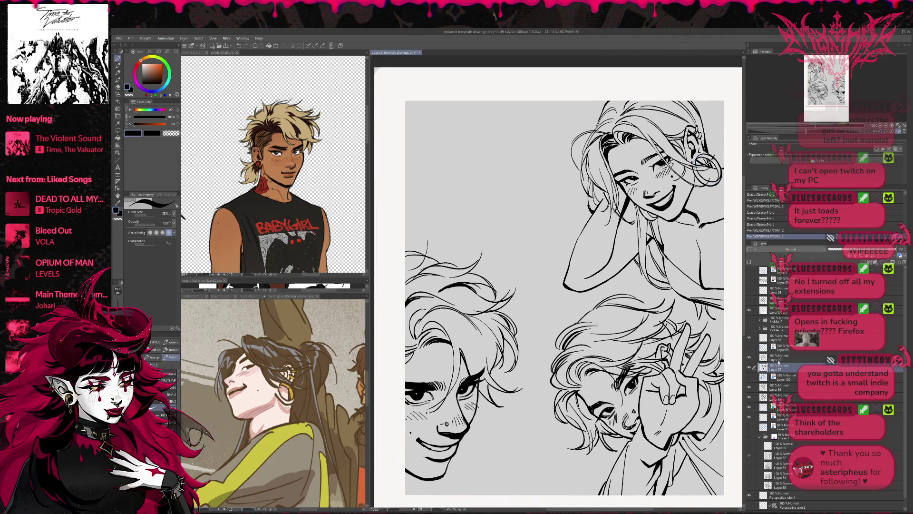
{"action": "left_click", "coordinate": [749, 388]}
{"action": "left_click", "coordinate": [750, 404]}
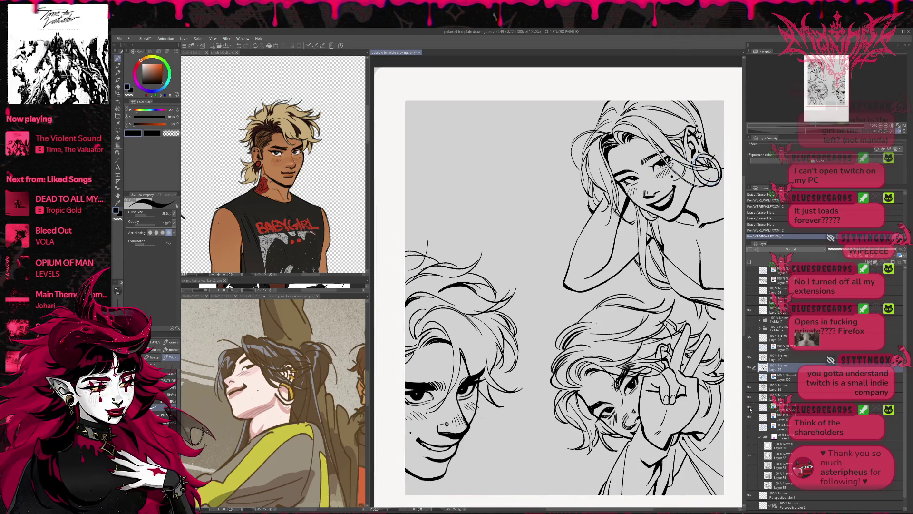
{"action": "left_click", "coordinate": [750, 358]}
{"action": "left_click", "coordinate": [750, 358]}
{"action": "left_click", "coordinate": [750, 358]}
{"action": "left_click", "coordinate": [750, 358]}
{"action": "left_click", "coordinate": [750, 367]}
{"action": "left_click", "coordinate": [750, 367]}
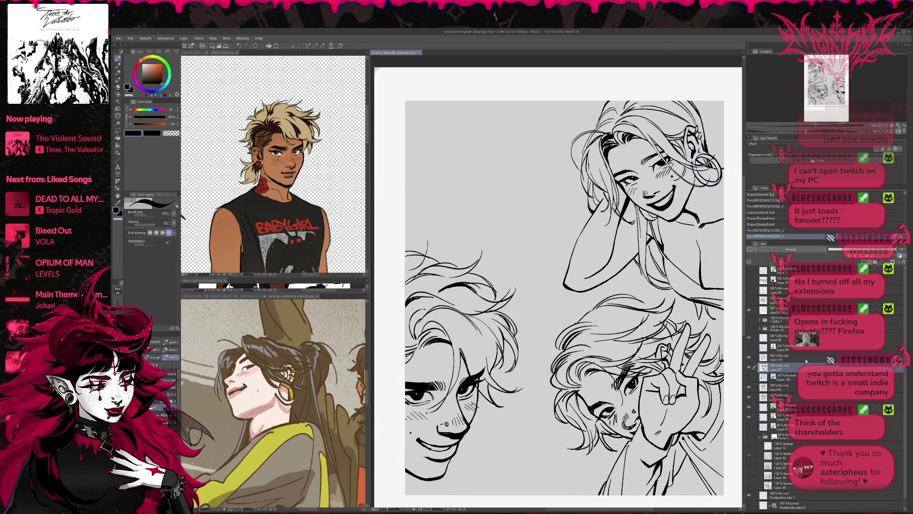
- Erase a stray stroke near the left face and return to Layer 101
{"action": "key", "text": "e"}
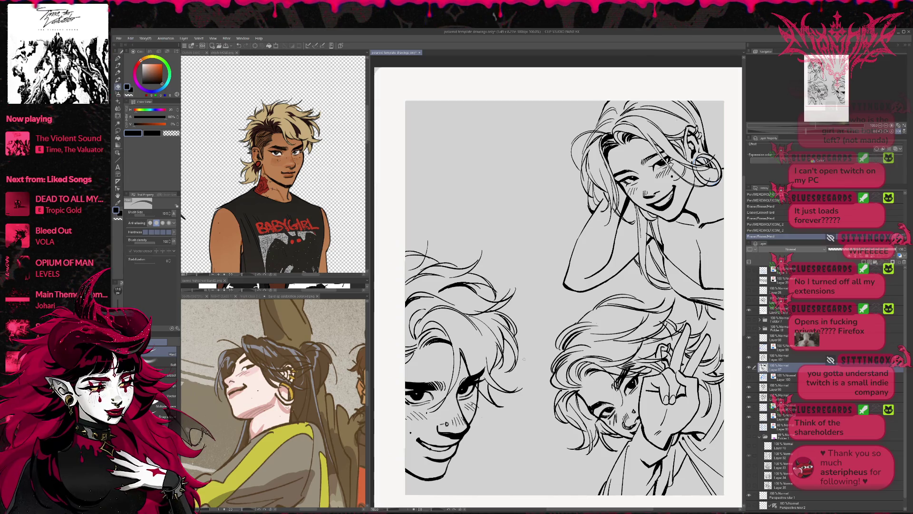
{"action": "left_click_drag", "start_coordinate": [479, 420], "coordinate": [503, 401]}
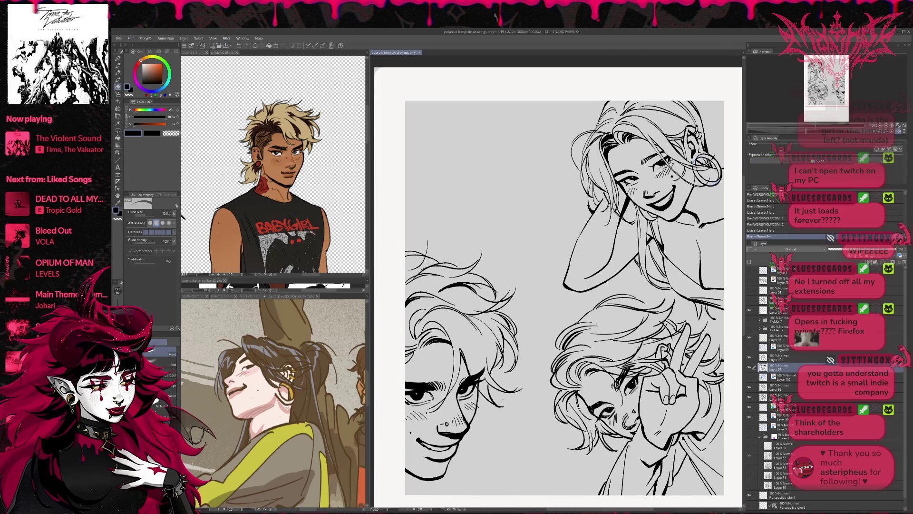
{"action": "left_click", "coordinate": [772, 356]}
{"action": "left_click", "coordinate": [481, 417]}
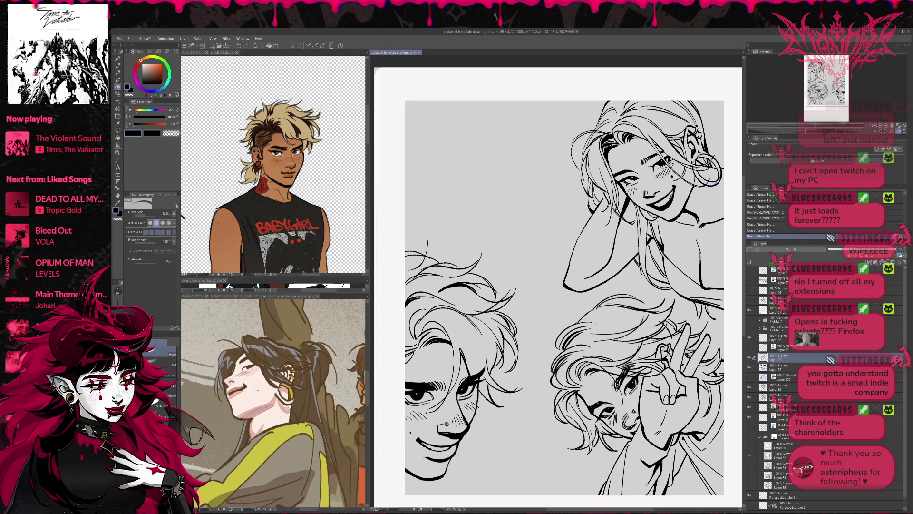
- Check the right-hand drawings and white page border by toggling them, then zoom out to 66.7%
{"action": "left_click", "coordinate": [750, 386]}
{"action": "left_click", "coordinate": [749, 387]}
{"action": "left_click", "coordinate": [750, 397]}
{"action": "left_click", "coordinate": [750, 397]}
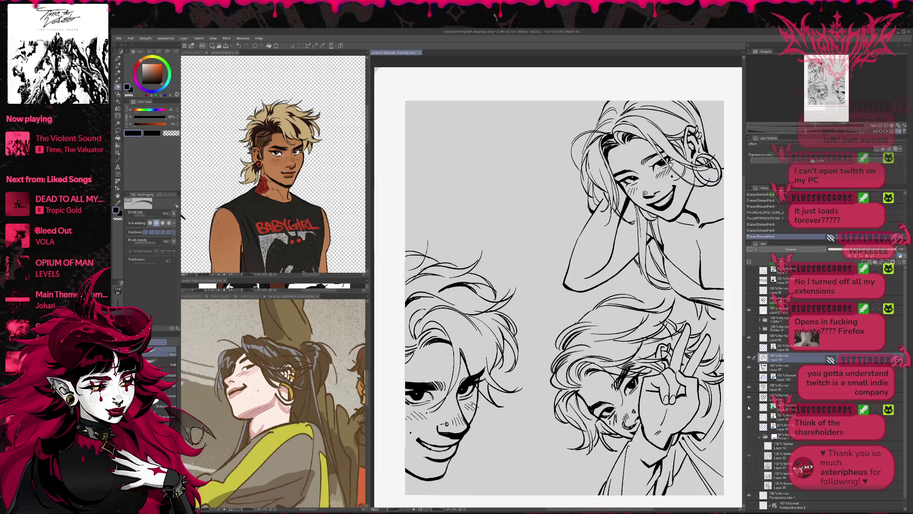
{"action": "left_click", "coordinate": [750, 310]}
{"action": "left_click", "coordinate": [749, 310]}
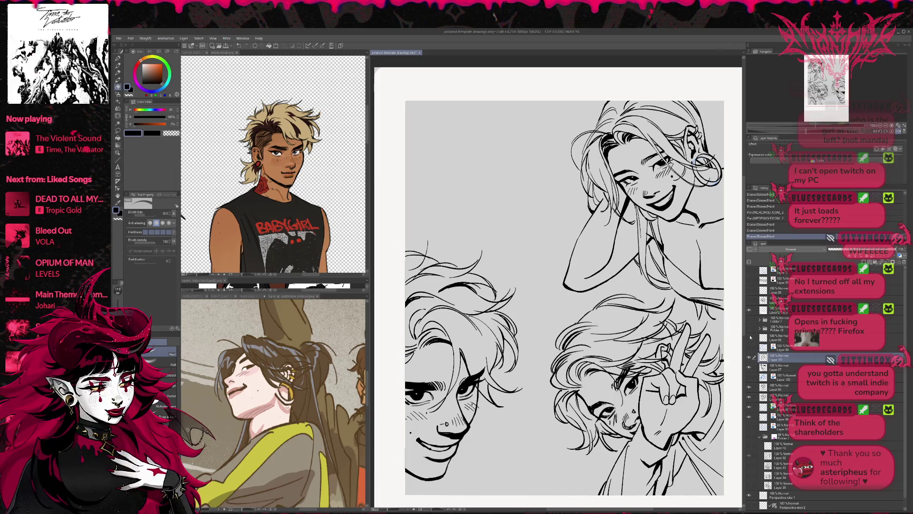
{"action": "left_click", "coordinate": [878, 126]}
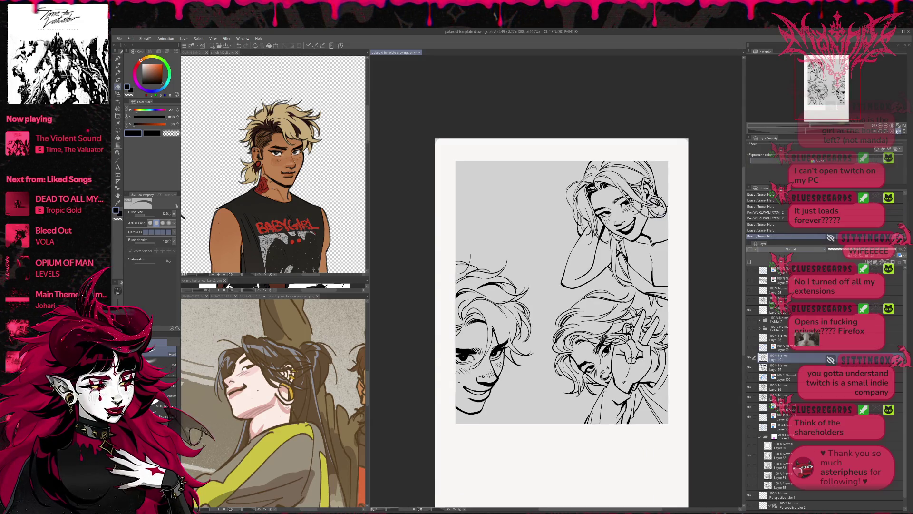
- Mirror the page view, turn the blue and pink sketch layers back on, and add a new raster layer
{"action": "left_click", "coordinate": [898, 131]}
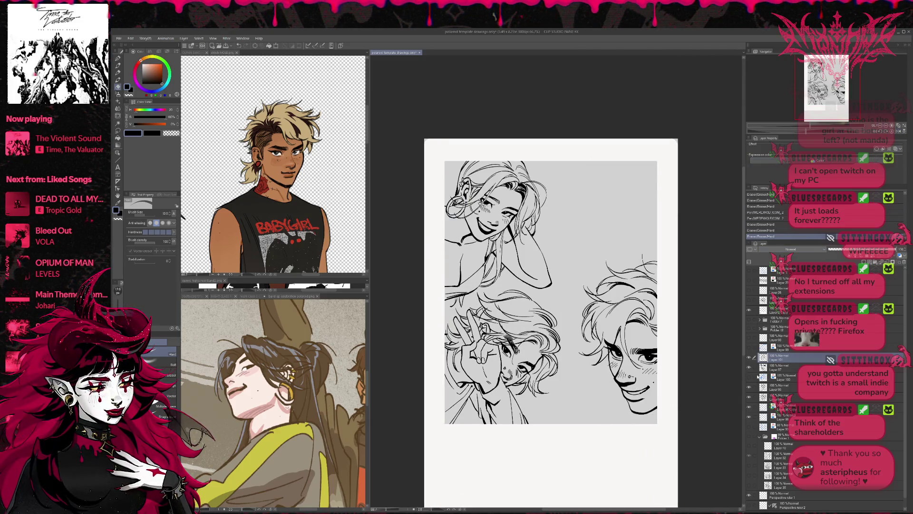
{"action": "left_click", "coordinate": [750, 438]}
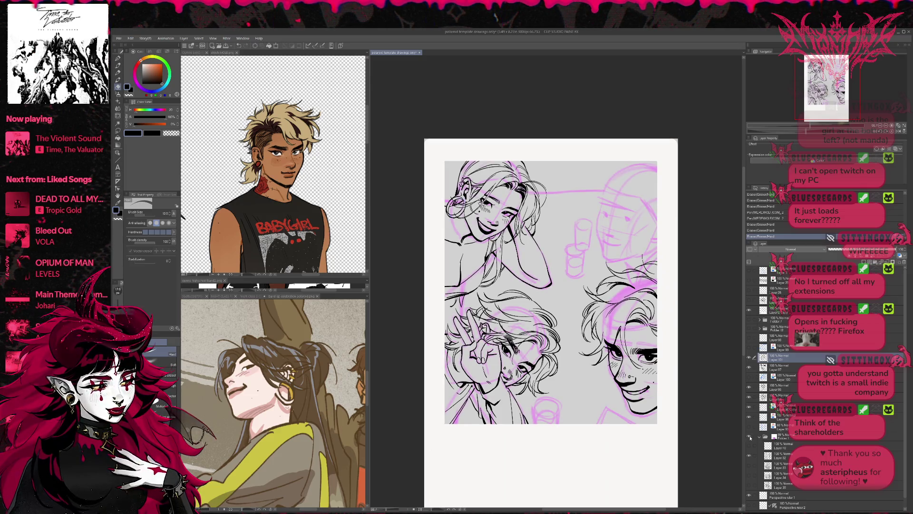
{"action": "left_click", "coordinate": [750, 438]}
{"action": "left_click", "coordinate": [750, 428]}
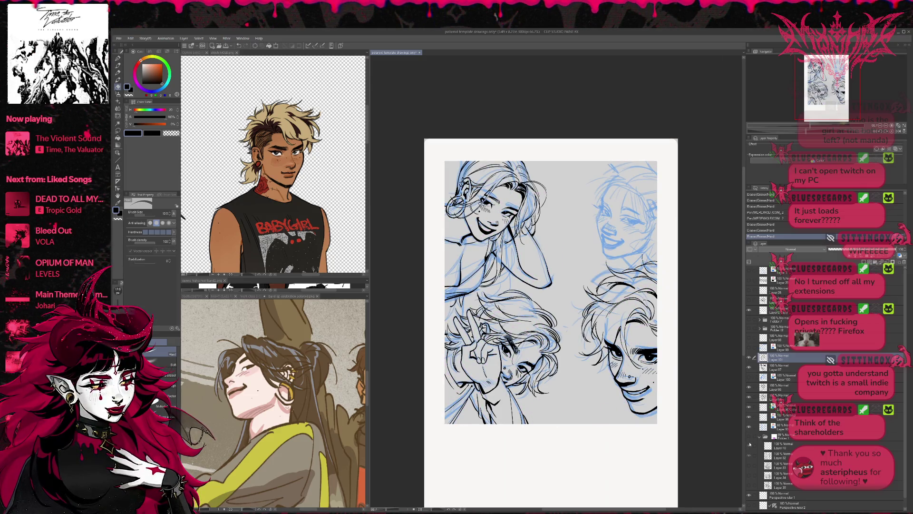
{"action": "left_click", "coordinate": [750, 437]}
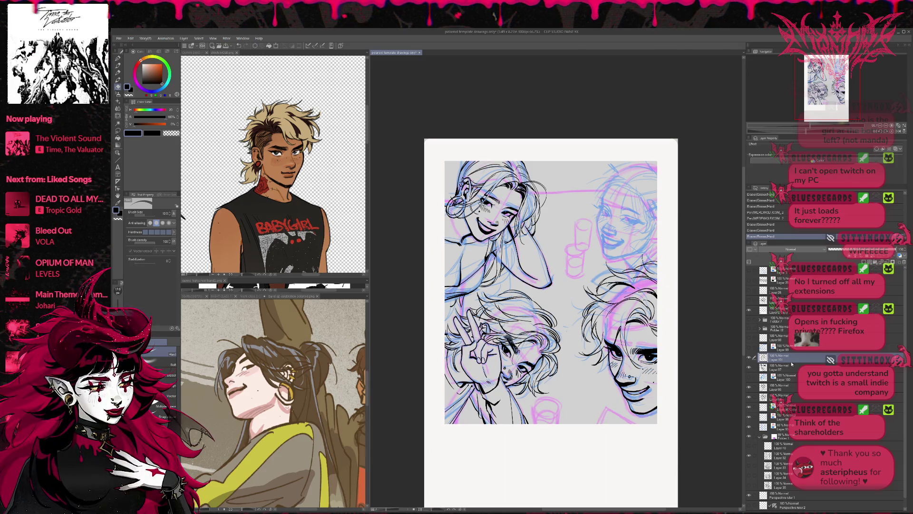
{"action": "key", "text": "ctrl+shift+n"}
- Shift the page down-left and enlarge the reference pane to make the band reference active
{"action": "left_click_drag", "start_coordinate": [633, 341], "coordinate": [591, 405]}
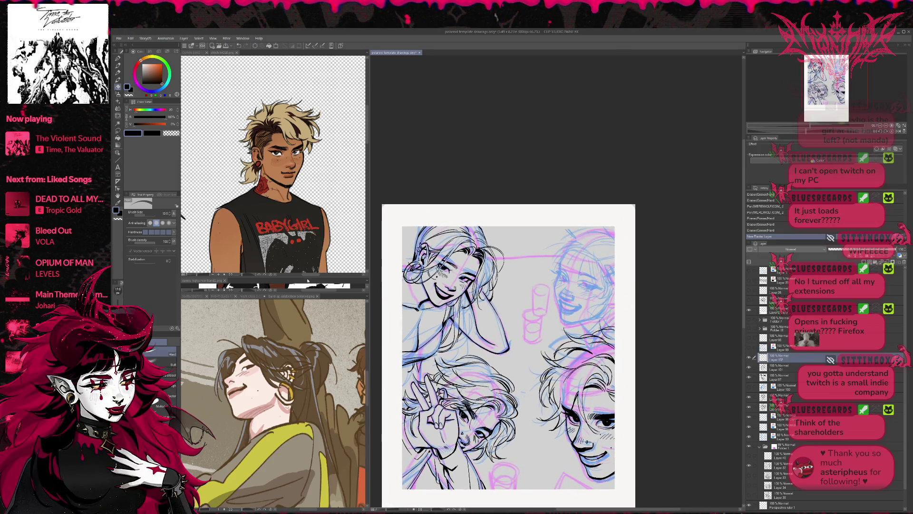
{"action": "mouse_move", "coordinate": [307, 276]}
{"action": "left_mouse_down"}
{"action": "mouse_move", "coordinate": [307, 138]}
{"action": "mouse_move", "coordinate": [307, 171]}
{"action": "left_mouse_up"}
{"action": "left_click", "coordinate": [314, 238]}
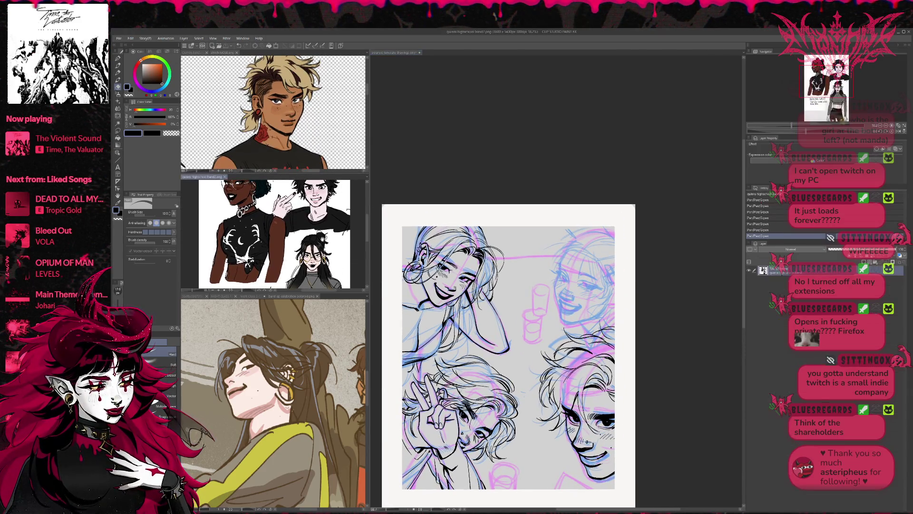
- Cycle the reference subviews and show the WAKING GREY band sketch in the top pane
{"action": "scroll", "coordinate": [333, 384], "scroll_direction": "up", "scroll_amount": 10}
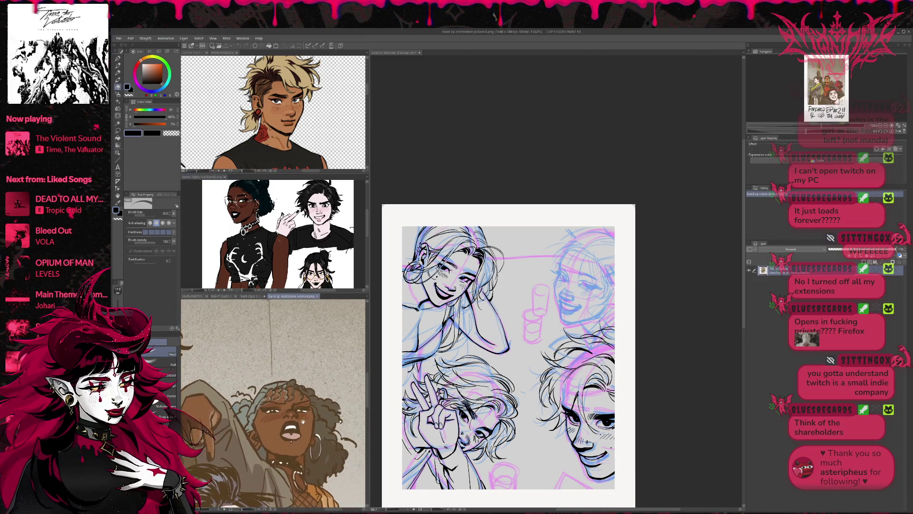
{"action": "left_click", "coordinate": [251, 297]}
{"action": "left_click", "coordinate": [198, 296]}
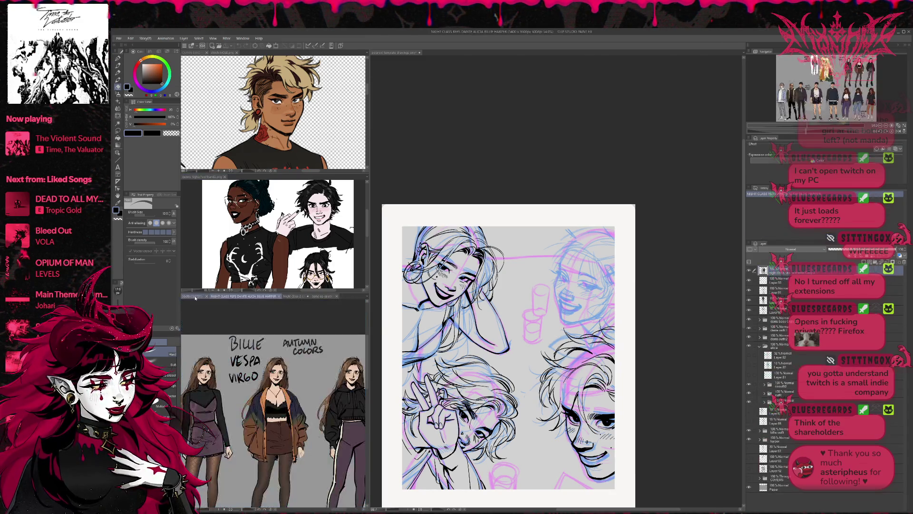
{"action": "left_click", "coordinate": [318, 296]}
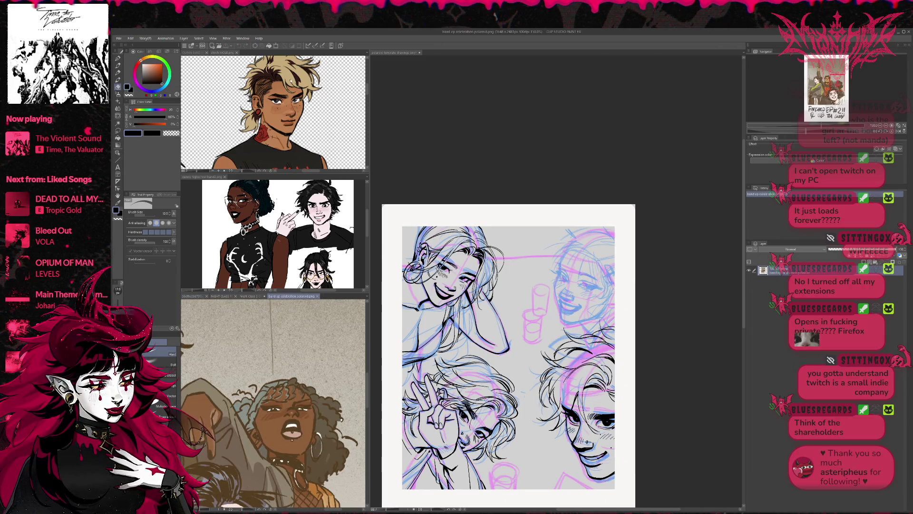
{"action": "left_click", "coordinate": [204, 52]}
{"action": "scroll", "coordinate": [273, 112], "scroll_direction": "down", "scroll_amount": 5}
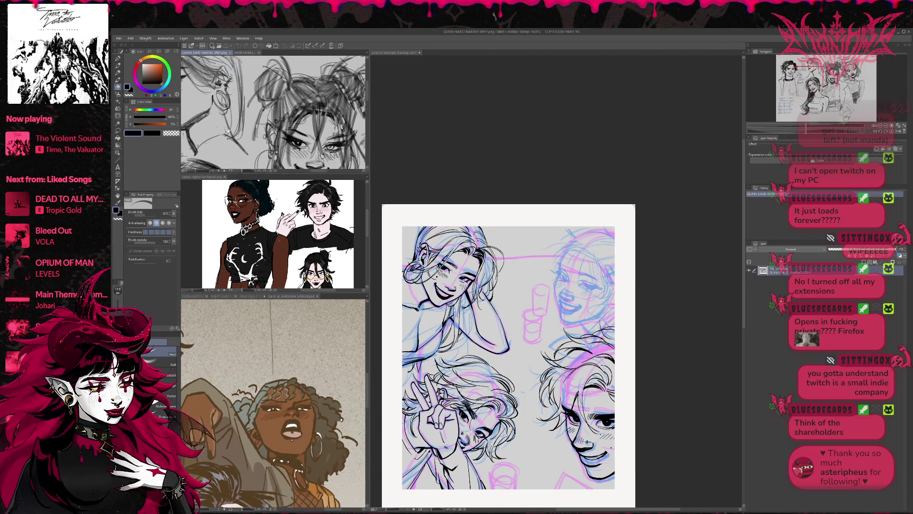
{"action": "scroll", "coordinate": [227, 131], "scroll_direction": "down", "scroll_amount": 2}
{"action": "left_click_drag", "start_coordinate": [286, 114], "coordinate": [233, 112]}
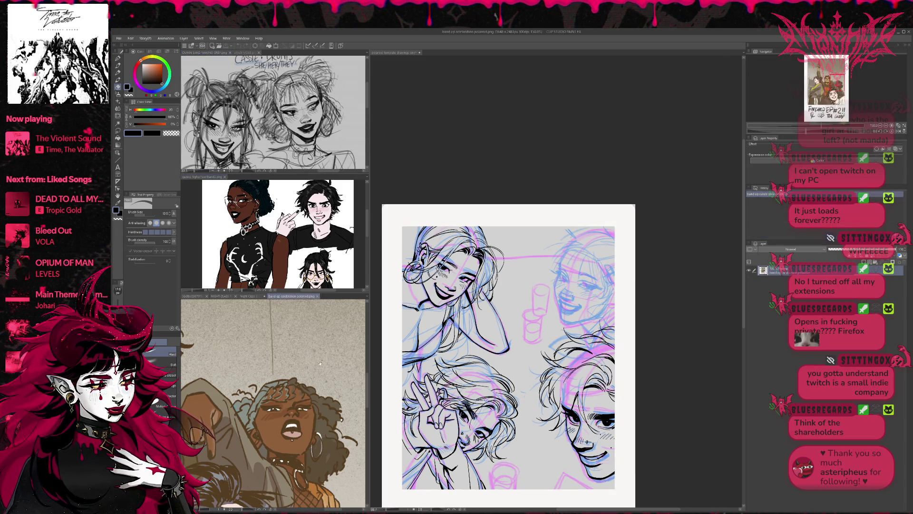
{"action": "scroll", "coordinate": [274, 404], "scroll_direction": "down", "scroll_amount": 1}
- Resize the reference panes to enlarge the sketches, then return to the polaroid template drawing
{"action": "left_click_drag", "start_coordinate": [315, 292], "coordinate": [314, 375]}
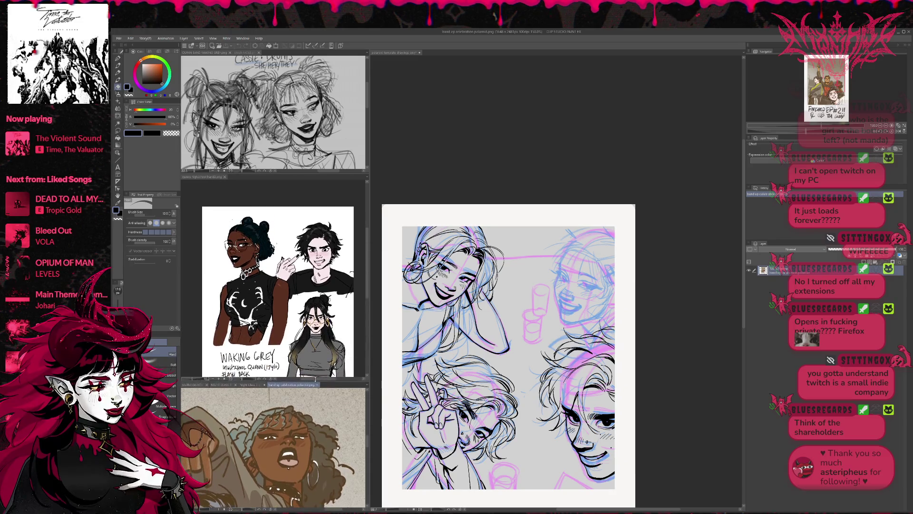
{"action": "left_click", "coordinate": [312, 173]}
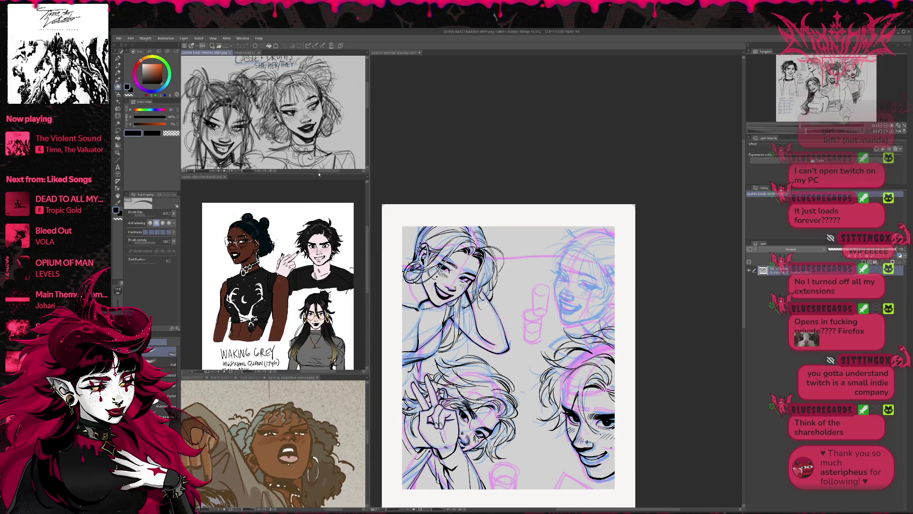
{"action": "left_click_drag", "start_coordinate": [321, 175], "coordinate": [321, 284]}
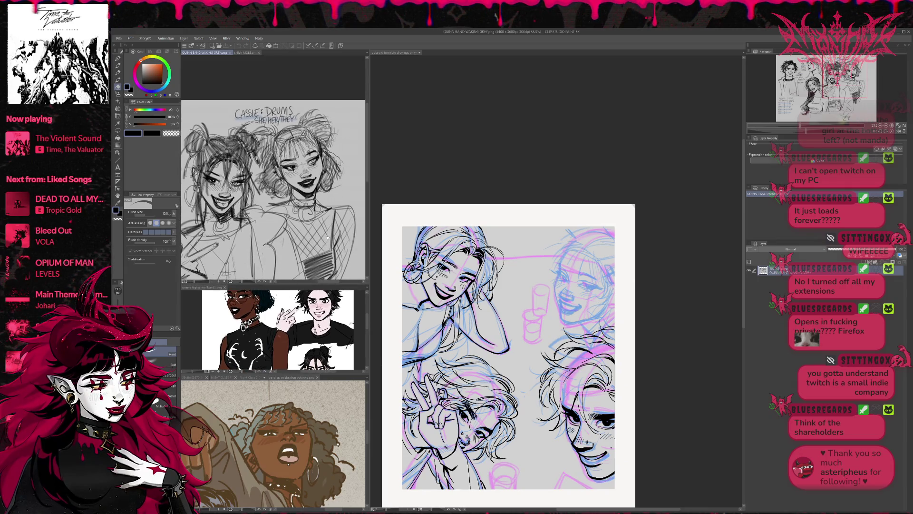
{"action": "scroll", "coordinate": [313, 280], "scroll_direction": "up", "scroll_amount": 1}
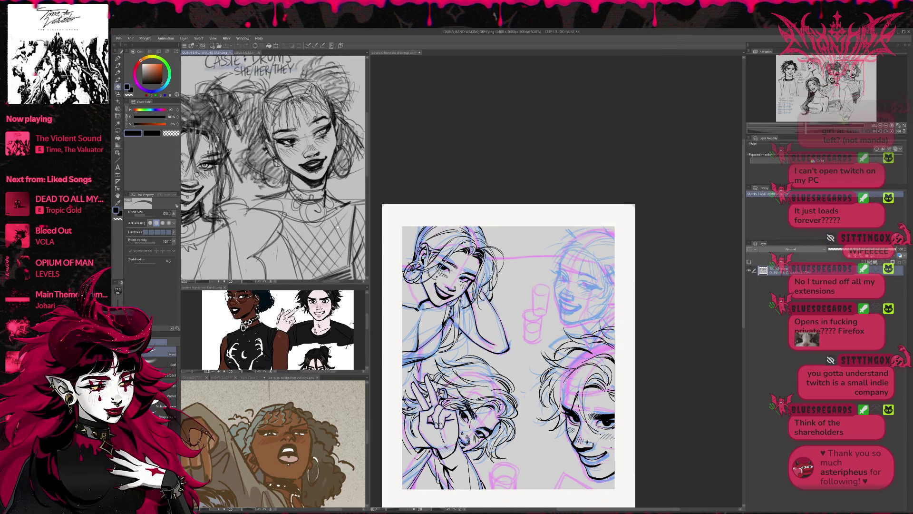
{"action": "left_click_drag", "start_coordinate": [313, 283], "coordinate": [314, 233]}
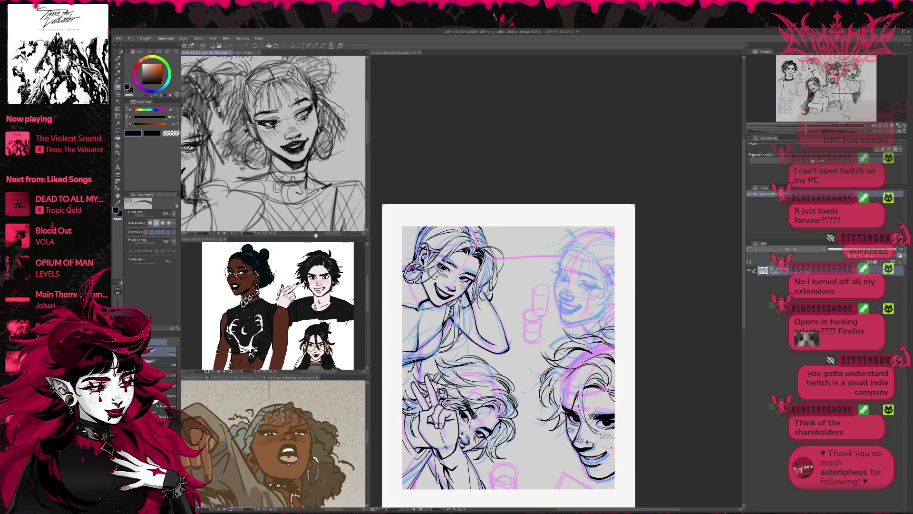
{"action": "left_click", "coordinate": [666, 298]}
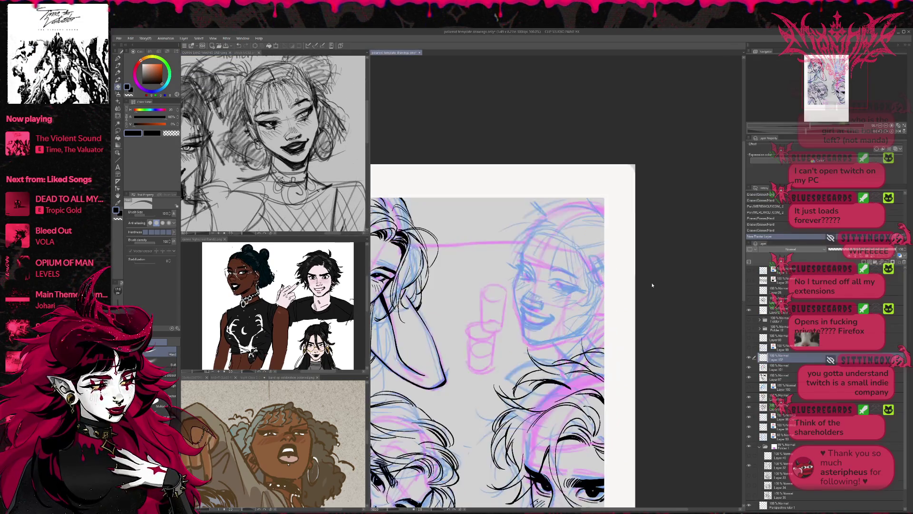
- Ink both eyes with their lids, lashes and irises over the blue sketch
{"action": "scroll", "coordinate": [664, 300], "scroll_direction": "up", "scroll_amount": 2}
{"action": "left_click_drag", "start_coordinate": [626, 316], "coordinate": [609, 334]}
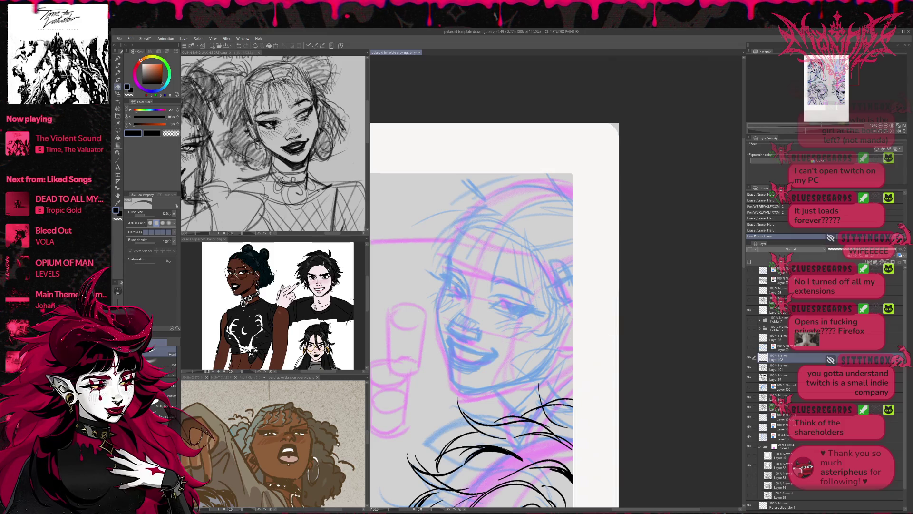
{"action": "left_click_drag", "start_coordinate": [453, 259], "coordinate": [460, 268]}
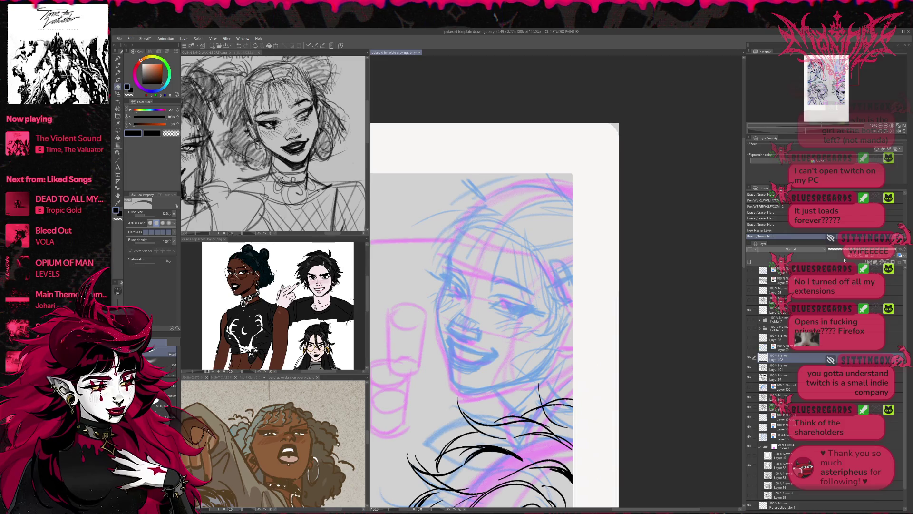
{"action": "key", "text": "p"}
{"action": "mouse_move", "coordinate": [451, 275]}
{"action": "left_mouse_down"}
{"action": "mouse_move", "coordinate": [452, 296]}
{"action": "mouse_move", "coordinate": [467, 300]}
{"action": "mouse_move", "coordinate": [454, 271]}
{"action": "mouse_move", "coordinate": [468, 291]}
{"action": "mouse_move", "coordinate": [546, 314]}
{"action": "left_mouse_up"}
{"action": "mouse_move", "coordinate": [488, 305]}
{"action": "left_mouse_down"}
{"action": "mouse_move", "coordinate": [509, 293]}
{"action": "mouse_move", "coordinate": [542, 310]}
{"action": "left_mouse_up"}
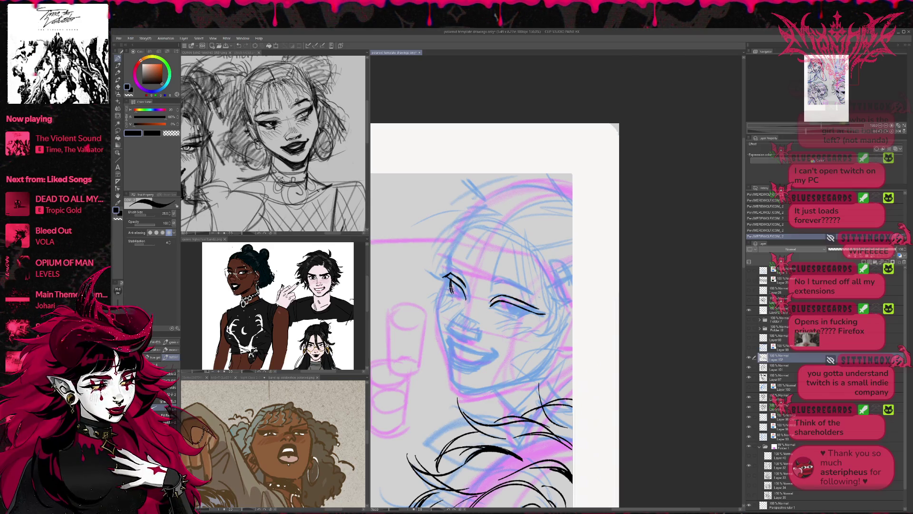
{"action": "mouse_move", "coordinate": [450, 288]}
{"action": "left_mouse_down"}
{"action": "mouse_move", "coordinate": [457, 300]}
{"action": "mouse_move", "coordinate": [530, 319]}
{"action": "left_mouse_up"}
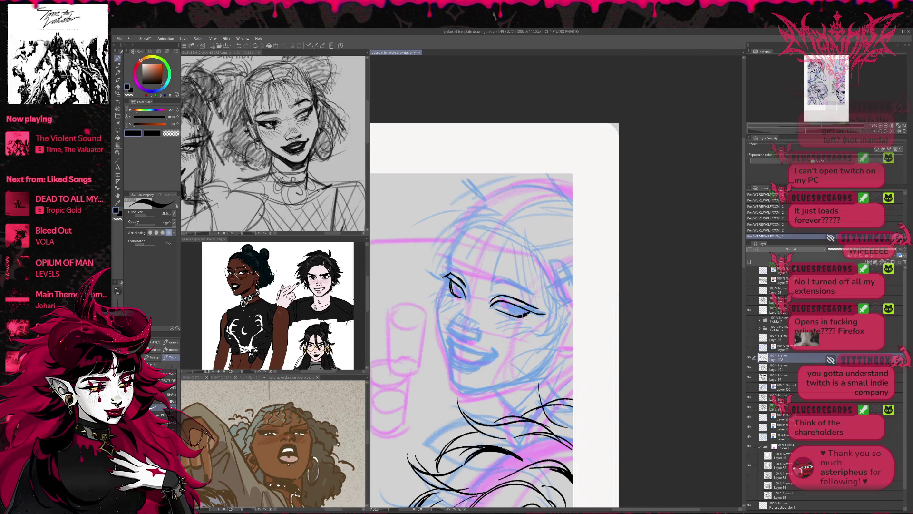
{"action": "mouse_move", "coordinate": [441, 283]}
{"action": "left_mouse_down"}
{"action": "mouse_move", "coordinate": [450, 298]}
{"action": "mouse_move", "coordinate": [525, 325]}
{"action": "left_mouse_up"}
{"action": "left_click_drag", "start_coordinate": [450, 291], "coordinate": [531, 318]}
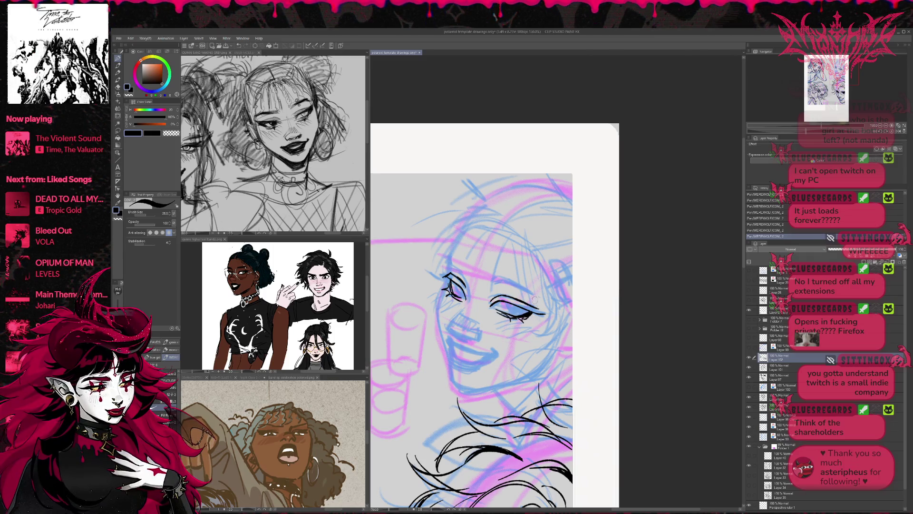
{"action": "mouse_move", "coordinate": [455, 282]}
{"action": "left_mouse_down"}
{"action": "mouse_move", "coordinate": [463, 300]}
{"action": "mouse_move", "coordinate": [463, 291]}
{"action": "mouse_move", "coordinate": [519, 315]}
{"action": "left_mouse_up"}
{"action": "left_click_drag", "start_coordinate": [507, 294], "coordinate": [511, 315]}
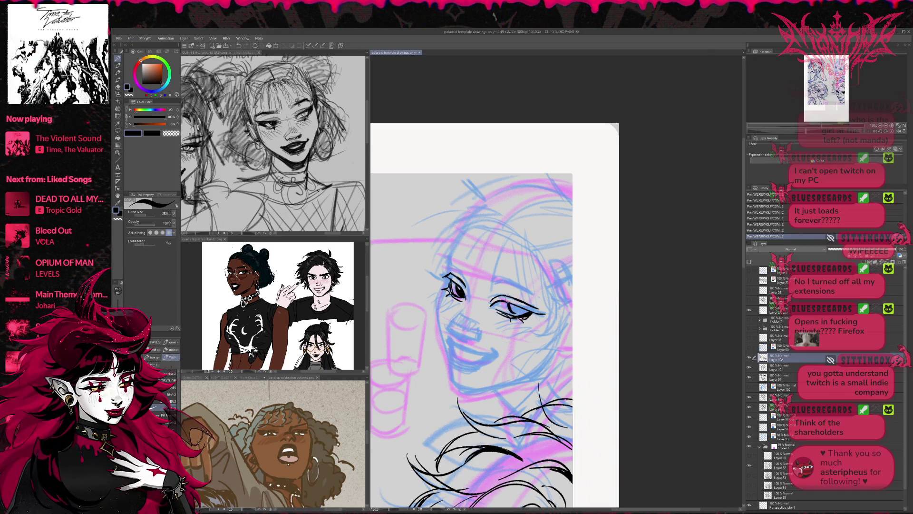
- Mirror to check, redraw the left eye's iris, and ink the nose marks and smiling mouth
{"action": "left_click", "coordinate": [895, 129]}
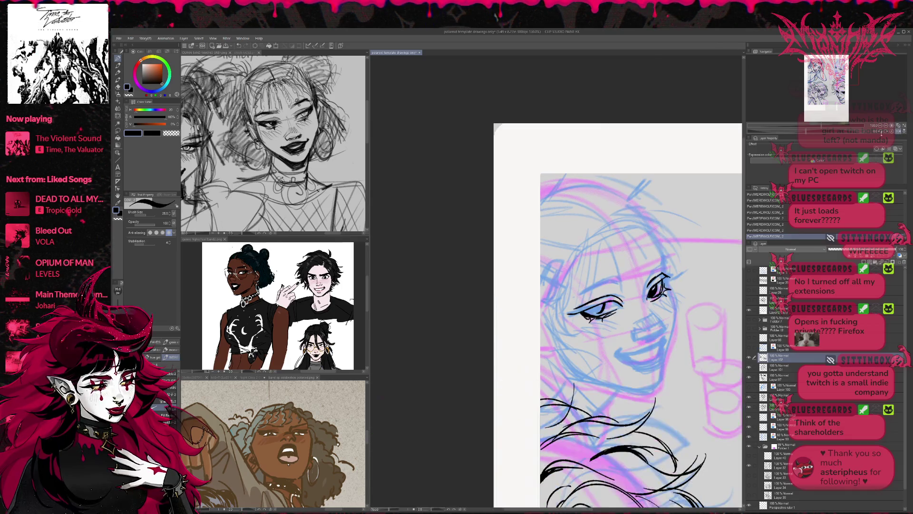
{"action": "key", "text": "ctrl+z"}
{"action": "key", "text": "ctrl+z"}
{"action": "key", "text": "ctrl+z"}
{"action": "left_click_drag", "start_coordinate": [708, 280], "coordinate": [652, 290]}
{"action": "mouse_move", "coordinate": [534, 317]}
{"action": "left_mouse_down"}
{"action": "mouse_move", "coordinate": [556, 325]}
{"action": "mouse_move", "coordinate": [541, 294]}
{"action": "mouse_move", "coordinate": [517, 293]}
{"action": "left_mouse_up"}
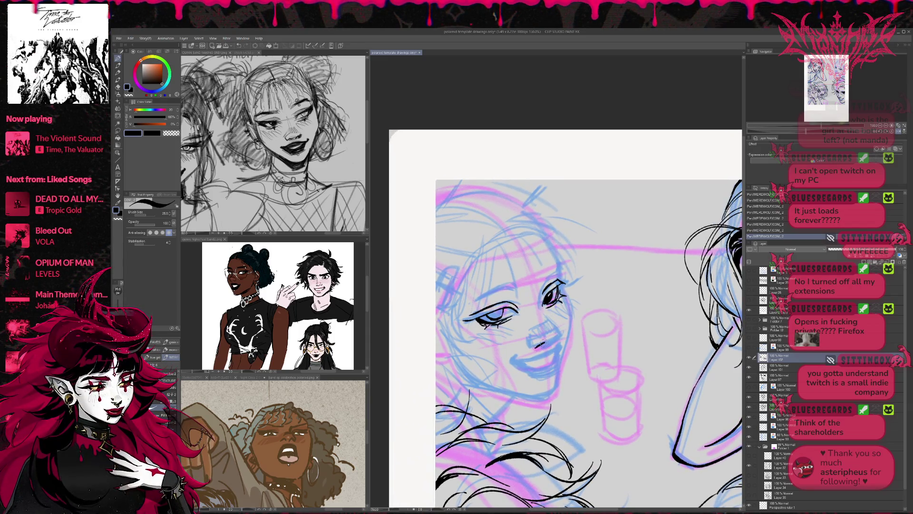
{"action": "left_click_drag", "start_coordinate": [536, 343], "coordinate": [561, 334]}
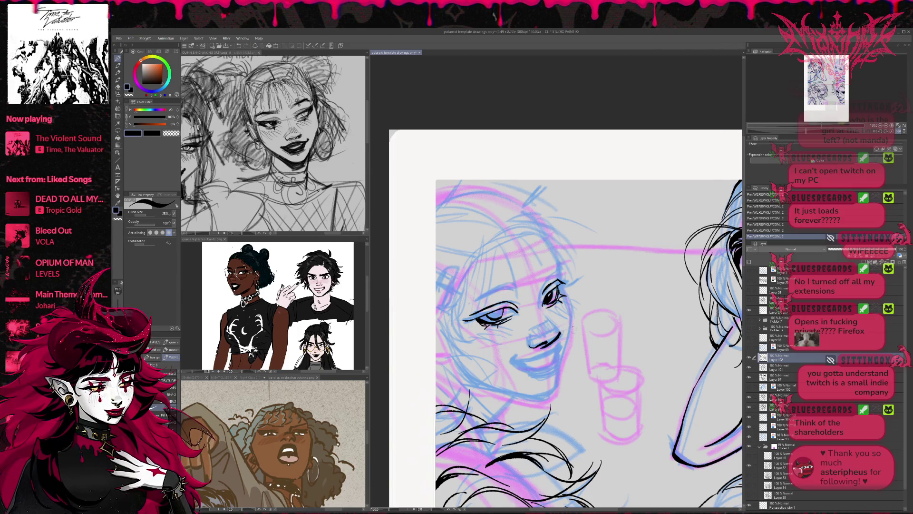
{"action": "left_click_drag", "start_coordinate": [573, 329], "coordinate": [604, 350]}
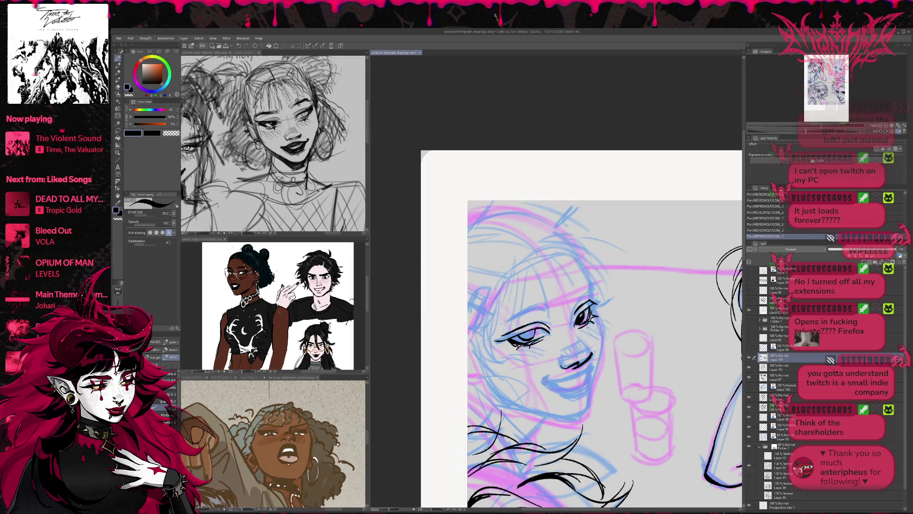
{"action": "mouse_move", "coordinate": [545, 381]}
{"action": "left_mouse_down"}
{"action": "mouse_move", "coordinate": [569, 383]}
{"action": "mouse_move", "coordinate": [591, 363]}
{"action": "left_mouse_up"}
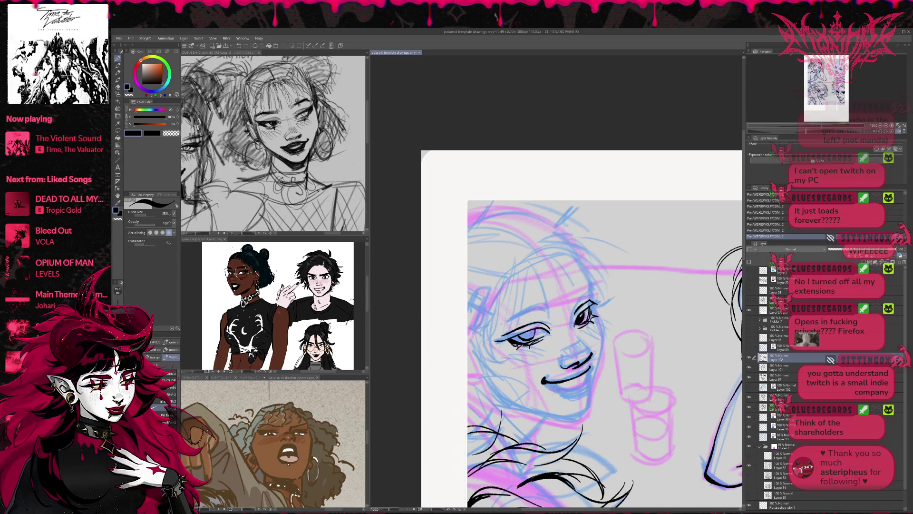
- Thicken the lower lip, then undo the mouth strokes and erase the extra lower-lip lines
{"action": "left_click_drag", "start_coordinate": [561, 389], "coordinate": [584, 382]}
{"action": "left_click_drag", "start_coordinate": [558, 390], "coordinate": [586, 379]}
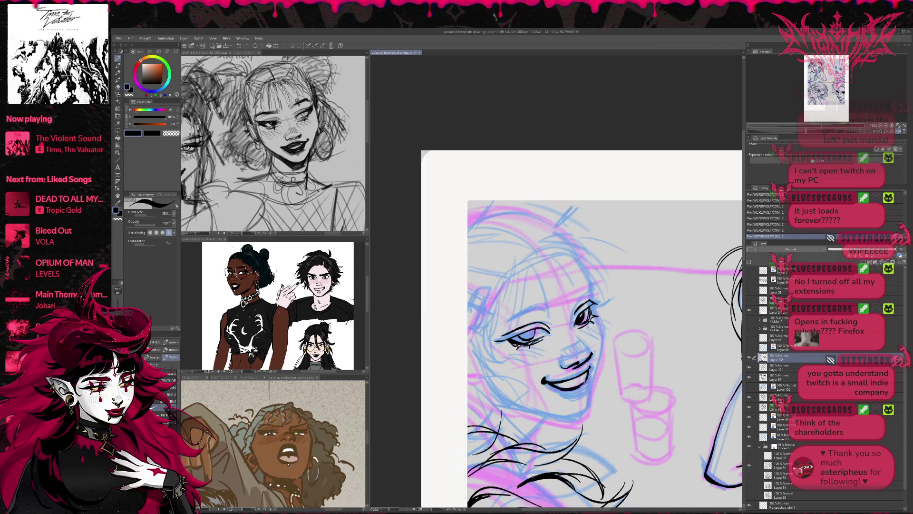
{"action": "key", "text": "h"}
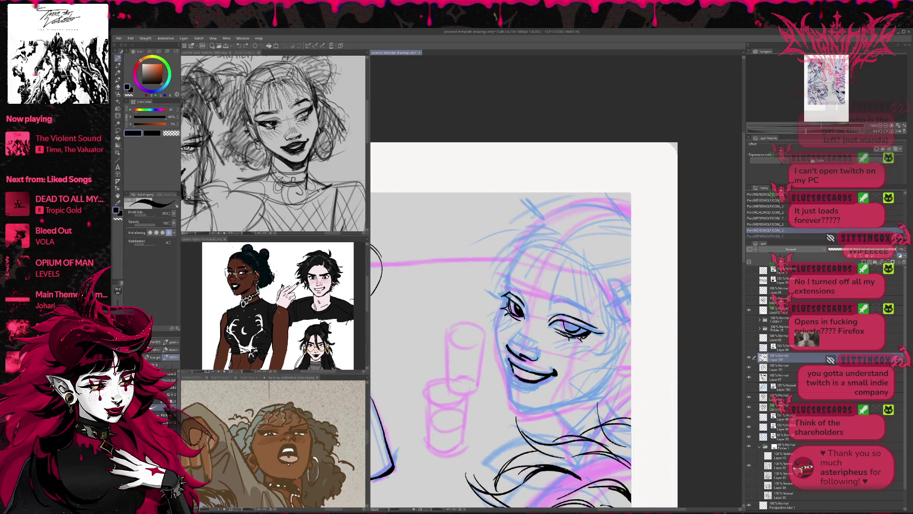
{"action": "key", "text": "ctrl+y"}
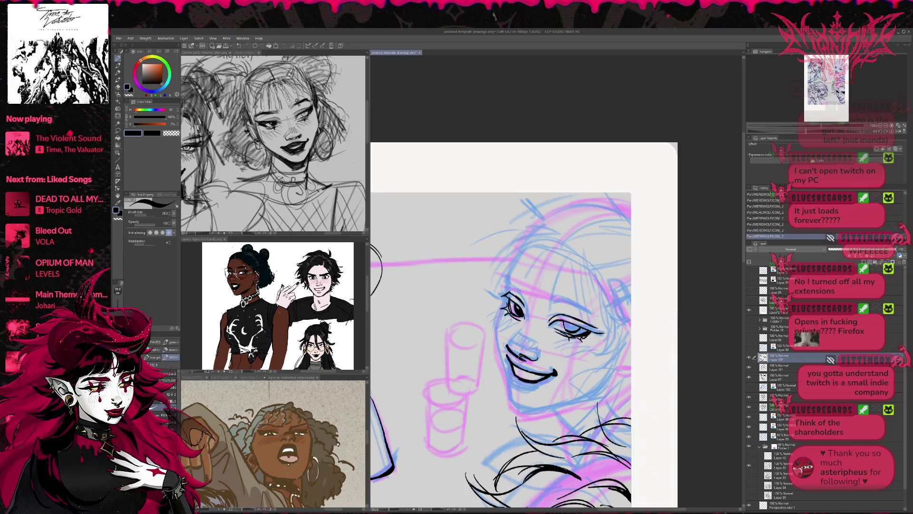
{"action": "key", "text": "ctrl+z"}
{"action": "key", "text": "ctrl+z"}
{"action": "key", "text": "ctrl+z"}
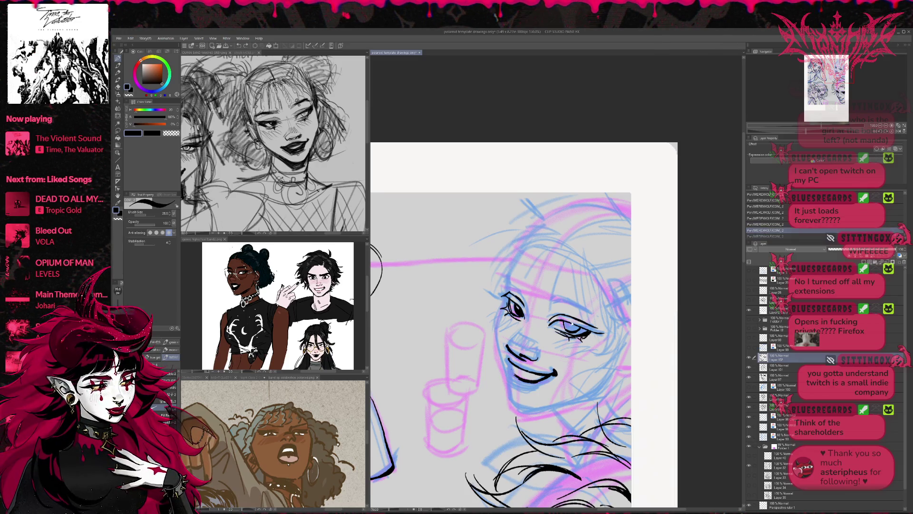
{"action": "key", "text": "e"}
{"action": "mouse_move", "coordinate": [525, 373]}
{"action": "left_mouse_down"}
{"action": "mouse_move", "coordinate": [556, 374]}
{"action": "mouse_move", "coordinate": [528, 374]}
{"action": "mouse_move", "coordinate": [521, 358]}
{"action": "left_mouse_up"}
{"action": "key", "text": "p"}
{"action": "key", "text": "e"}
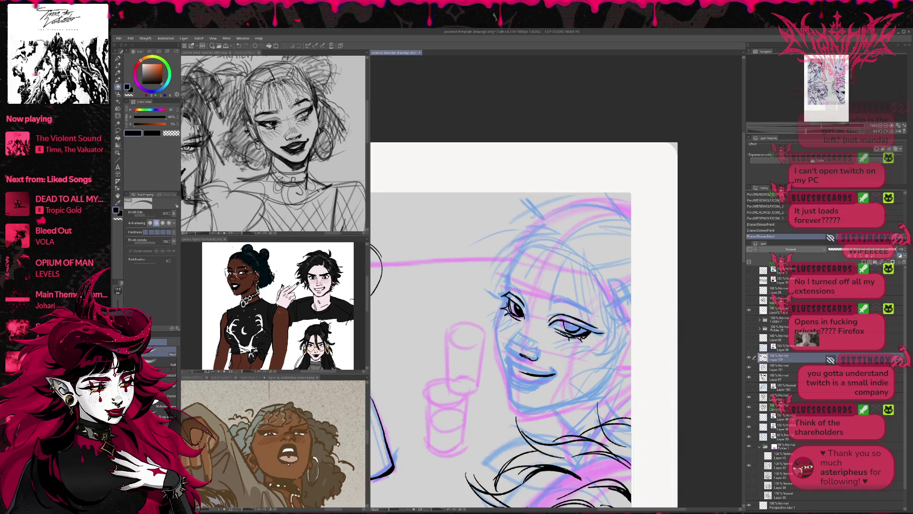
{"action": "key", "text": "p"}
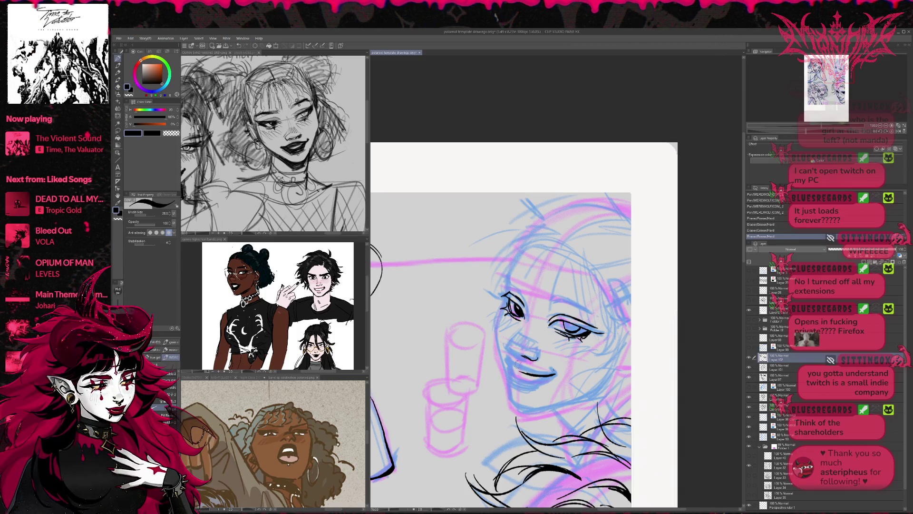
- Redraw the mouth corner and smile, and ink a line under the right eye plus jaw and cheek
{"action": "left_click_drag", "start_coordinate": [507, 354], "coordinate": [524, 372]}
{"action": "key", "text": "e"}
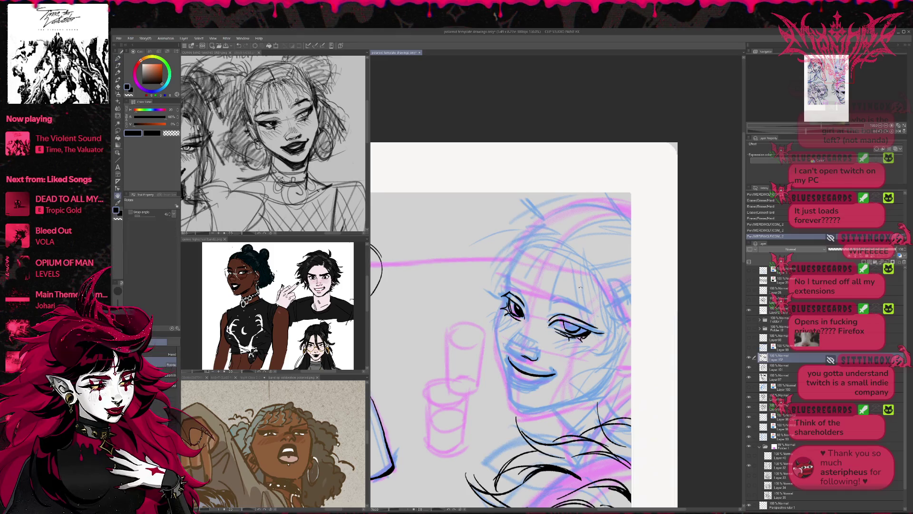
{"action": "left_click_drag", "start_coordinate": [511, 377], "coordinate": [548, 392]}
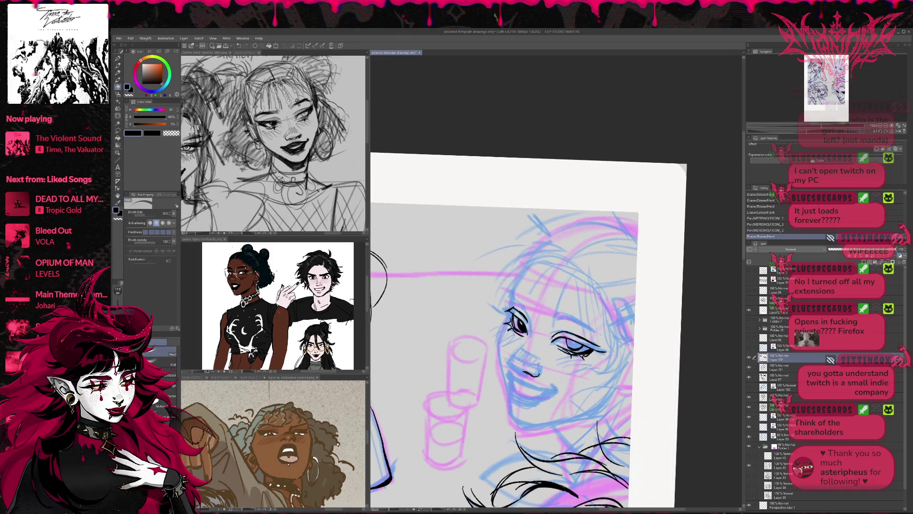
{"action": "key", "text": "p"}
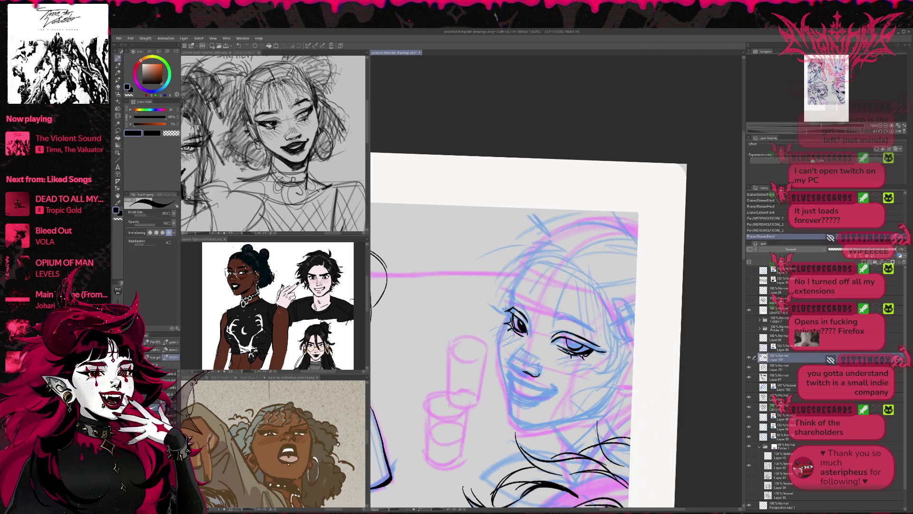
{"action": "left_click_drag", "start_coordinate": [548, 361], "coordinate": [569, 359]}
{"action": "left_click_drag", "start_coordinate": [565, 407], "coordinate": [603, 397]}
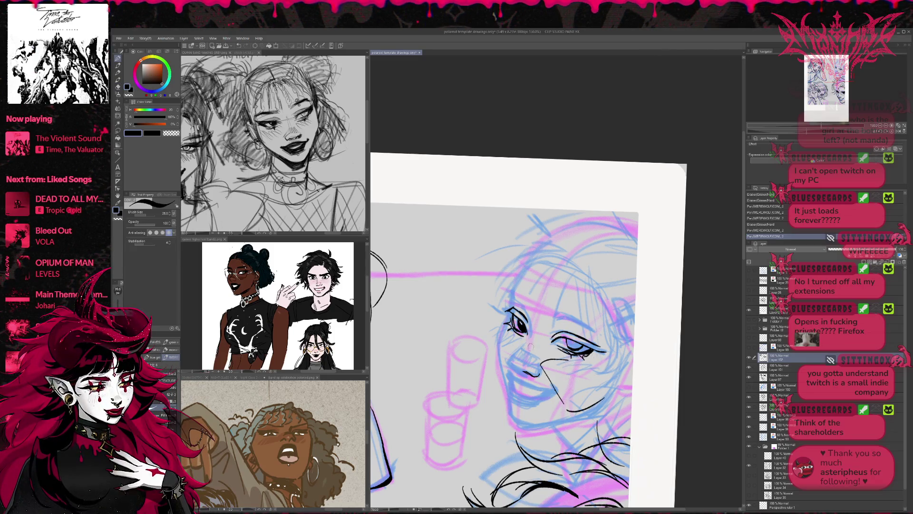
{"action": "left_click_drag", "start_coordinate": [504, 375], "coordinate": [499, 336]}
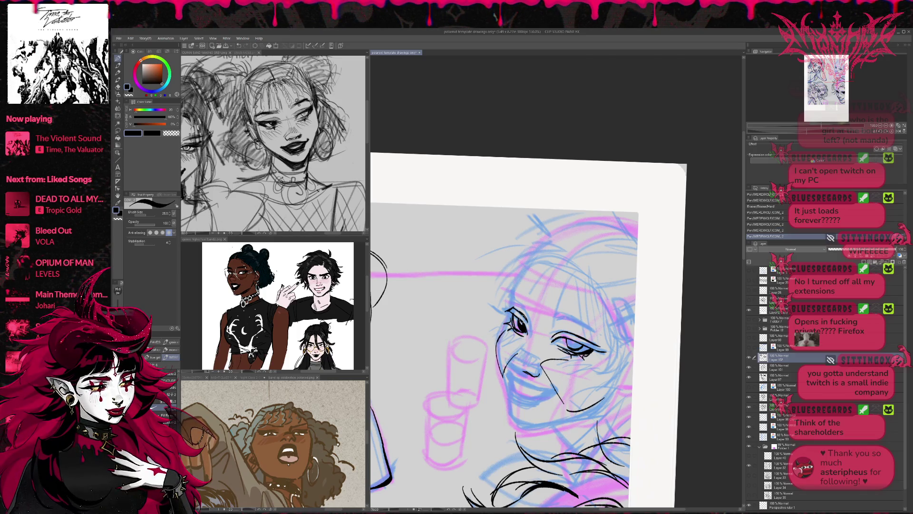
{"action": "mouse_move", "coordinate": [508, 370]}
{"action": "left_mouse_down"}
{"action": "mouse_move", "coordinate": [534, 388]}
{"action": "mouse_move", "coordinate": [553, 386]}
{"action": "left_mouse_up"}
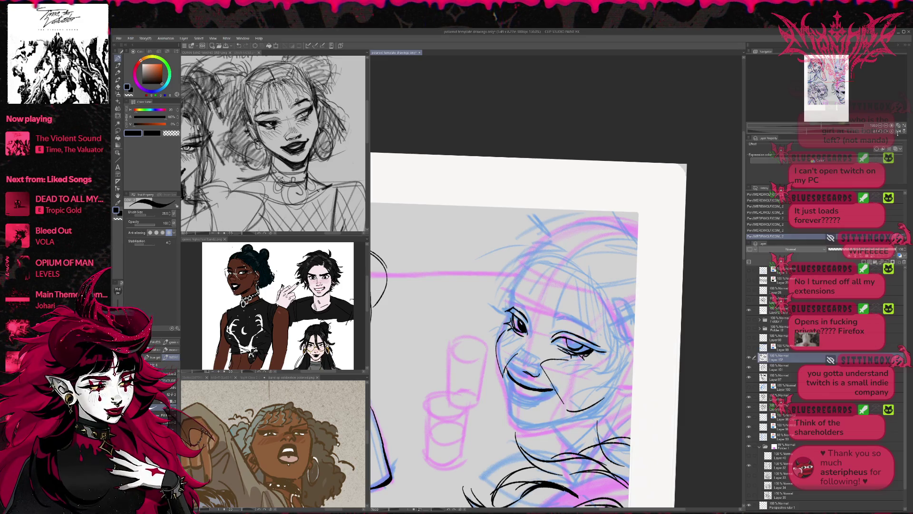
- Erase stray ink marks near the mouth with the view mirrored
{"action": "left_click", "coordinate": [898, 132]}
{"action": "key", "text": "e"}
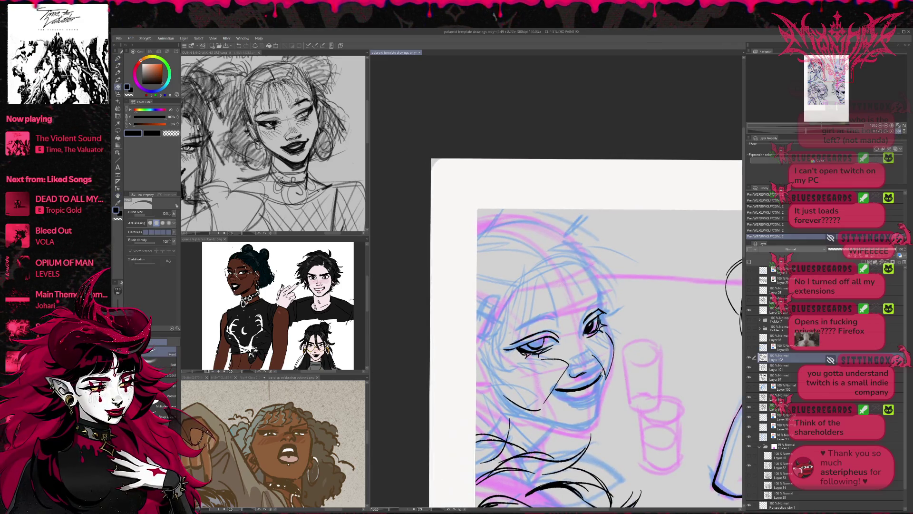
{"action": "mouse_move", "coordinate": [602, 369]}
{"action": "left_mouse_down"}
{"action": "mouse_move", "coordinate": [599, 381]}
{"action": "mouse_move", "coordinate": [576, 389]}
{"action": "mouse_move", "coordinate": [590, 386]}
{"action": "left_mouse_up"}
{"action": "key", "text": "p"}
{"action": "key", "text": "e"}
{"action": "mouse_move", "coordinate": [594, 383]}
{"action": "left_mouse_down"}
{"action": "mouse_move", "coordinate": [582, 387]}
{"action": "mouse_move", "coordinate": [604, 385]}
{"action": "mouse_move", "coordinate": [580, 398]}
{"action": "mouse_move", "coordinate": [602, 395]}
{"action": "mouse_move", "coordinate": [607, 389]}
{"action": "mouse_move", "coordinate": [575, 392]}
{"action": "left_mouse_up"}
{"action": "key", "text": "p"}
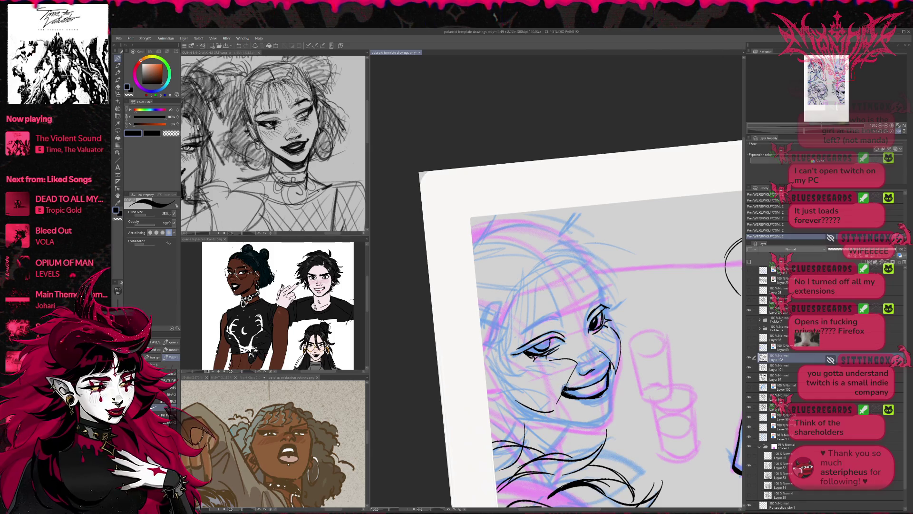
- Tilt the view to erase a mark near the eye, then unmirror and reset rotation upright
{"action": "key", "text": "r"}
{"action": "left_click_drag", "start_coordinate": [633, 380], "coordinate": [639, 371]}
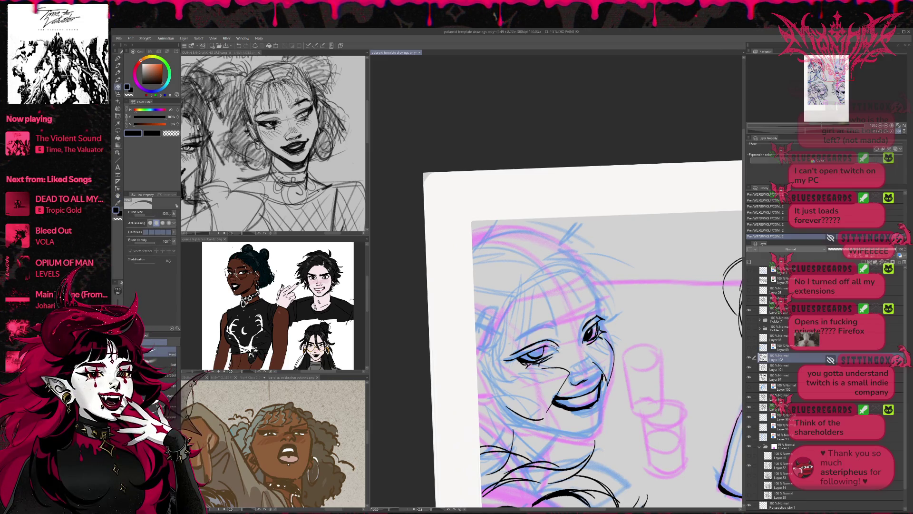
{"action": "left_click_drag", "start_coordinate": [547, 344], "coordinate": [654, 293]}
{"action": "key", "text": "r"}
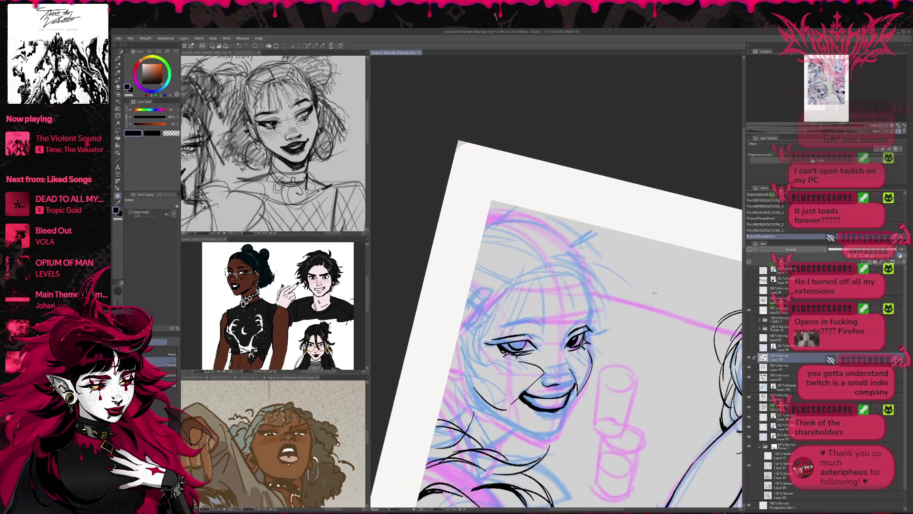
{"action": "left_click", "coordinate": [903, 131]}
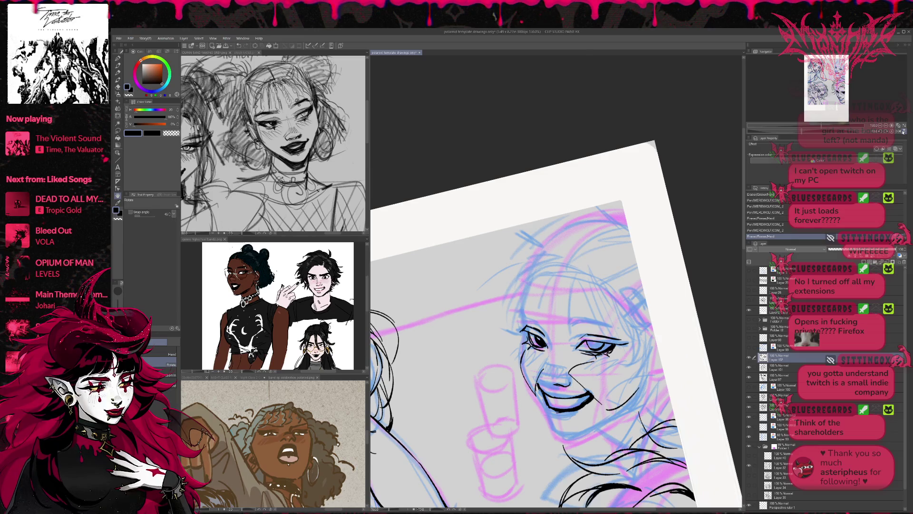
{"action": "left_click", "coordinate": [903, 131]}
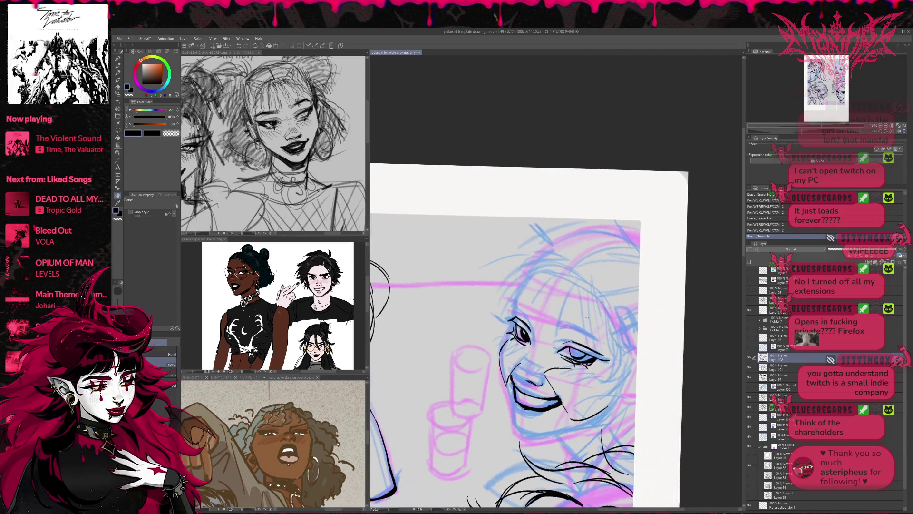
- Reshape the right-hand eye with Liquify and touch up its lines and outer corner with pen and eraser
{"action": "key", "text": "j"}
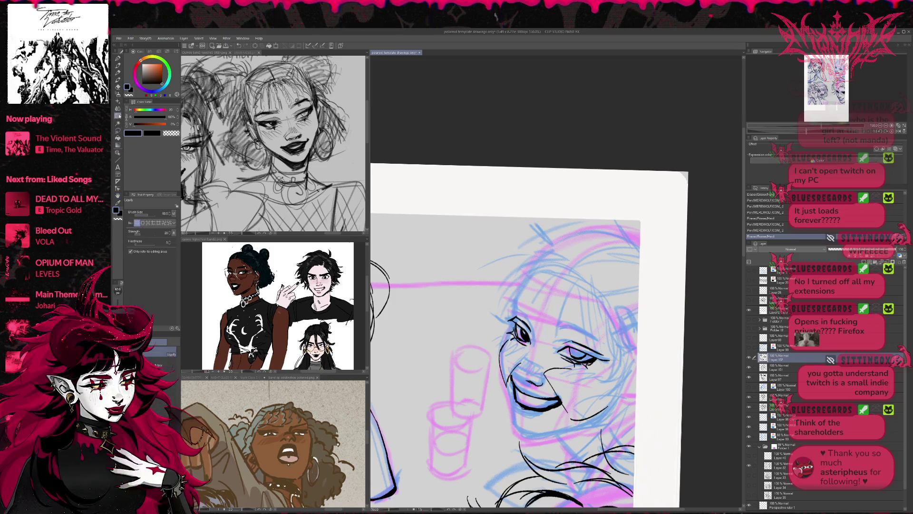
{"action": "mouse_move", "coordinate": [577, 339]}
{"action": "left_mouse_down"}
{"action": "mouse_move", "coordinate": [590, 353]}
{"action": "mouse_move", "coordinate": [584, 343]}
{"action": "mouse_move", "coordinate": [565, 350]}
{"action": "left_mouse_up"}
{"action": "left_click_drag", "start_coordinate": [573, 348], "coordinate": [571, 355]}
{"action": "key", "text": "e"}
{"action": "left_click_drag", "start_coordinate": [568, 350], "coordinate": [569, 354]}
{"action": "key", "text": "e"}
{"action": "left_click_drag", "start_coordinate": [565, 350], "coordinate": [570, 356]}
{"action": "key", "text": "p"}
{"action": "left_click_drag", "start_coordinate": [565, 349], "coordinate": [570, 355]}
{"action": "key", "text": "e"}
{"action": "key", "text": "p"}
{"action": "key", "text": "e"}
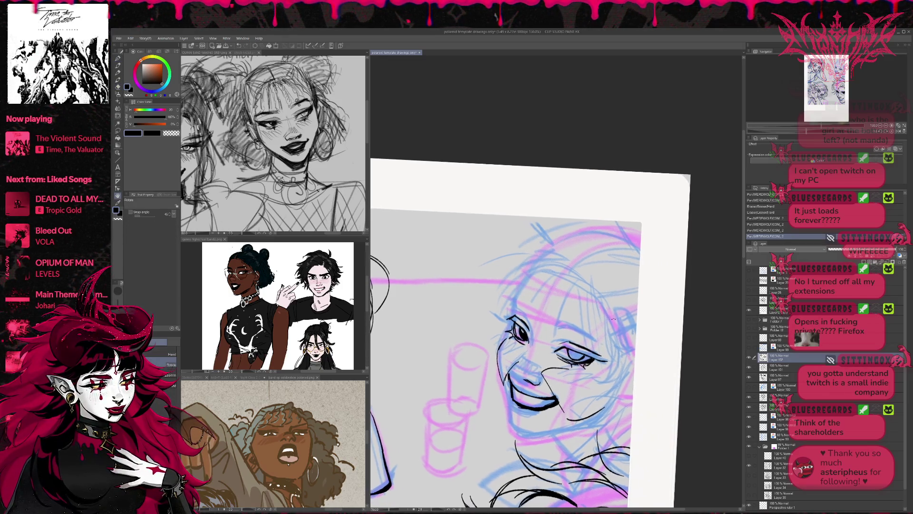
{"action": "left_click_drag", "start_coordinate": [604, 360], "coordinate": [618, 360]}
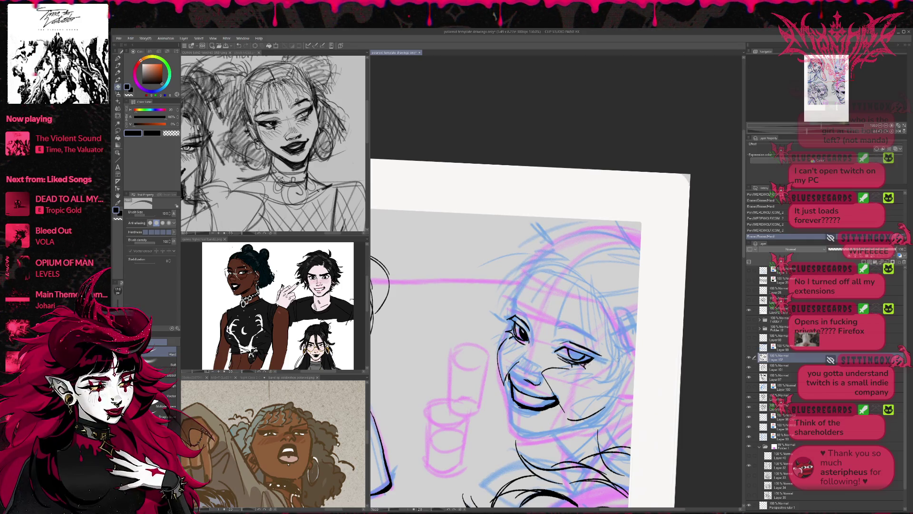
- Lighten the faint lines around the girl's eye and touch up the ink line beside it
{"action": "mouse_move", "coordinate": [570, 342]}
{"action": "left_mouse_down"}
{"action": "mouse_move", "coordinate": [599, 355]}
{"action": "mouse_move", "coordinate": [564, 349]}
{"action": "mouse_move", "coordinate": [594, 353]}
{"action": "left_mouse_up"}
{"action": "key", "text": "p"}
{"action": "left_click_drag", "start_coordinate": [523, 333], "coordinate": [518, 320]}
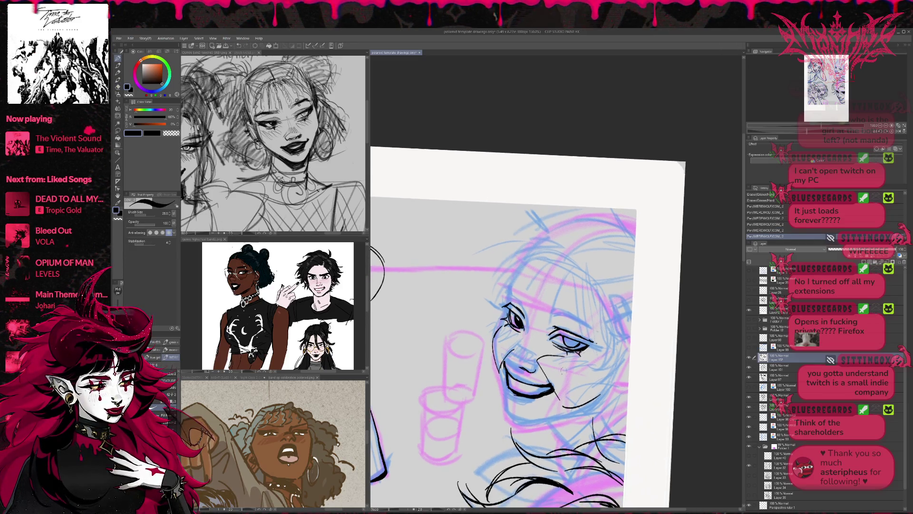
- Erase the stray marks at the mouth corner and re-ink the corner with short strokes
{"action": "key", "text": "e"}
{"action": "left_click_drag", "start_coordinate": [536, 389], "coordinate": [550, 394]}
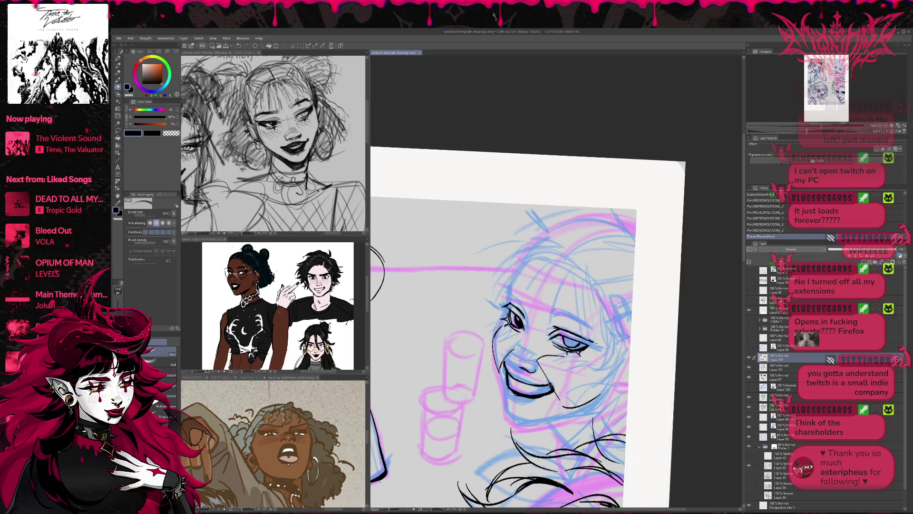
{"action": "key", "text": "p"}
{"action": "left_click_drag", "start_coordinate": [547, 379], "coordinate": [555, 393]}
{"action": "key", "text": "e"}
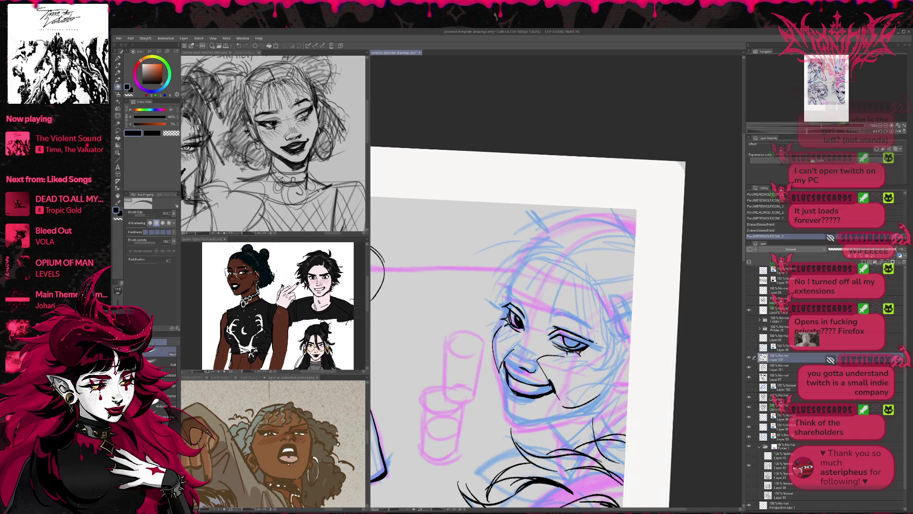
{"action": "key", "text": "p"}
{"action": "left_click_drag", "start_coordinate": [515, 393], "coordinate": [531, 387]}
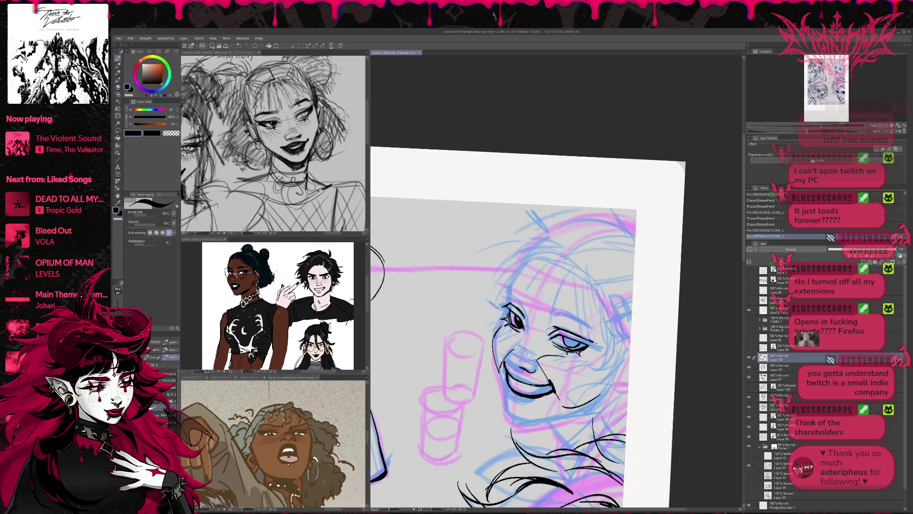
{"action": "left_click_drag", "start_coordinate": [532, 385], "coordinate": [550, 387]}
- Undo and redraw the mouth-corner stroke, then ink and thicken the lower lip line
{"action": "key", "text": "ctrl+z"}
{"action": "key", "text": "ctrl+z"}
{"action": "key", "text": "ctrl+z"}
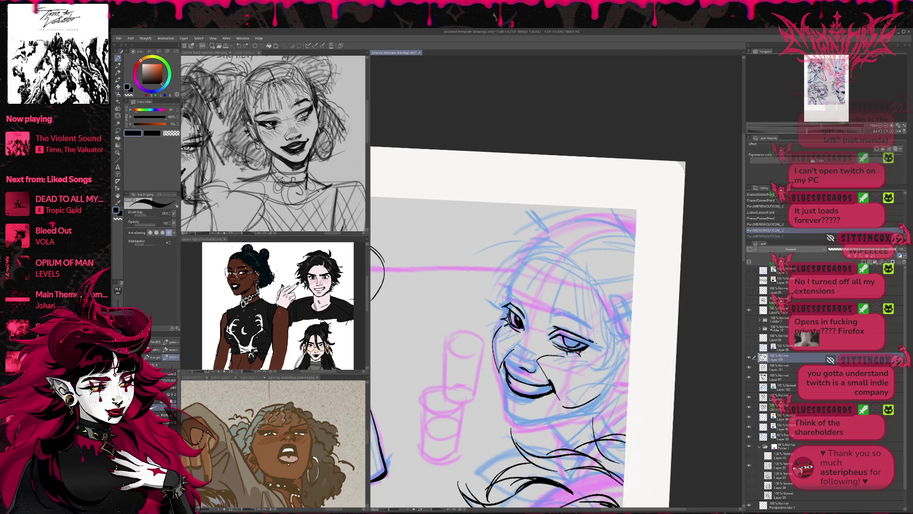
{"action": "key", "text": "ctrl+y"}
{"action": "key", "text": "ctrl+z"}
{"action": "mouse_move", "coordinate": [535, 393]}
{"action": "left_mouse_down"}
{"action": "mouse_move", "coordinate": [552, 384]}
{"action": "mouse_move", "coordinate": [556, 394]}
{"action": "left_mouse_up"}
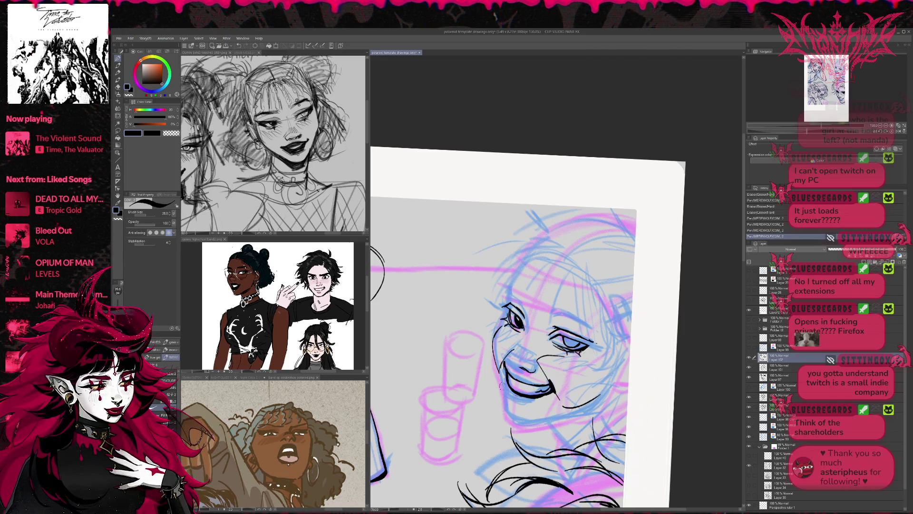
{"action": "mouse_move", "coordinate": [505, 387]}
{"action": "left_mouse_down"}
{"action": "mouse_move", "coordinate": [530, 408]}
{"action": "mouse_move", "coordinate": [551, 394]}
{"action": "left_mouse_up"}
{"action": "left_click_drag", "start_coordinate": [544, 401], "coordinate": [551, 392]}
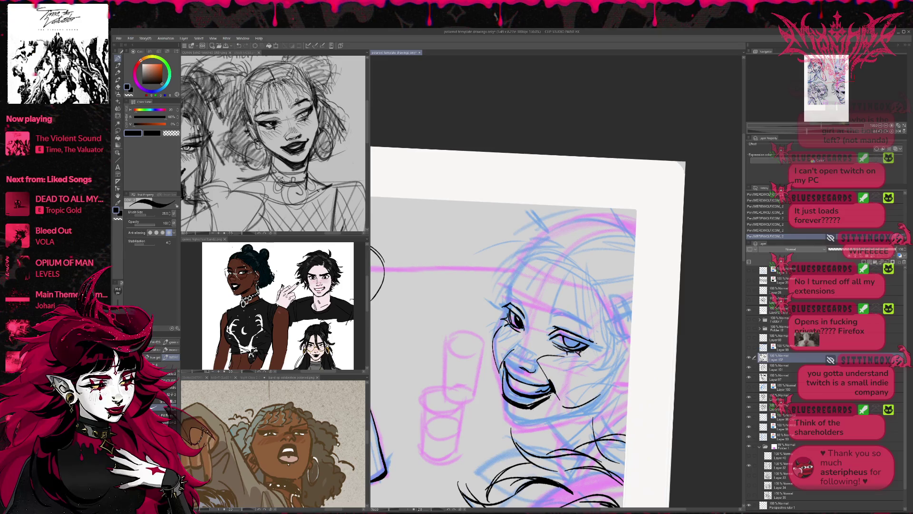
- Rotate the canvas view nearly level and pan to shift the face right
{"action": "left_click", "coordinate": [898, 131]}
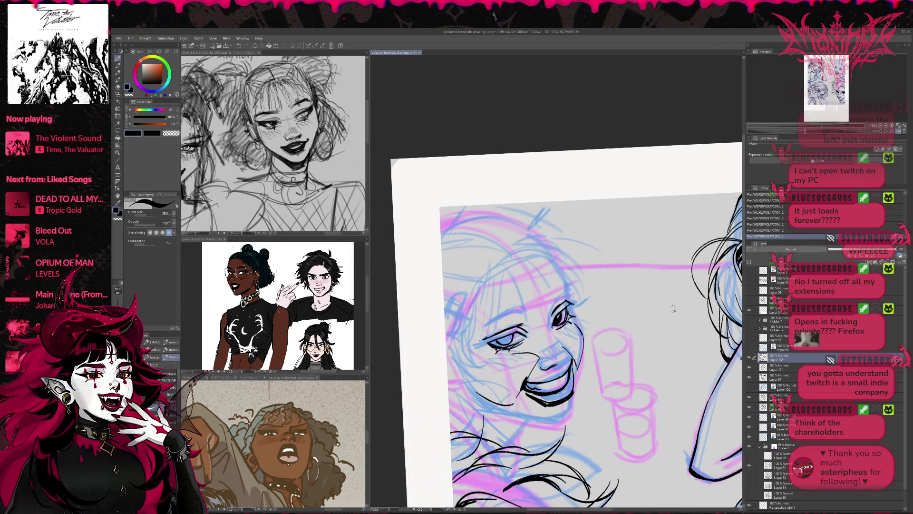
{"action": "key", "text": "t"}
{"action": "key", "text": "asciicircum"}
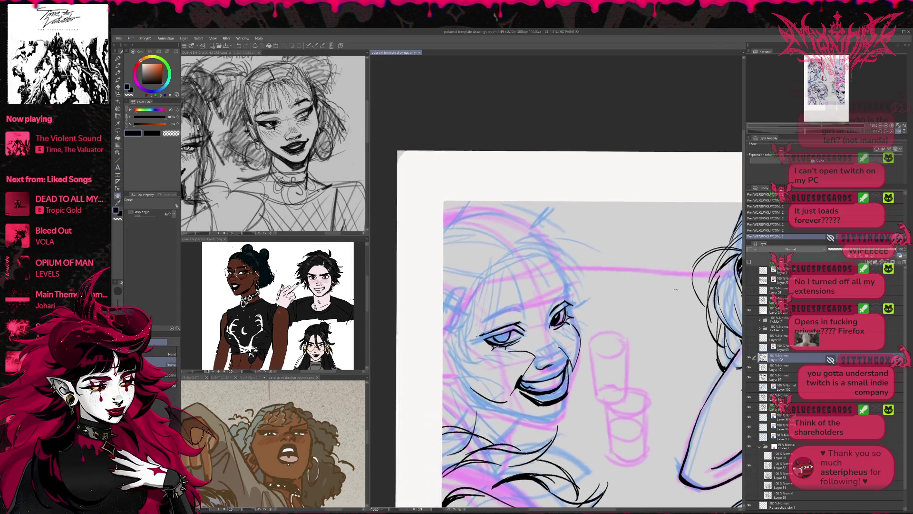
{"action": "key", "text": "asciicircum"}
{"action": "key", "text": "p"}
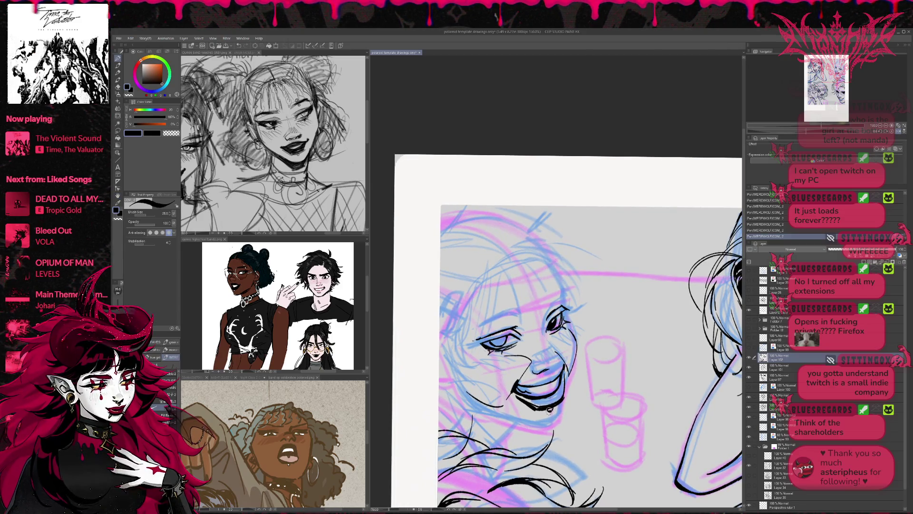
{"action": "left_click_drag", "start_coordinate": [550, 408], "coordinate": [564, 415]}
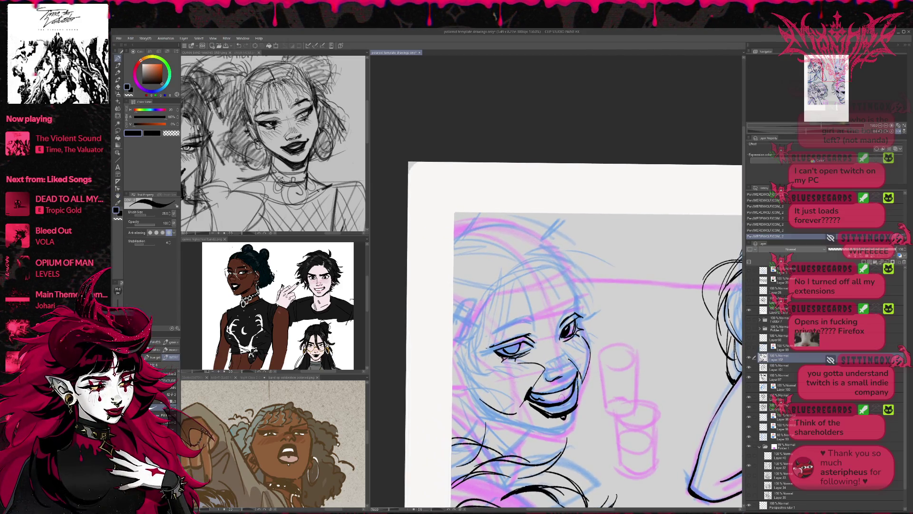
{"action": "mouse_move", "coordinate": [592, 373]}
{"action": "left_mouse_down"}
{"action": "mouse_move", "coordinate": [619, 353]}
{"action": "mouse_move", "coordinate": [640, 357]}
{"action": "left_mouse_up"}
{"action": "key", "text": "e"}
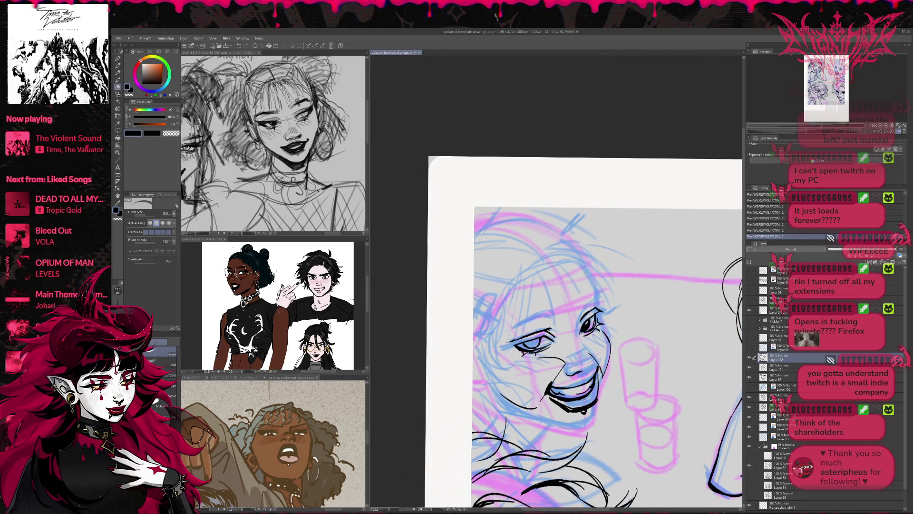
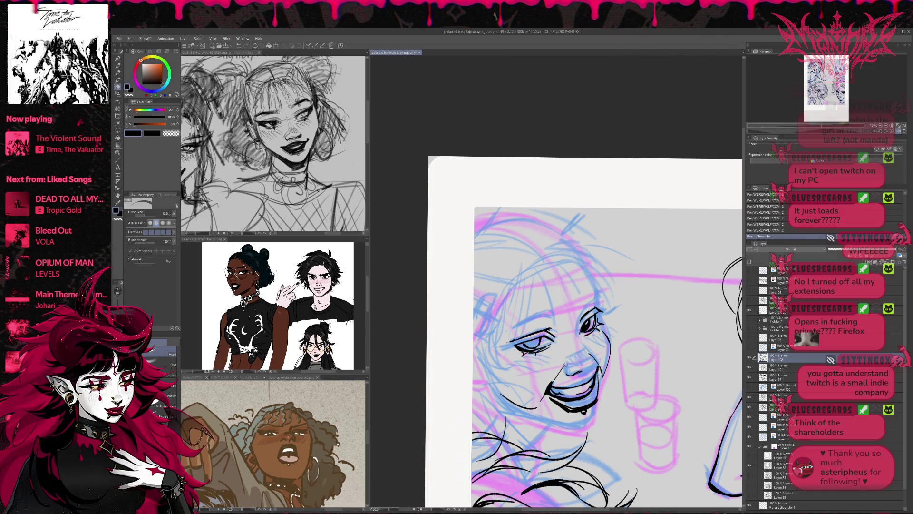
- Erase the stray mark near the nose and rework the inked mouth strokes
{"action": "left_click_drag", "start_coordinate": [576, 365], "coordinate": [582, 360]}
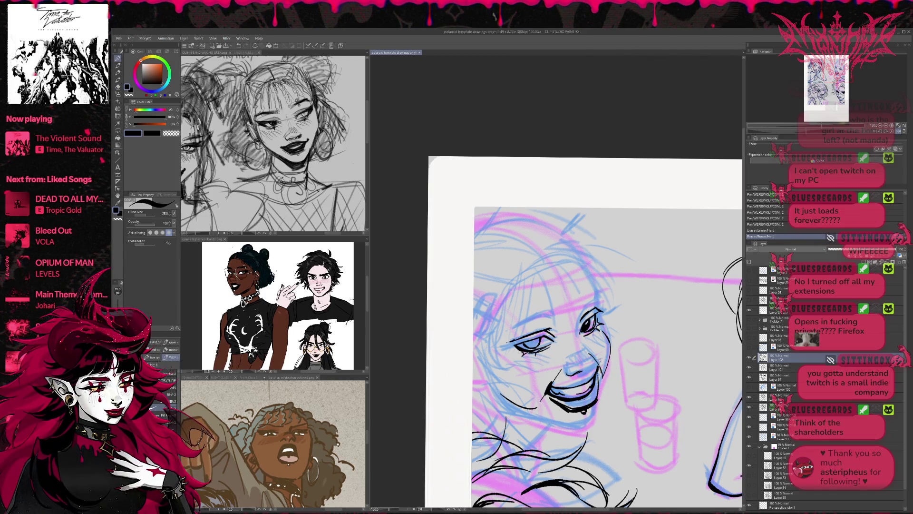
{"action": "key", "text": "p"}
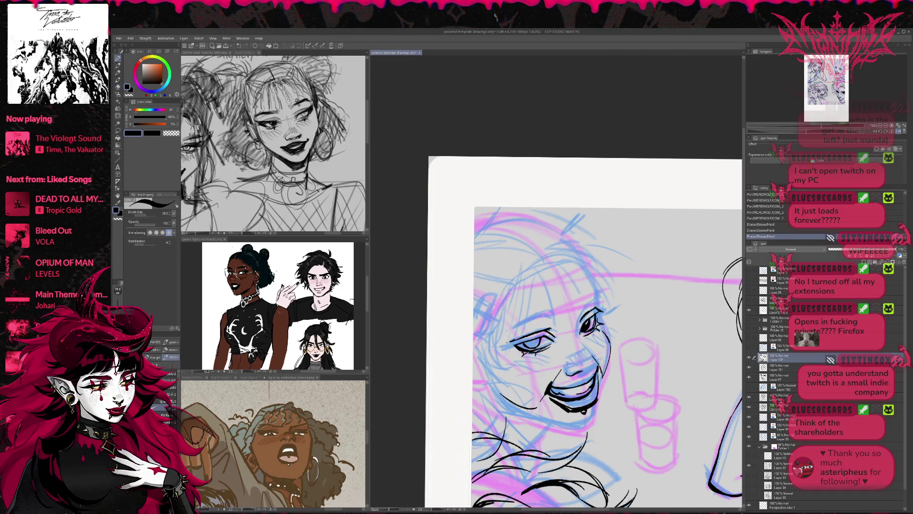
{"action": "mouse_move", "coordinate": [584, 359]}
{"action": "left_mouse_down"}
{"action": "mouse_move", "coordinate": [599, 369]}
{"action": "mouse_move", "coordinate": [582, 374]}
{"action": "mouse_move", "coordinate": [592, 372]}
{"action": "left_mouse_up"}
{"action": "key", "text": "ctrl+z"}
{"action": "key", "text": "ctrl+z"}
{"action": "key", "text": "ctrl+z"}
{"action": "left_click_drag", "start_coordinate": [598, 360], "coordinate": [591, 370]}
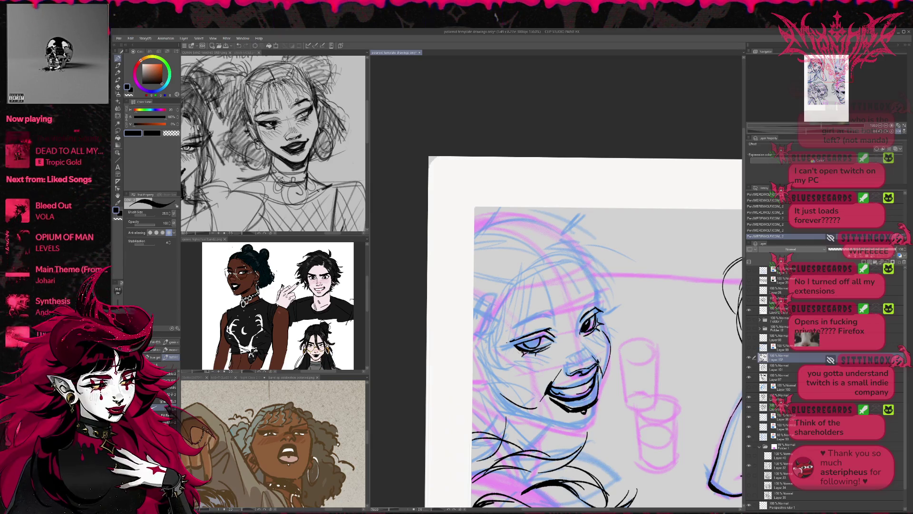
{"action": "key", "text": "e"}
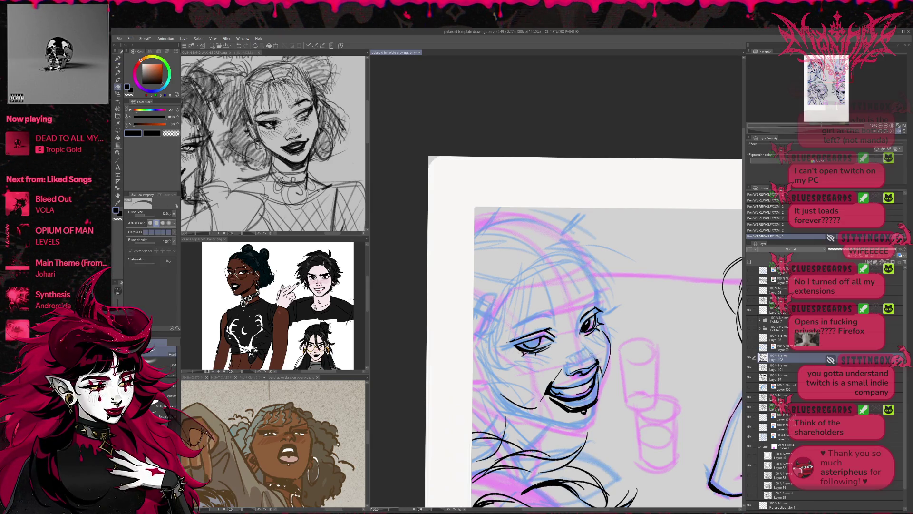
{"action": "mouse_move", "coordinate": [593, 363]}
{"action": "left_mouse_down"}
{"action": "mouse_move", "coordinate": [581, 370]}
{"action": "mouse_move", "coordinate": [615, 353]}
{"action": "left_mouse_up"}
{"action": "key", "text": "p"}
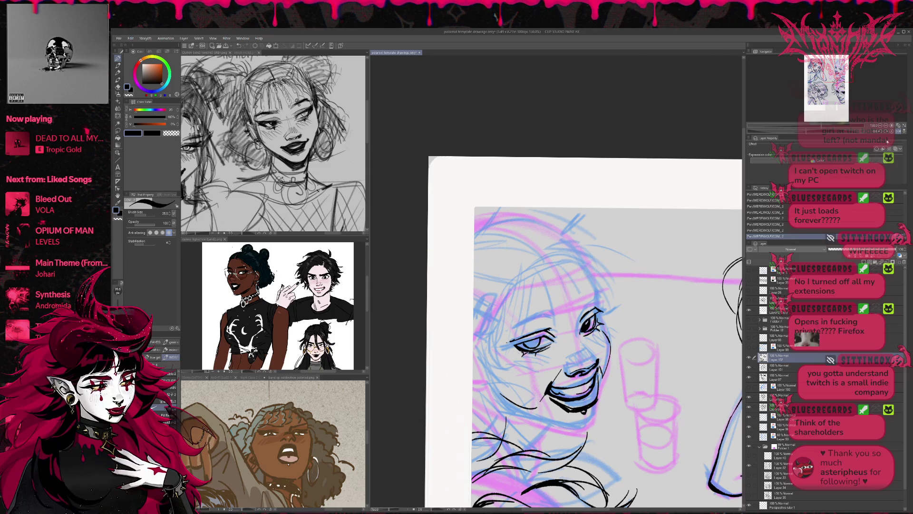
- Clean stray marks around the mouth and thicken the mouth lines, checking in a mirrored view
{"action": "key", "text": "h"}
{"action": "key", "text": "e"}
{"action": "key", "text": "minus"}
{"action": "left_click_drag", "start_coordinate": [606, 340], "coordinate": [612, 345]}
{"action": "key", "text": "r"}
{"action": "left_click_drag", "start_coordinate": [656, 294], "coordinate": [659, 306]}
{"action": "key", "text": "p"}
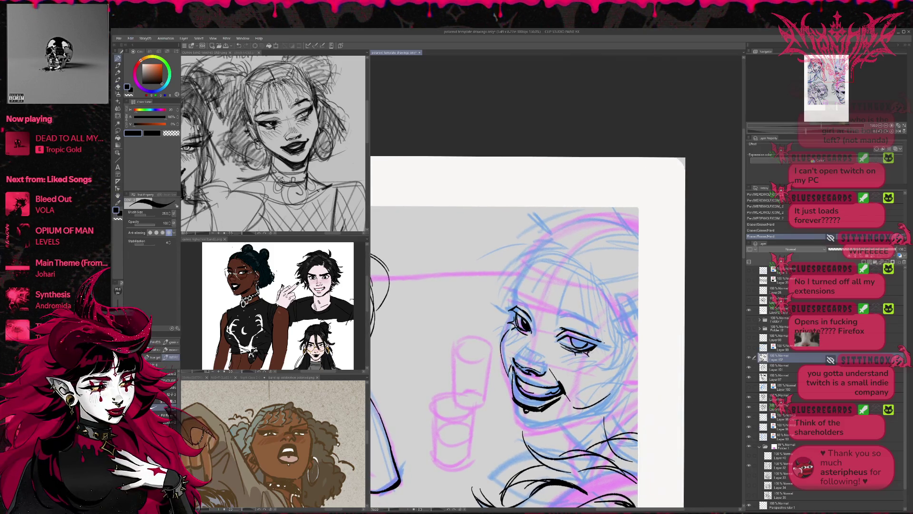
{"action": "left_click_drag", "start_coordinate": [515, 375], "coordinate": [526, 383]}
{"action": "mouse_move", "coordinate": [516, 375]}
{"action": "left_mouse_down"}
{"action": "mouse_move", "coordinate": [540, 390]}
{"action": "mouse_move", "coordinate": [561, 384]}
{"action": "left_mouse_up"}
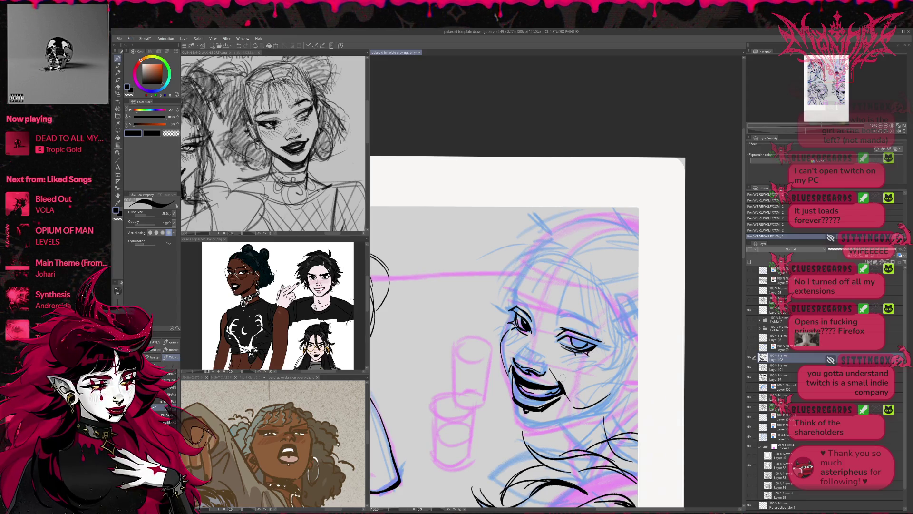
{"action": "left_click", "coordinate": [897, 132]}
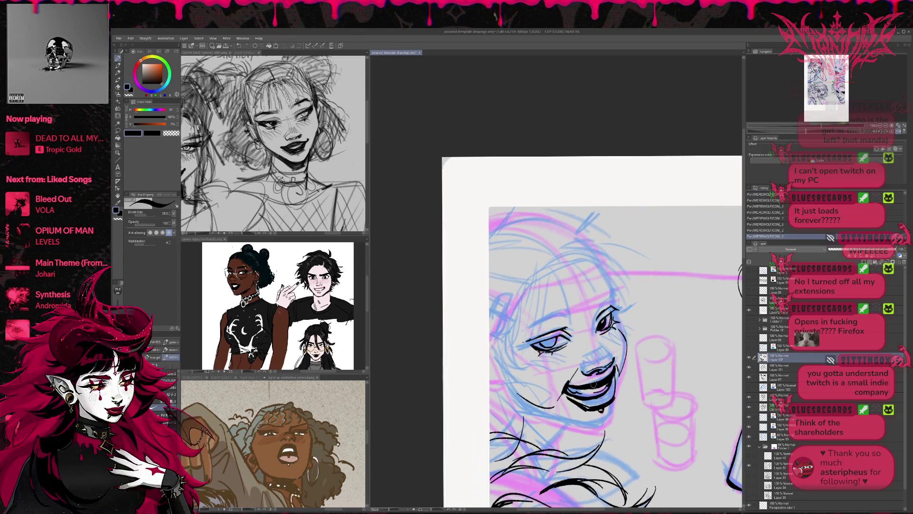
- Try filling the lower lip with black, then undo back to the unfilled lip
{"action": "mouse_move", "coordinate": [568, 394]}
{"action": "left_mouse_down"}
{"action": "mouse_move", "coordinate": [594, 406]}
{"action": "mouse_move", "coordinate": [609, 395]}
{"action": "mouse_move", "coordinate": [577, 401]}
{"action": "mouse_move", "coordinate": [598, 413]}
{"action": "left_mouse_up"}
{"action": "key", "text": "e"}
{"action": "key", "text": "p"}
{"action": "mouse_move", "coordinate": [608, 380]}
{"action": "left_mouse_down"}
{"action": "mouse_move", "coordinate": [615, 400]}
{"action": "mouse_move", "coordinate": [600, 411]}
{"action": "left_mouse_up"}
{"action": "key", "text": "e"}
{"action": "left_click_drag", "start_coordinate": [573, 377], "coordinate": [580, 361]}
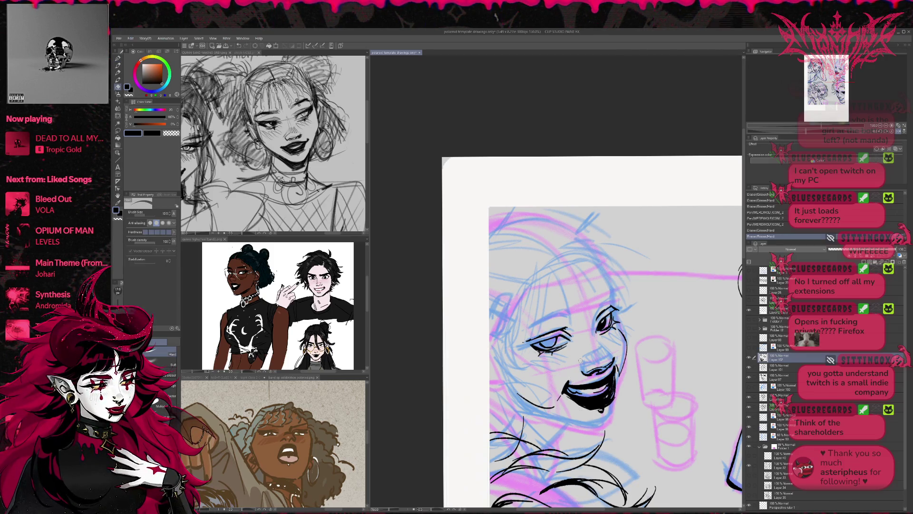
{"action": "left_click", "coordinate": [898, 132]}
{"action": "key", "text": "r"}
{"action": "left_click_drag", "start_coordinate": [595, 295], "coordinate": [661, 315]}
{"action": "key", "text": "e"}
{"action": "key", "text": "ctrl+z"}
{"action": "key", "text": "ctrl+z"}
{"action": "key", "text": "ctrl+z"}
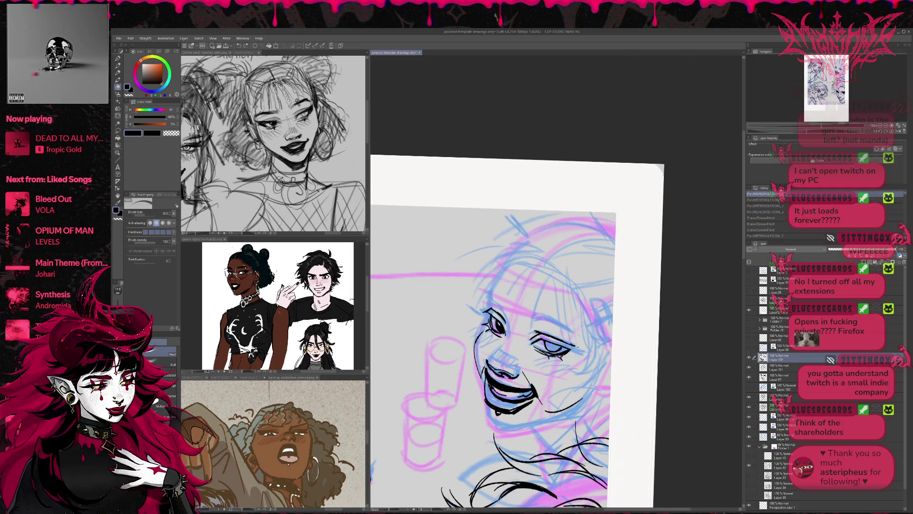
- Clean up the mouth's right corner and the line under the lower lip
{"action": "left_click", "coordinate": [497, 385]}
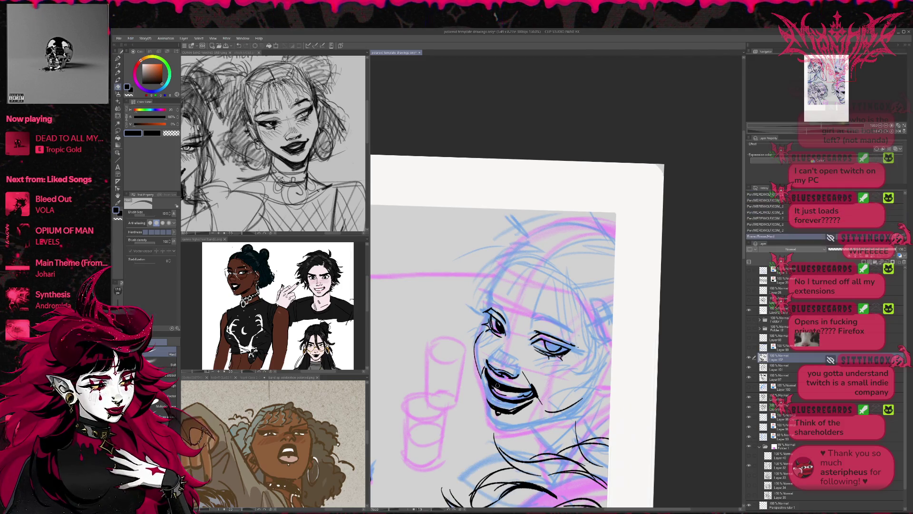
{"action": "left_click", "coordinate": [512, 413]}
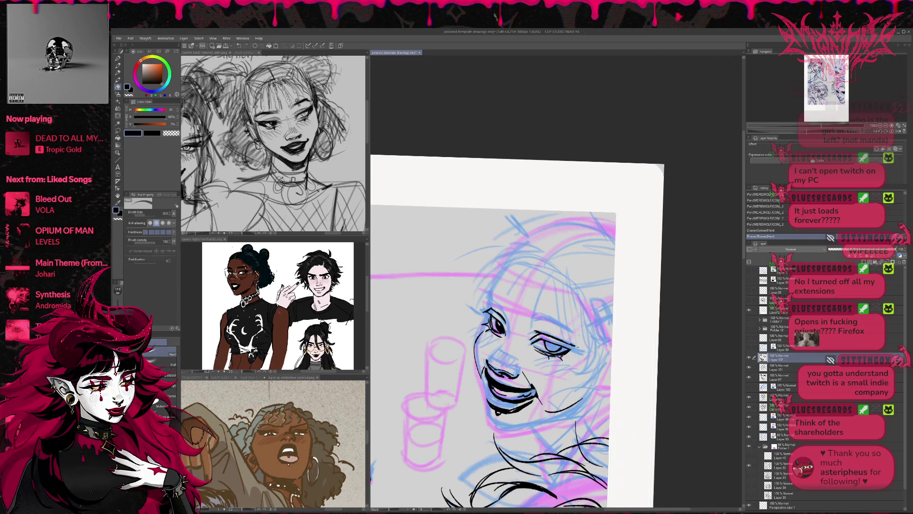
{"action": "left_click", "coordinate": [531, 389]}
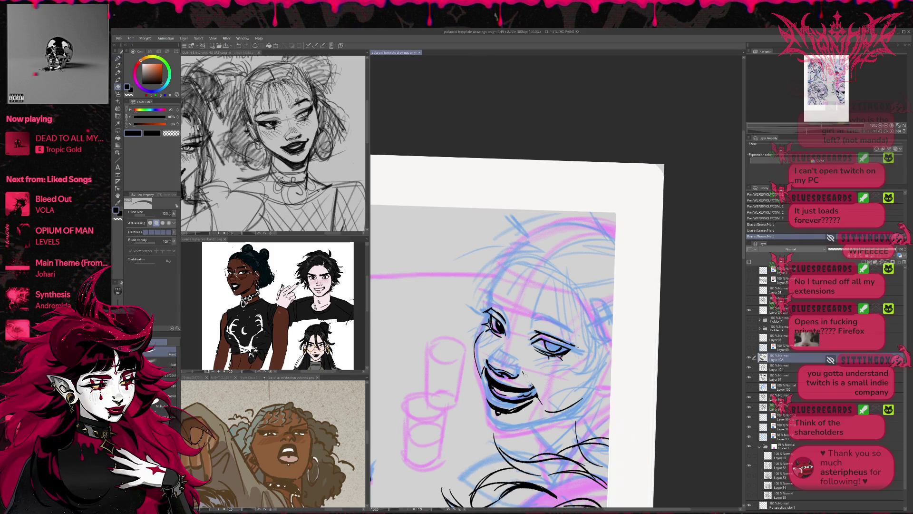
{"action": "key", "text": "p"}
{"action": "left_click_drag", "start_coordinate": [528, 380], "coordinate": [538, 397]}
{"action": "left_click", "coordinate": [533, 389]}
{"action": "key", "text": "e"}
{"action": "left_click", "coordinate": [532, 387]}
{"action": "left_click", "coordinate": [533, 386]}
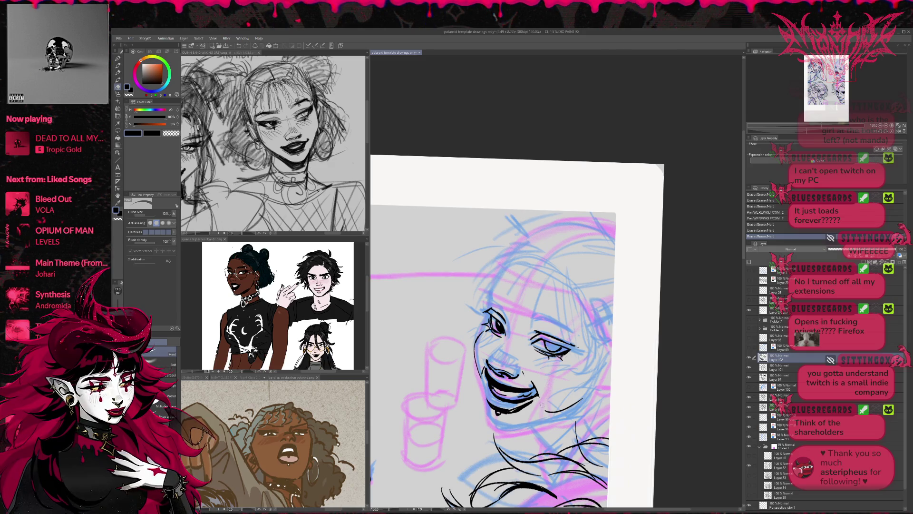
{"action": "mouse_move", "coordinate": [509, 406]}
{"action": "left_mouse_down"}
{"action": "mouse_move", "coordinate": [532, 403]}
{"action": "mouse_move", "coordinate": [498, 393]}
{"action": "left_mouse_up"}
{"action": "left_click", "coordinate": [518, 402]}
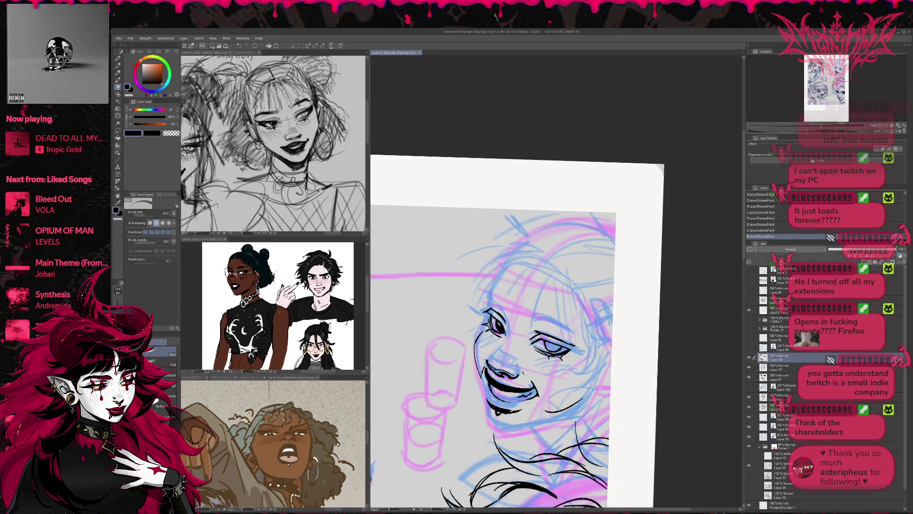
- Refine the chin and lower-lip line, checking it in a mirrored, rotated view
{"action": "key", "text": "p"}
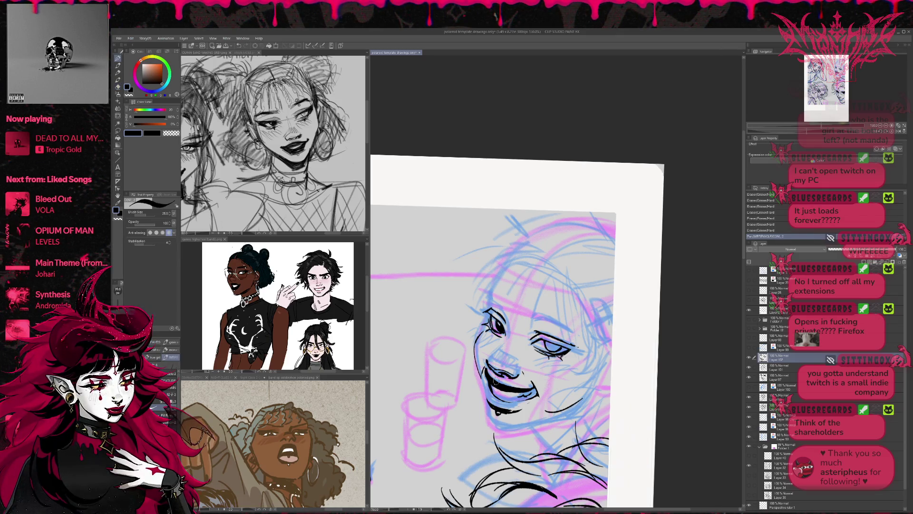
{"action": "key", "text": "e"}
{"action": "mouse_move", "coordinate": [490, 378]}
{"action": "left_mouse_down"}
{"action": "mouse_move", "coordinate": [484, 372]}
{"action": "mouse_move", "coordinate": [495, 409]}
{"action": "mouse_move", "coordinate": [494, 397]}
{"action": "left_mouse_up"}
{"action": "key", "text": "p"}
{"action": "key", "text": "e"}
{"action": "key", "text": "h"}
{"action": "mouse_move", "coordinate": [666, 366]}
{"action": "left_mouse_down"}
{"action": "mouse_move", "coordinate": [697, 354]}
{"action": "mouse_move", "coordinate": [685, 380]}
{"action": "left_mouse_up"}
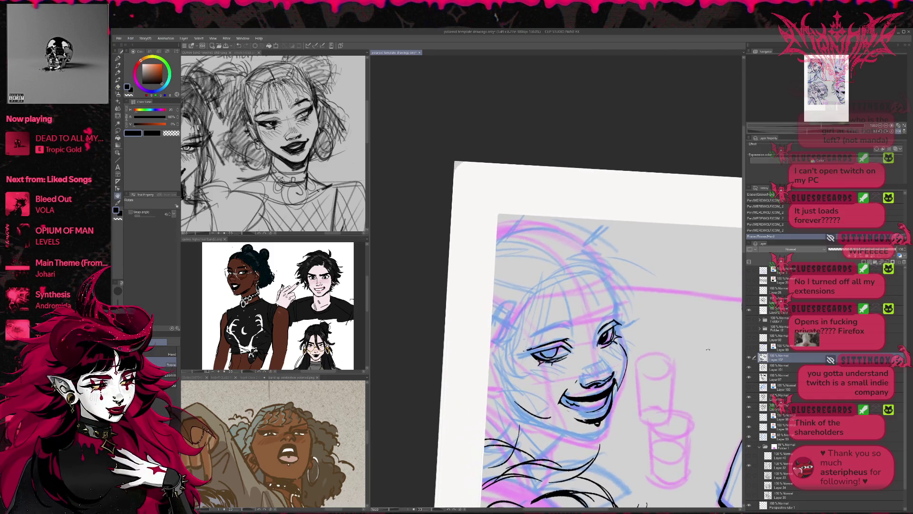
{"action": "key", "text": "p"}
{"action": "mouse_move", "coordinate": [572, 412]}
{"action": "left_mouse_down"}
{"action": "mouse_move", "coordinate": [606, 407]}
{"action": "mouse_move", "coordinate": [573, 410]}
{"action": "left_mouse_up"}
{"action": "key", "text": "e"}
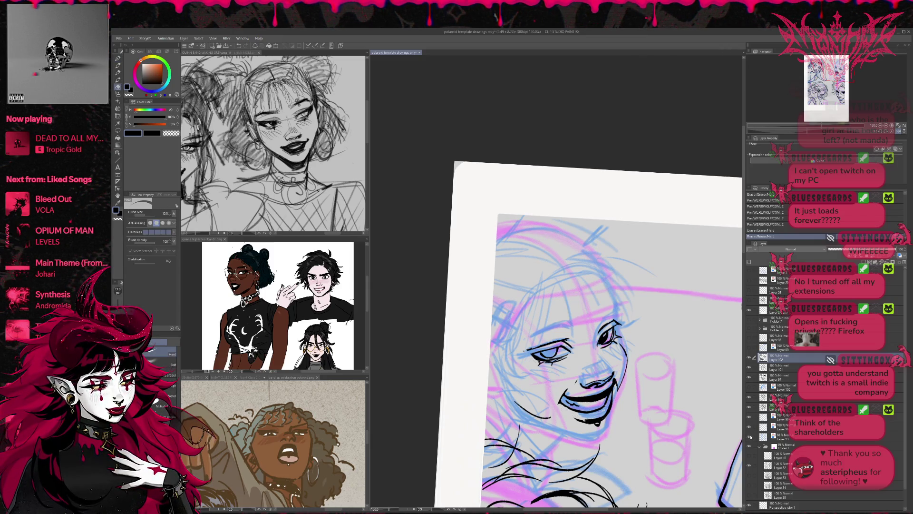
- Hide the pink sketch layer so only the blue sketch stays visible, and select the blue sketch layer
{"action": "left_click", "coordinate": [749, 436]}
{"action": "left_click", "coordinate": [750, 435]}
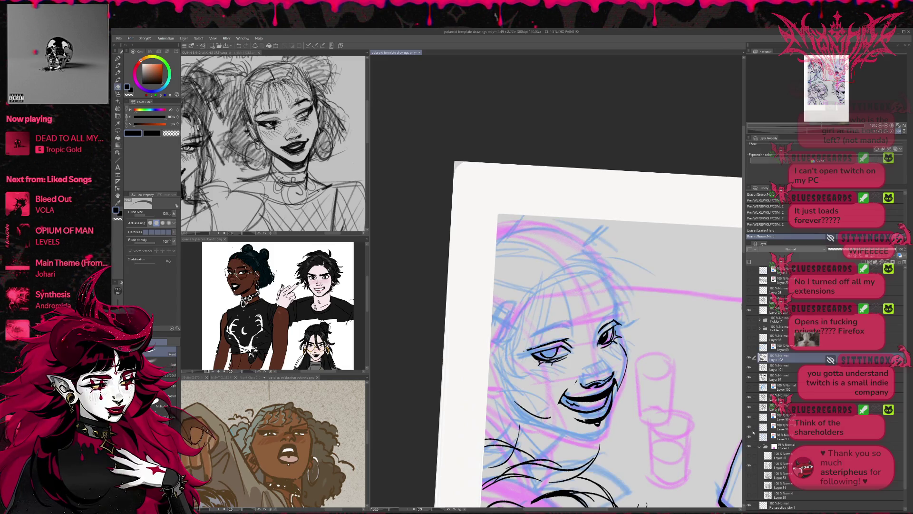
{"action": "left_click", "coordinate": [750, 447]}
{"action": "left_click", "coordinate": [780, 436]}
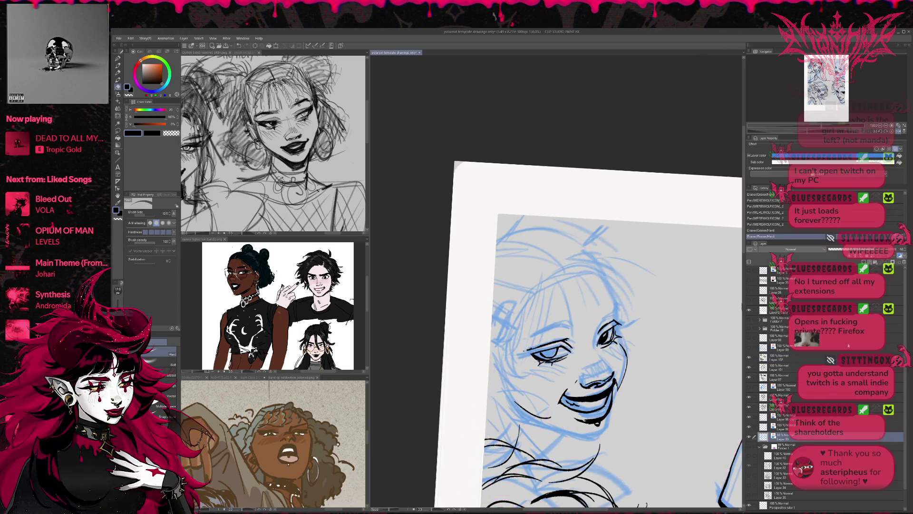
- Lower the blue sketch layer's opacity, then erase small spots near the eye on the line art
{"action": "left_click", "coordinate": [851, 250]}
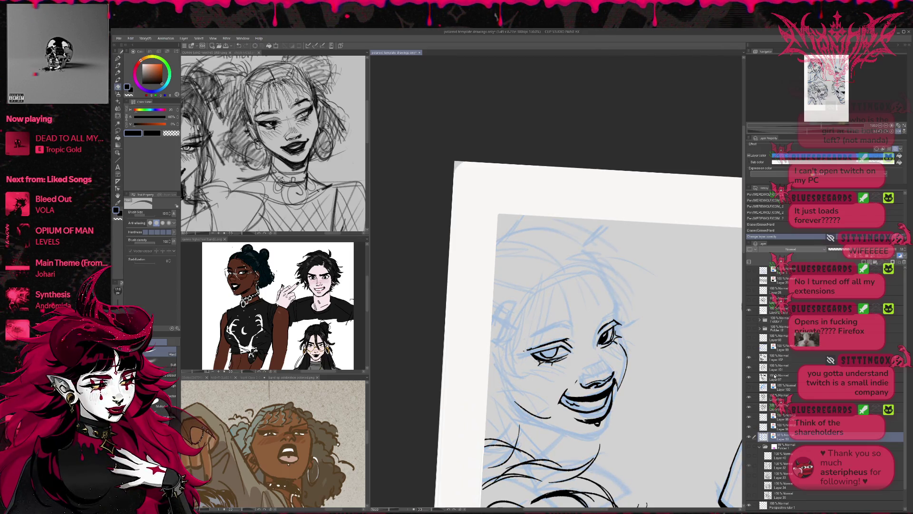
{"action": "left_click", "coordinate": [780, 356]}
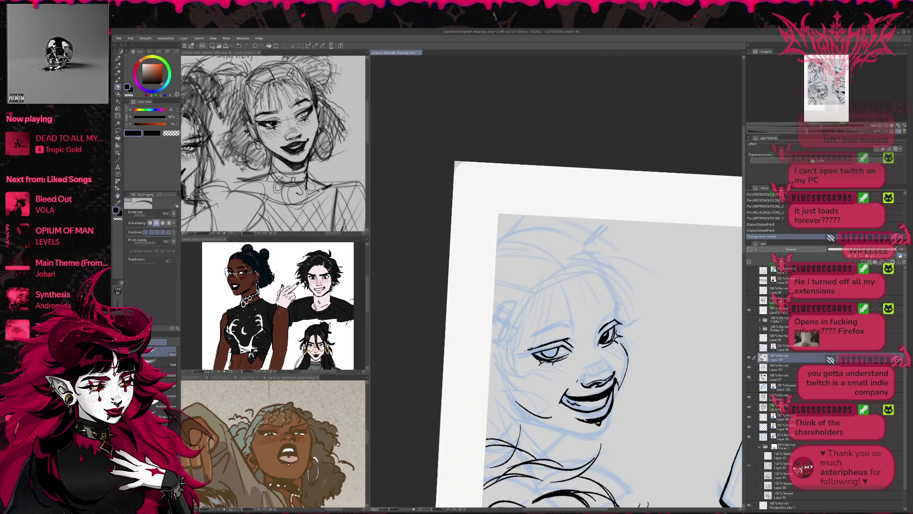
{"action": "key", "text": "p"}
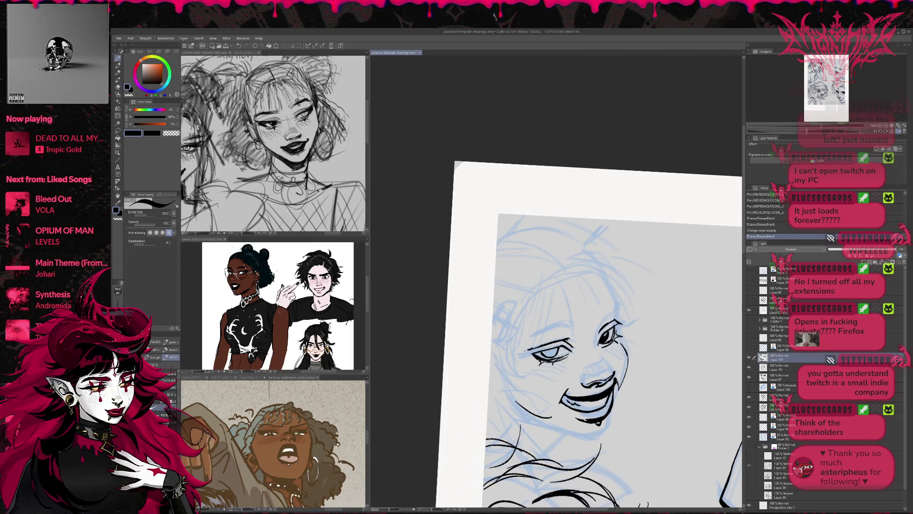
{"action": "key", "text": "e"}
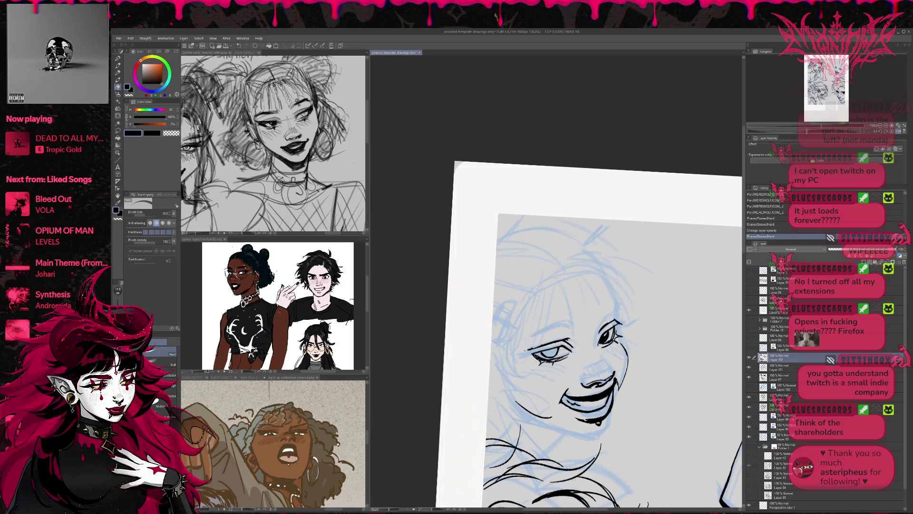
{"action": "left_click_drag", "start_coordinate": [545, 357], "coordinate": [550, 359]}
{"action": "left_click_drag", "start_coordinate": [546, 357], "coordinate": [548, 361]}
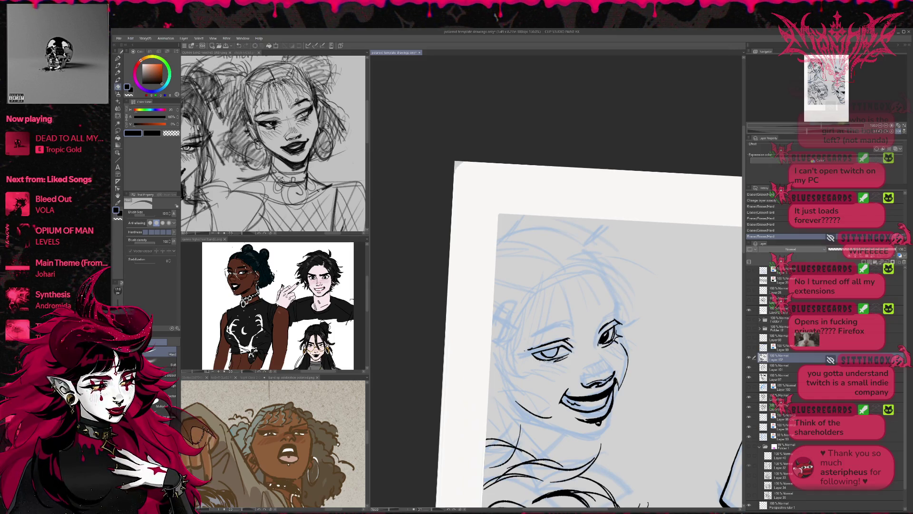
- Draw short lash strokes under the eye, clean stray marks, and return the view upright
{"action": "key", "text": "p"}
{"action": "mouse_move", "coordinate": [535, 355]}
{"action": "left_mouse_down"}
{"action": "mouse_move", "coordinate": [540, 371]}
{"action": "mouse_move", "coordinate": [554, 368]}
{"action": "mouse_move", "coordinate": [533, 362]}
{"action": "left_mouse_up"}
{"action": "key", "text": "e"}
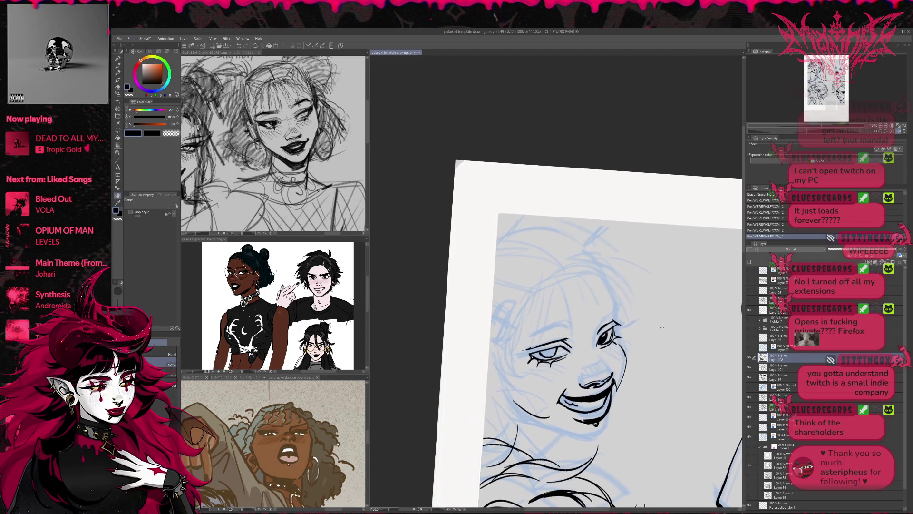
{"action": "left_click_drag", "start_coordinate": [535, 359], "coordinate": [530, 354]}
{"action": "left_click_drag", "start_coordinate": [528, 352], "coordinate": [531, 355]}
{"action": "key", "text": "r"}
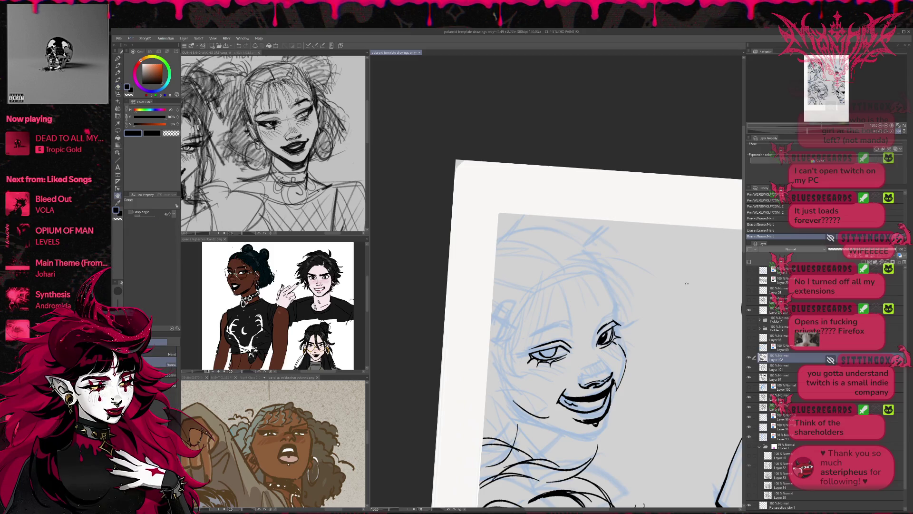
{"action": "left_click_drag", "start_coordinate": [665, 285], "coordinate": [685, 302]}
{"action": "left_click", "coordinate": [897, 131]}
{"action": "left_click", "coordinate": [892, 131]}
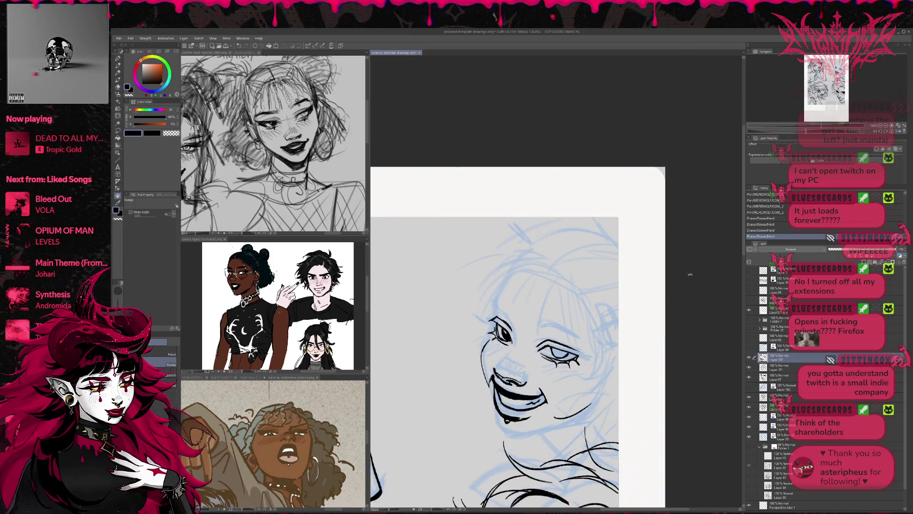
- Ink small strokes on the right eye and lashes on the left eye
{"action": "left_click_drag", "start_coordinate": [664, 314], "coordinate": [662, 328]}
{"action": "key", "text": "p"}
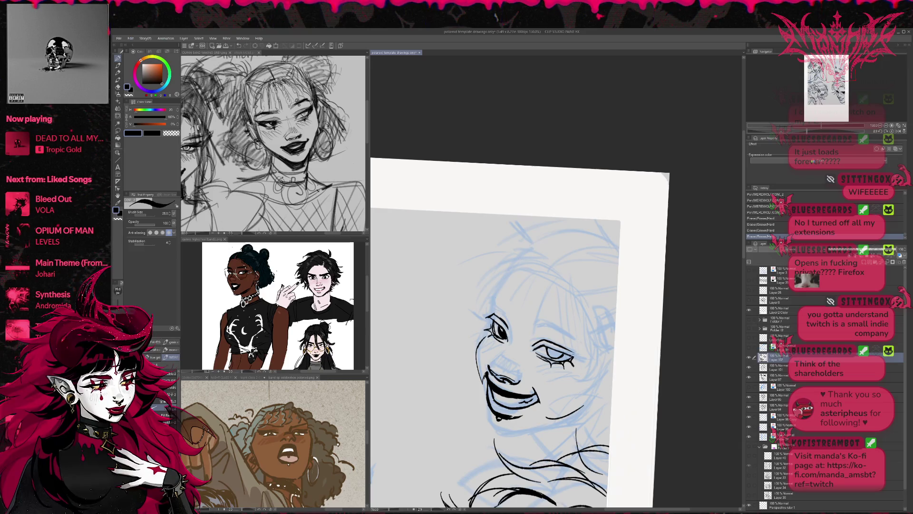
{"action": "mouse_move", "coordinate": [555, 361]}
{"action": "left_mouse_down"}
{"action": "mouse_move", "coordinate": [584, 354]}
{"action": "mouse_move", "coordinate": [569, 343]}
{"action": "mouse_move", "coordinate": [577, 356]}
{"action": "left_mouse_up"}
{"action": "key", "text": "e"}
{"action": "key", "text": "p"}
{"action": "key", "text": "e"}
{"action": "key", "text": "p"}
{"action": "mouse_move", "coordinate": [492, 323]}
{"action": "left_mouse_down"}
{"action": "mouse_move", "coordinate": [478, 308]}
{"action": "mouse_move", "coordinate": [486, 311]}
{"action": "left_mouse_up"}
{"action": "left_click_drag", "start_coordinate": [493, 324], "coordinate": [487, 311]}
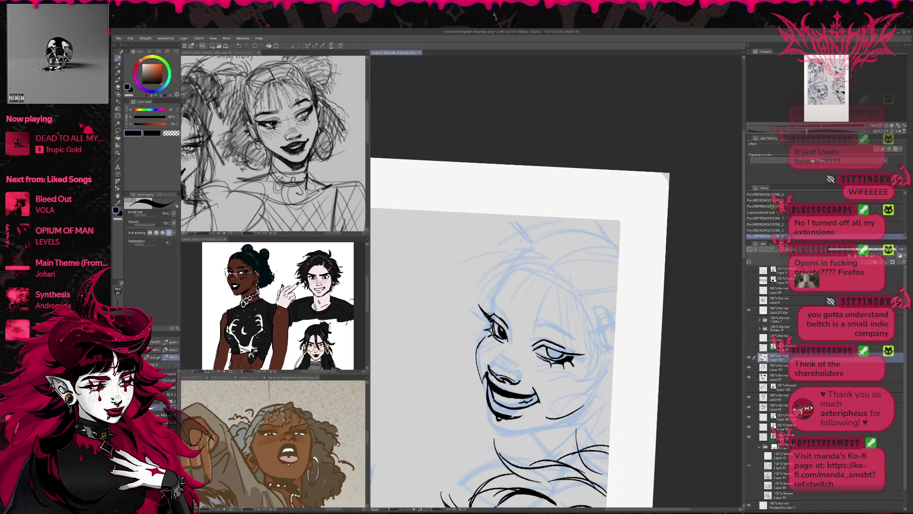
{"action": "key", "text": "asciicircum"}
{"action": "key", "text": "asciicircum"}
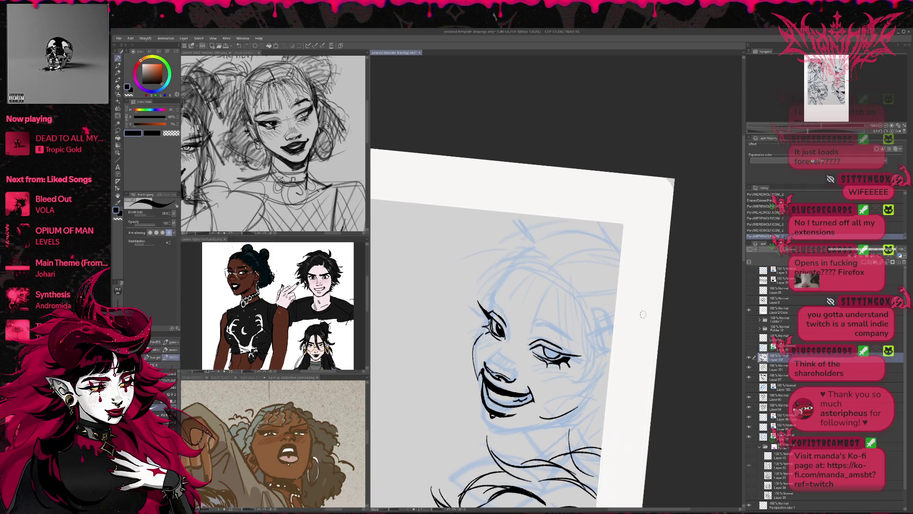
{"action": "left_click_drag", "start_coordinate": [555, 353], "coordinate": [552, 351]}
{"action": "key", "text": "e"}
{"action": "key", "text": "p"}
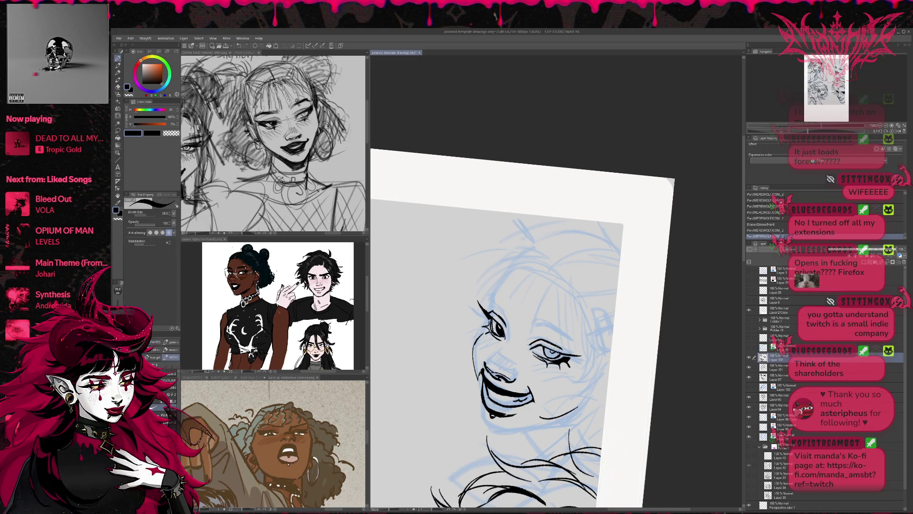
- Darken the left pupil, ink the right brow, and add the left eye's lashes and lid
{"action": "left_click_drag", "start_coordinate": [498, 325], "coordinate": [501, 334]}
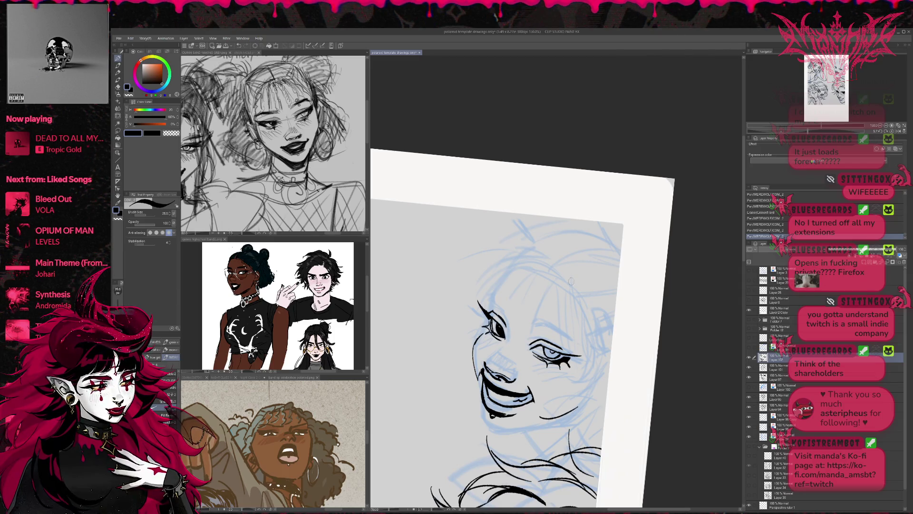
{"action": "mouse_move", "coordinate": [519, 326]}
{"action": "left_mouse_down"}
{"action": "mouse_move", "coordinate": [540, 317]}
{"action": "mouse_move", "coordinate": [575, 348]}
{"action": "left_mouse_up"}
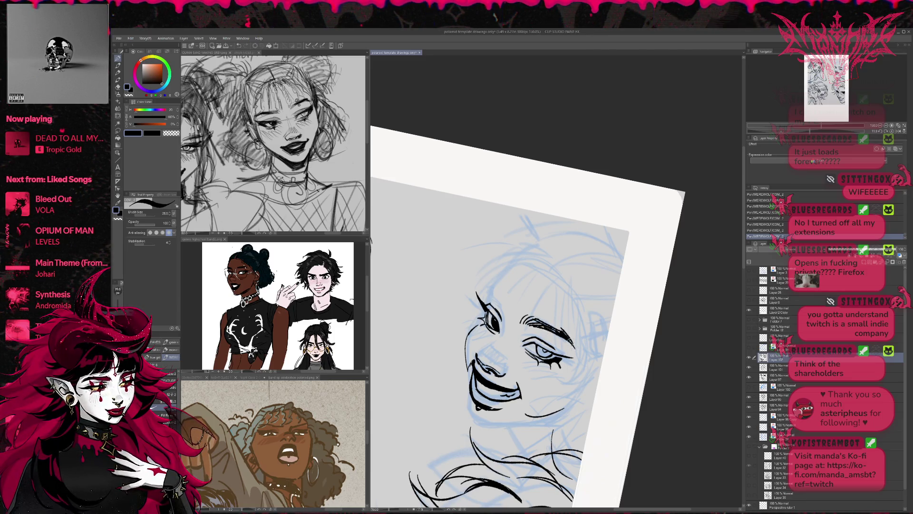
{"action": "key", "text": "e"}
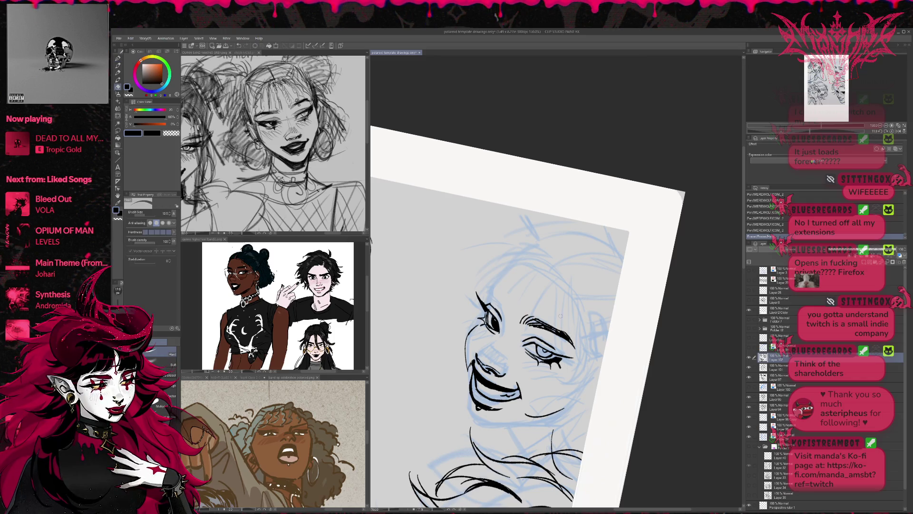
{"action": "key", "text": "p"}
{"action": "mouse_move", "coordinate": [496, 295]}
{"action": "left_mouse_down"}
{"action": "mouse_move", "coordinate": [501, 306]}
{"action": "mouse_move", "coordinate": [495, 301]}
{"action": "left_mouse_up"}
{"action": "left_click_drag", "start_coordinate": [491, 287], "coordinate": [505, 299]}
- Clean stray marks beside the left eye and redraw the left cheek line
{"action": "key", "text": "e"}
{"action": "key", "text": "r"}
{"action": "mouse_move", "coordinate": [563, 247]}
{"action": "left_mouse_down"}
{"action": "mouse_move", "coordinate": [570, 237]}
{"action": "mouse_move", "coordinate": [584, 245]}
{"action": "left_mouse_up"}
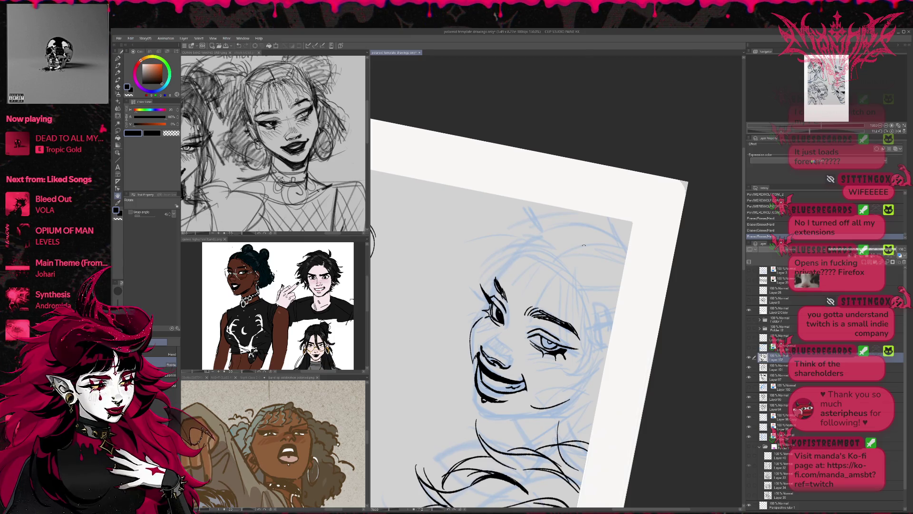
{"action": "key", "text": "p"}
{"action": "mouse_move", "coordinate": [478, 304]}
{"action": "left_mouse_down"}
{"action": "mouse_move", "coordinate": [488, 314]}
{"action": "mouse_move", "coordinate": [477, 333]}
{"action": "left_mouse_up"}
{"action": "key", "text": "ctrl+z"}
{"action": "key", "text": "ctrl+z"}
{"action": "key", "text": "e"}
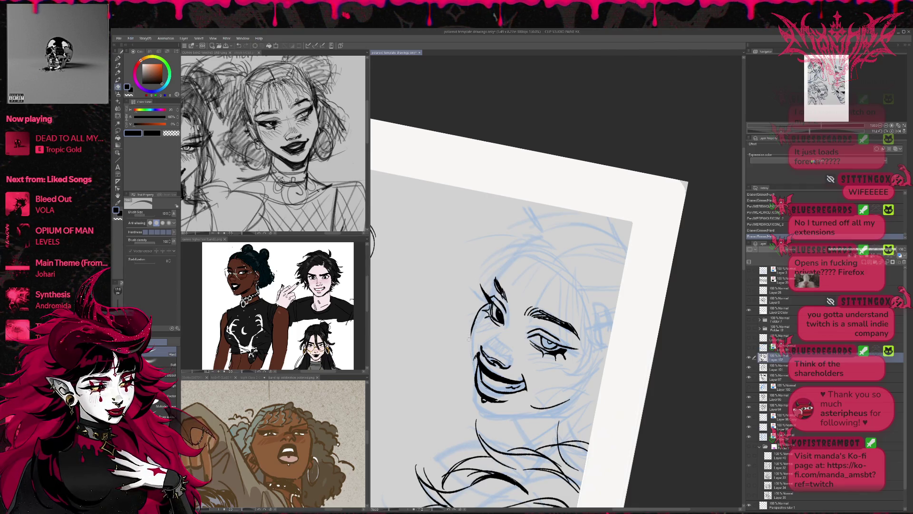
{"action": "key", "text": "p"}
{"action": "left_click_drag", "start_coordinate": [474, 332], "coordinate": [476, 362]}
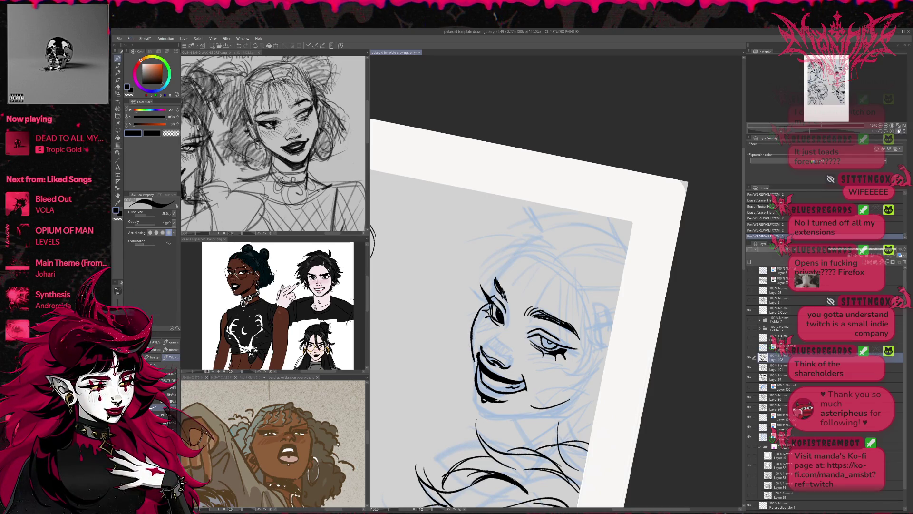
{"action": "key", "text": "e"}
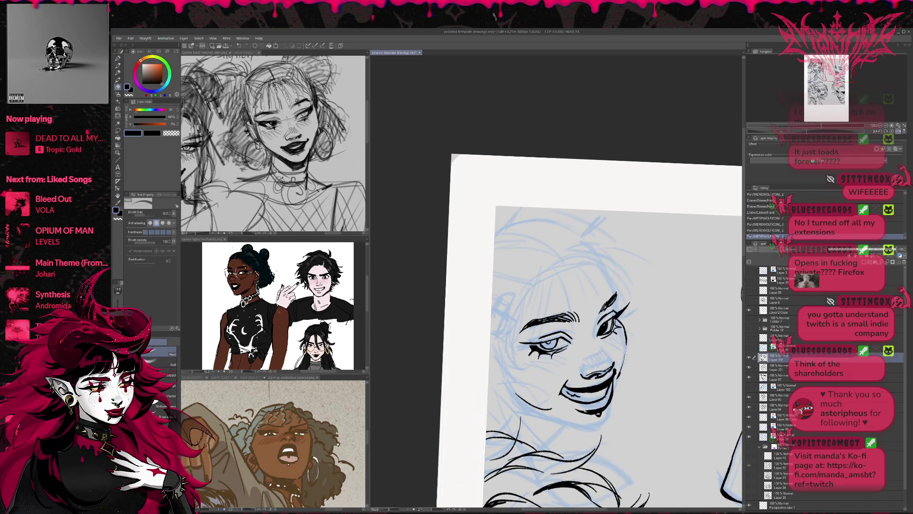
- Ink strokes along the right cheek
{"action": "key", "text": "p"}
{"action": "left_click_drag", "start_coordinate": [625, 358], "coordinate": [624, 342]}
{"action": "left_click_drag", "start_coordinate": [627, 376], "coordinate": [618, 338]}
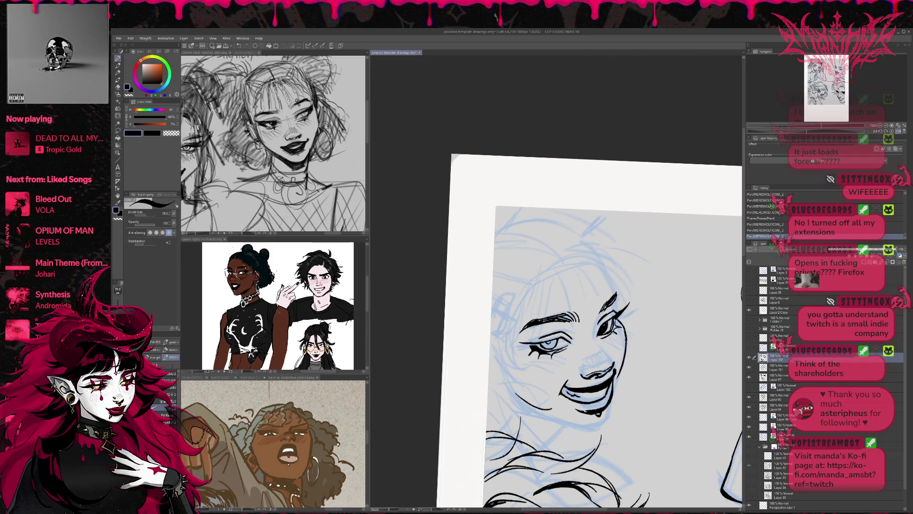
{"action": "key", "text": "e"}
{"action": "key", "text": "p"}
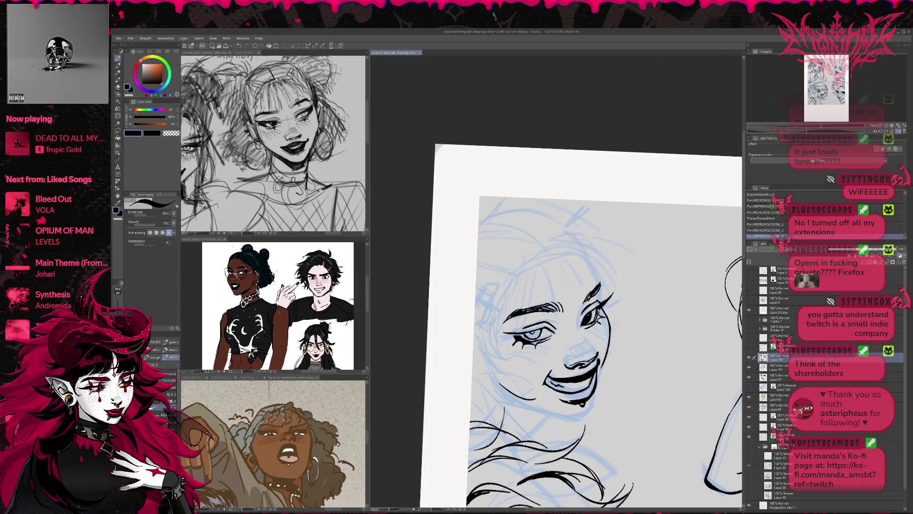
- Erase and redraw the grin's mouth corner, then tidy a small mark near the eye
{"action": "key", "text": "e"}
{"action": "left_click_drag", "start_coordinate": [595, 358], "coordinate": [601, 366]}
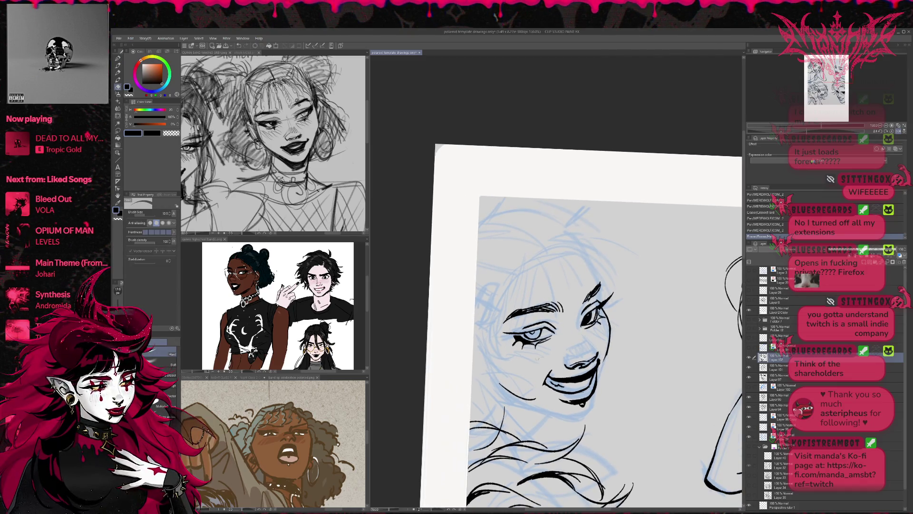
{"action": "key", "text": "p"}
{"action": "left_click_drag", "start_coordinate": [596, 357], "coordinate": [600, 375]}
{"action": "key", "text": "ctrl+z"}
{"action": "key", "text": "ctrl+z"}
{"action": "key", "text": "ctrl+z"}
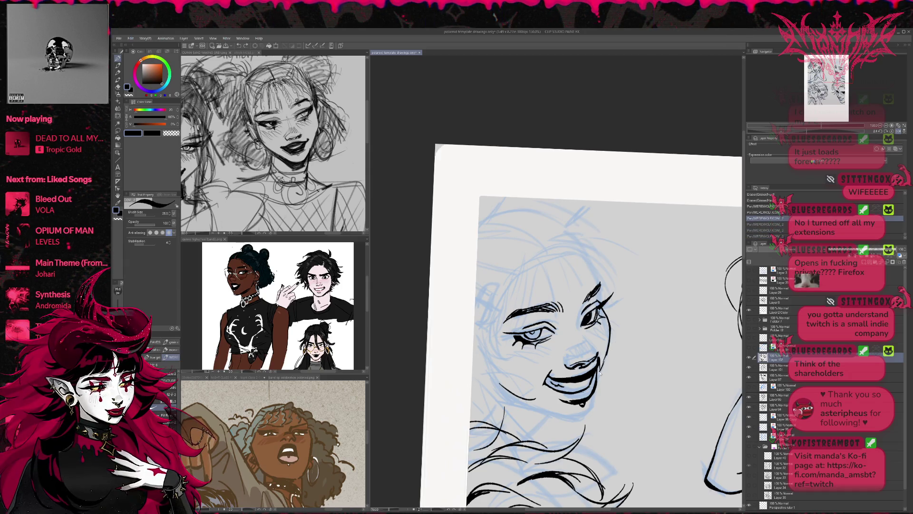
{"action": "key", "text": "ctrl+y"}
{"action": "key", "text": "ctrl+y"}
{"action": "key", "text": "ctrl+y"}
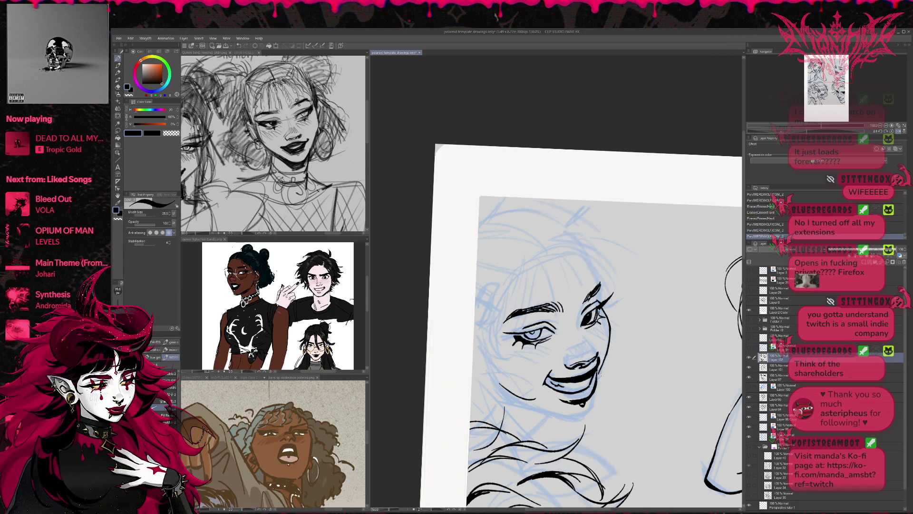
{"action": "mouse_move", "coordinate": [625, 326]}
{"action": "left_mouse_down"}
{"action": "mouse_move", "coordinate": [639, 345]}
{"action": "mouse_move", "coordinate": [660, 343]}
{"action": "left_mouse_up"}
{"action": "key", "text": "e"}
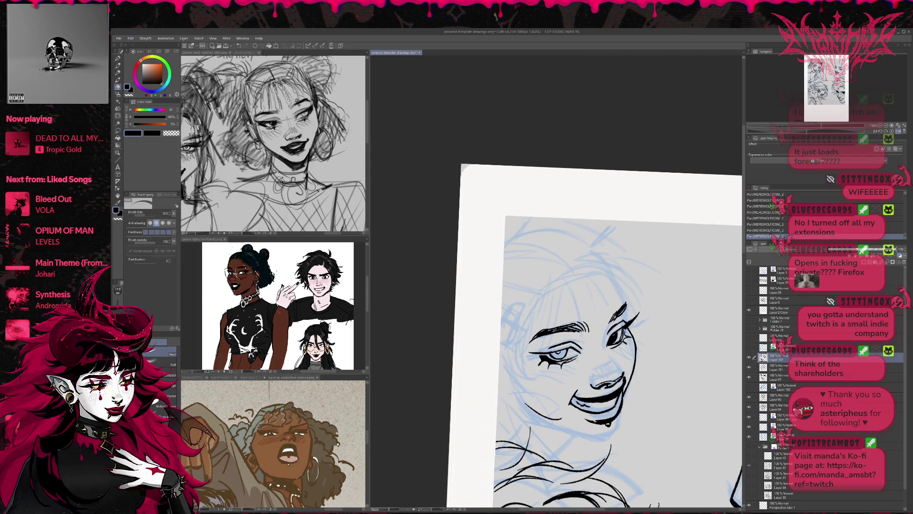
{"action": "left_click_drag", "start_coordinate": [573, 349], "coordinate": [576, 352]}
{"action": "key", "text": "p"}
- Erase the lines inside the mouth and re-ink short strokes near the lower teeth
{"action": "key", "text": "r"}
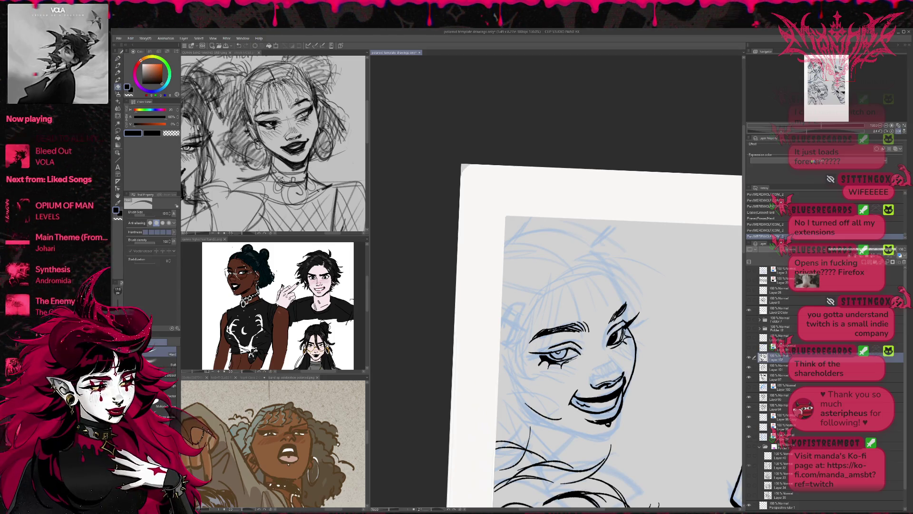
{"action": "left_click_drag", "start_coordinate": [662, 311], "coordinate": [662, 311]}
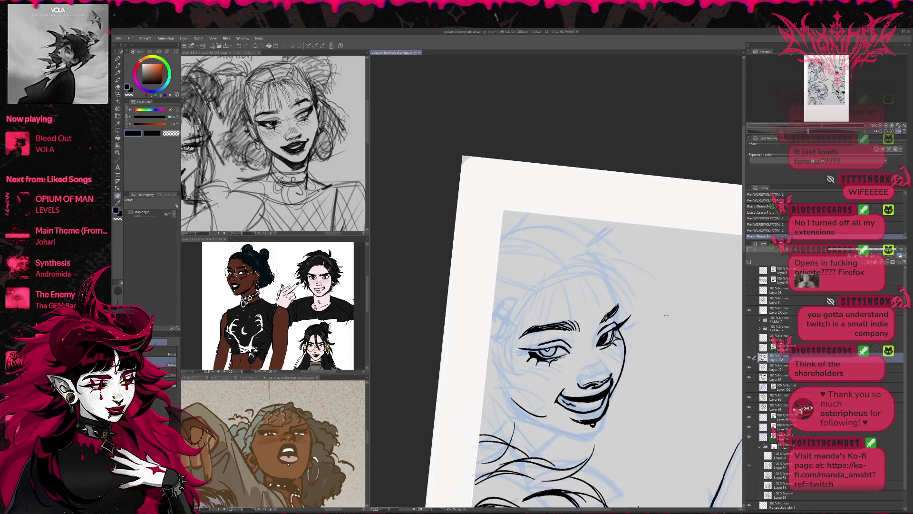
{"action": "key", "text": "e"}
{"action": "left_click_drag", "start_coordinate": [560, 398], "coordinate": [591, 401]}
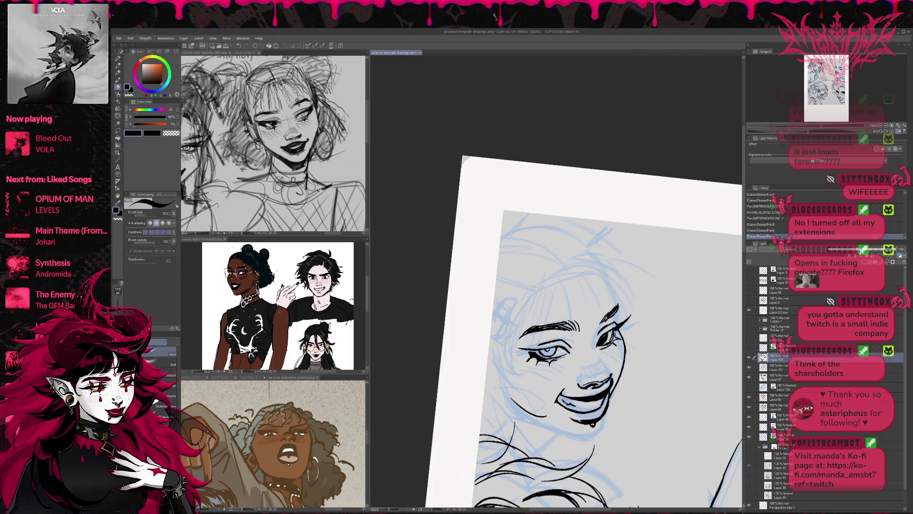
{"action": "key", "text": "p"}
{"action": "left_click_drag", "start_coordinate": [563, 394], "coordinate": [575, 403]}
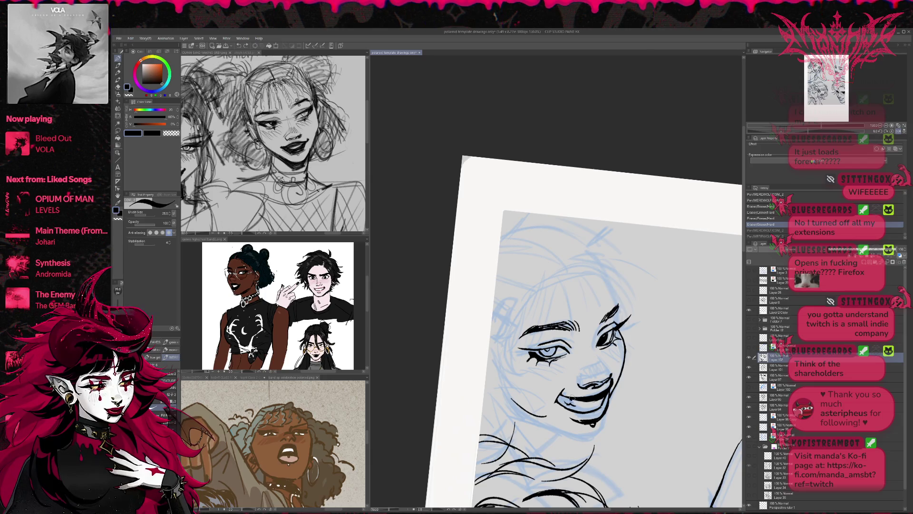
{"action": "key", "text": "e"}
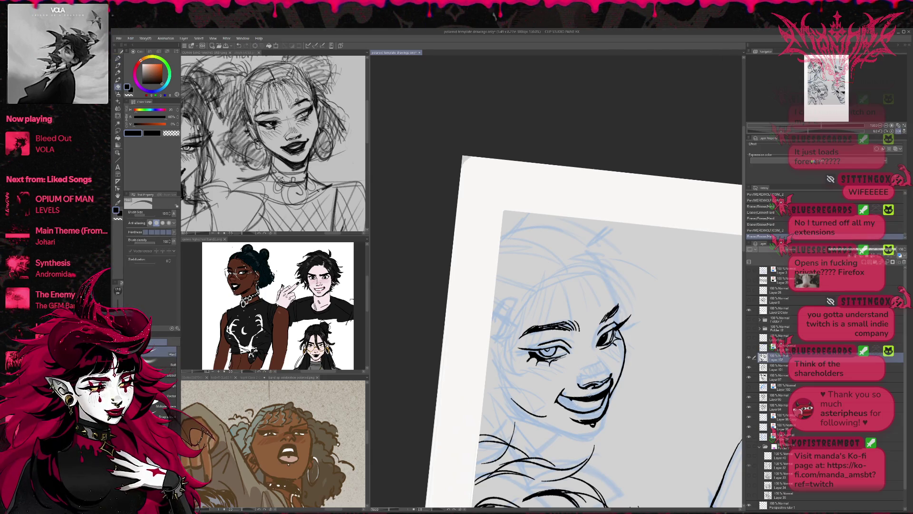
{"action": "key", "text": "p"}
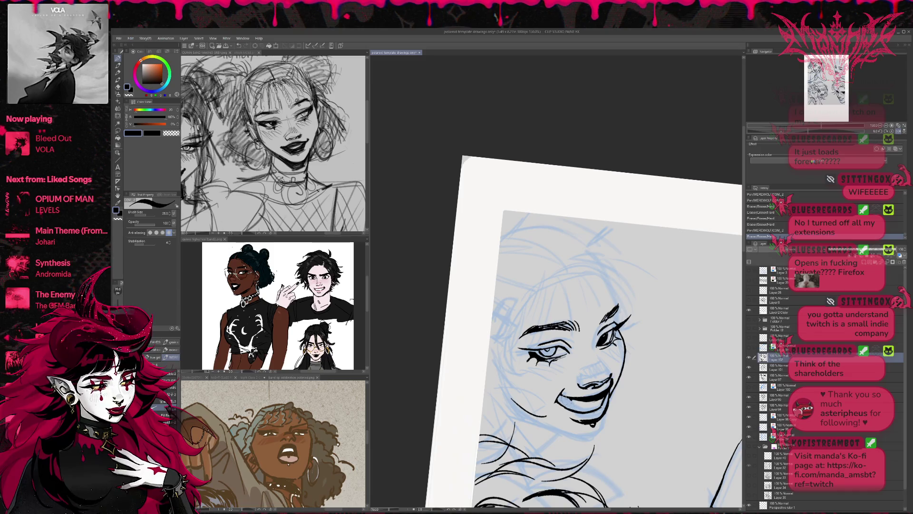
{"action": "mouse_move", "coordinate": [559, 398]}
{"action": "left_mouse_down"}
{"action": "mouse_move", "coordinate": [573, 409]}
{"action": "mouse_move", "coordinate": [564, 405]}
{"action": "left_mouse_up"}
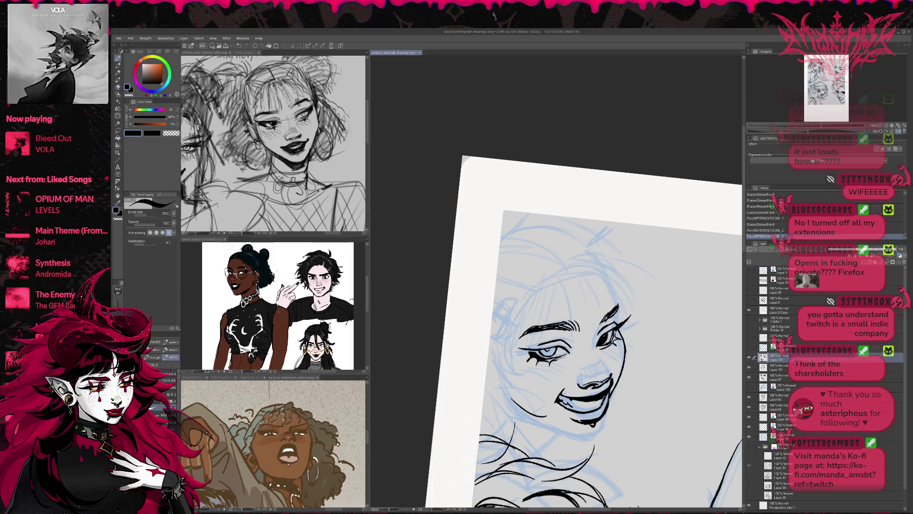
{"action": "left_click_drag", "start_coordinate": [616, 366], "coordinate": [694, 347]}
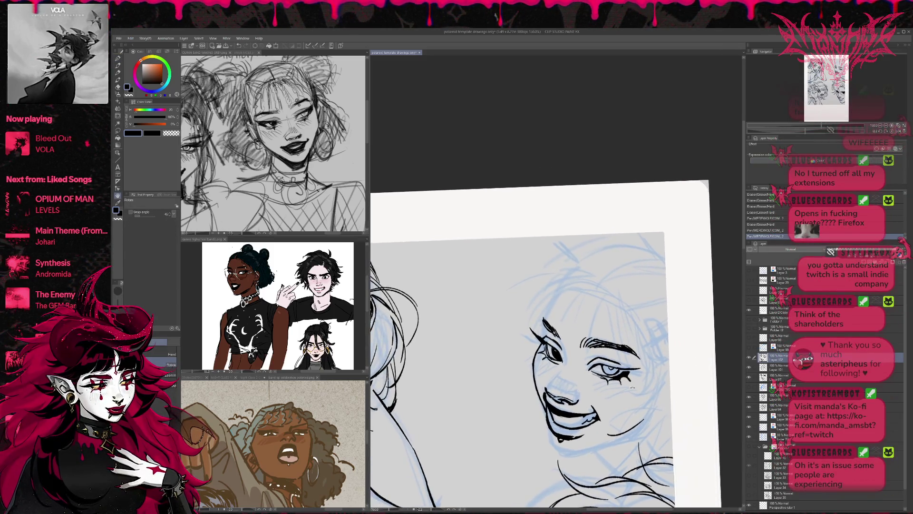
- Add a small pen stroke near the mouth, then erase it again
{"action": "key", "text": "p"}
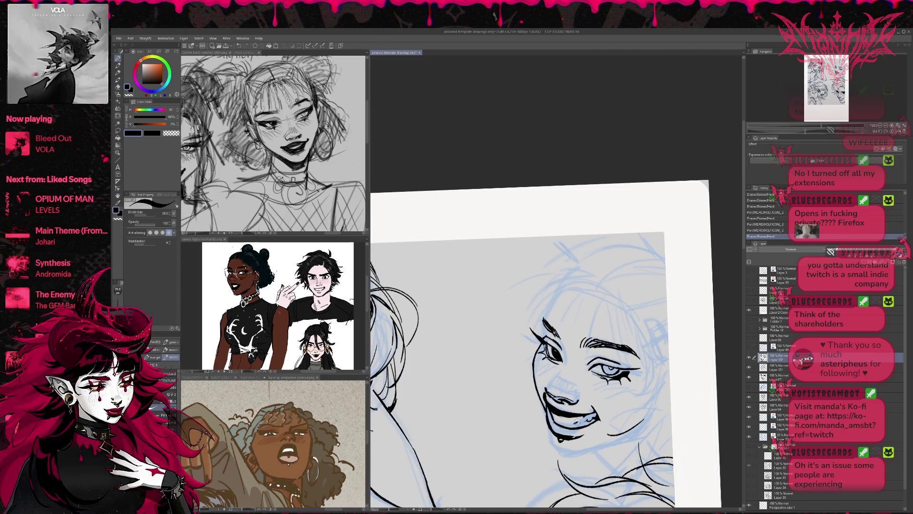
{"action": "left_click_drag", "start_coordinate": [578, 421], "coordinate": [600, 413]}
{"action": "key", "text": "ctrl+z"}
{"action": "key", "text": "ctrl+y"}
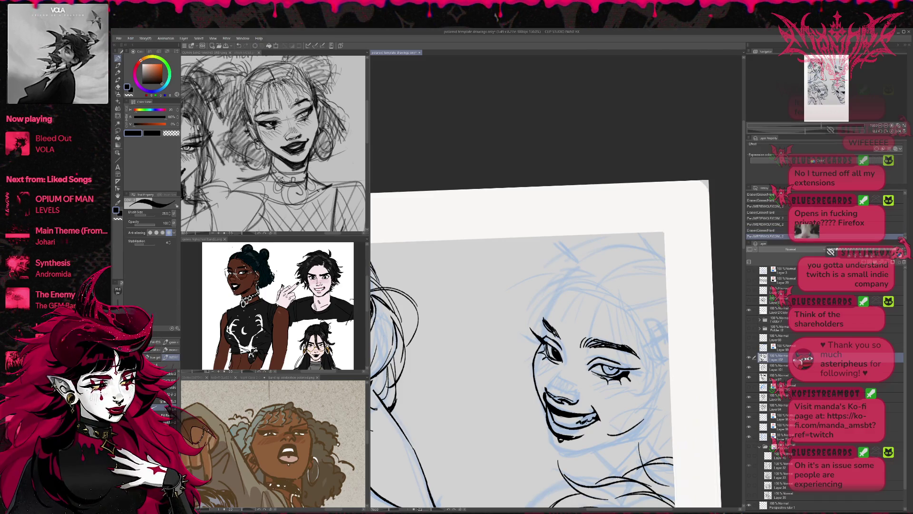
{"action": "key", "text": "e"}
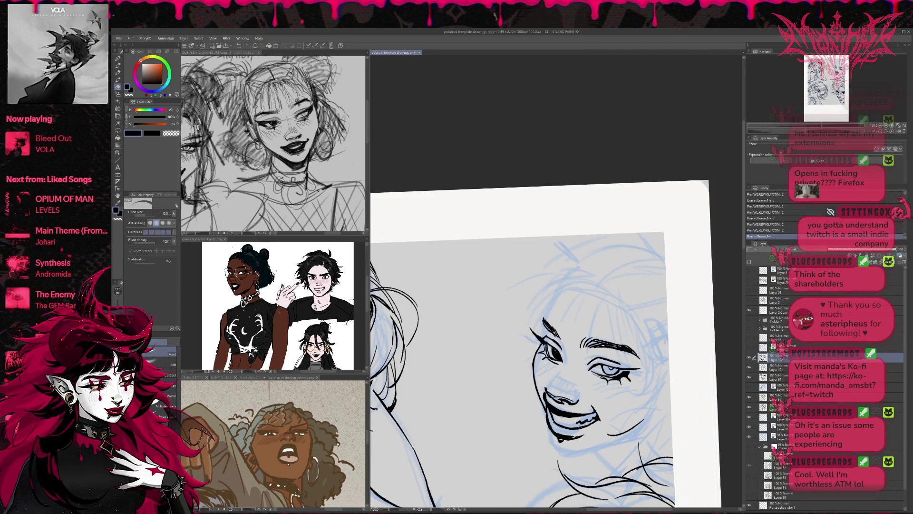
{"action": "left_click_drag", "start_coordinate": [577, 420], "coordinate": [597, 412]}
- Tilt the canvas slightly and re-ink small strokes along the mouth
{"action": "key", "text": "p"}
{"action": "left_click_drag", "start_coordinate": [593, 416], "coordinate": [587, 421]}
{"action": "key", "text": "e"}
{"action": "key", "text": "r"}
{"action": "mouse_move", "coordinate": [628, 400]}
{"action": "left_mouse_down"}
{"action": "mouse_move", "coordinate": [637, 396]}
{"action": "mouse_move", "coordinate": [584, 413]}
{"action": "left_mouse_up"}
{"action": "key", "text": "e"}
{"action": "key", "text": "p"}
{"action": "left_click_drag", "start_coordinate": [580, 417], "coordinate": [609, 411]}
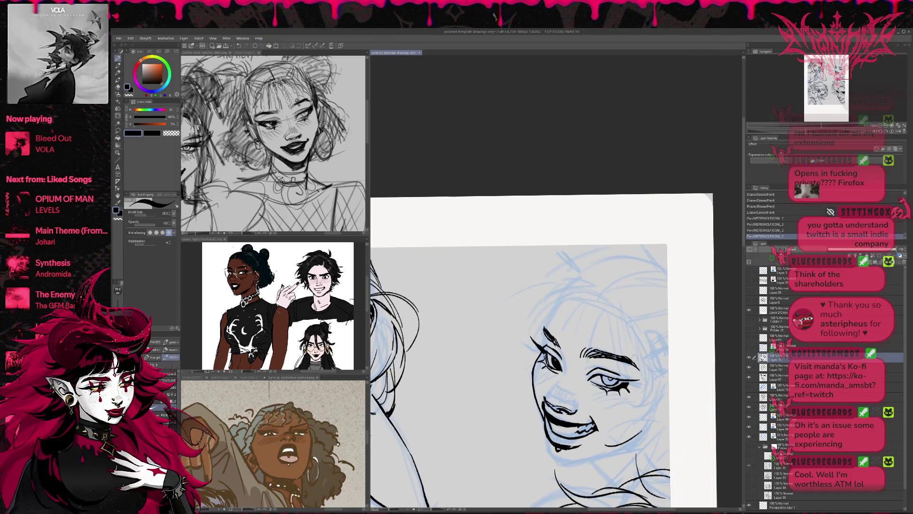
- Lasso the teeth and scale them with Ctrl+T, then deselect
{"action": "left_click", "coordinate": [118, 131]}
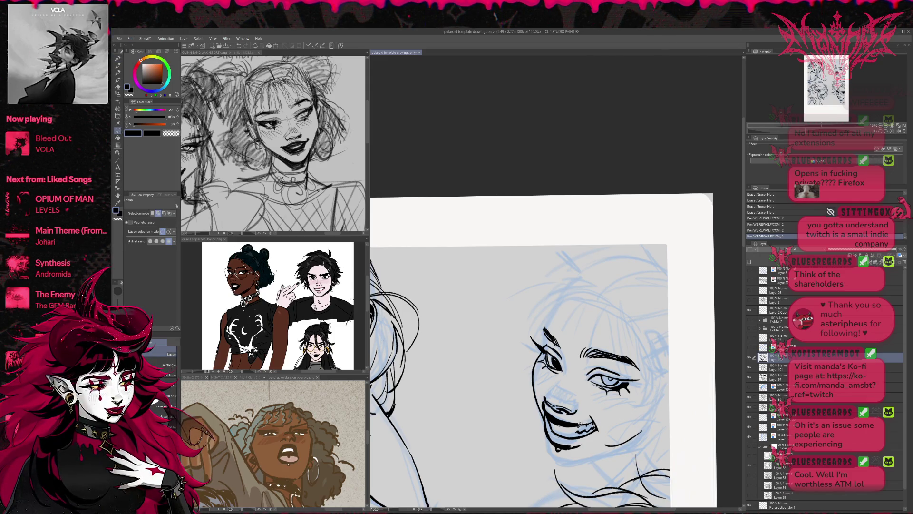
{"action": "left_click_drag", "start_coordinate": [572, 430], "coordinate": [576, 429]}
{"action": "key", "text": "ctrl+t"}
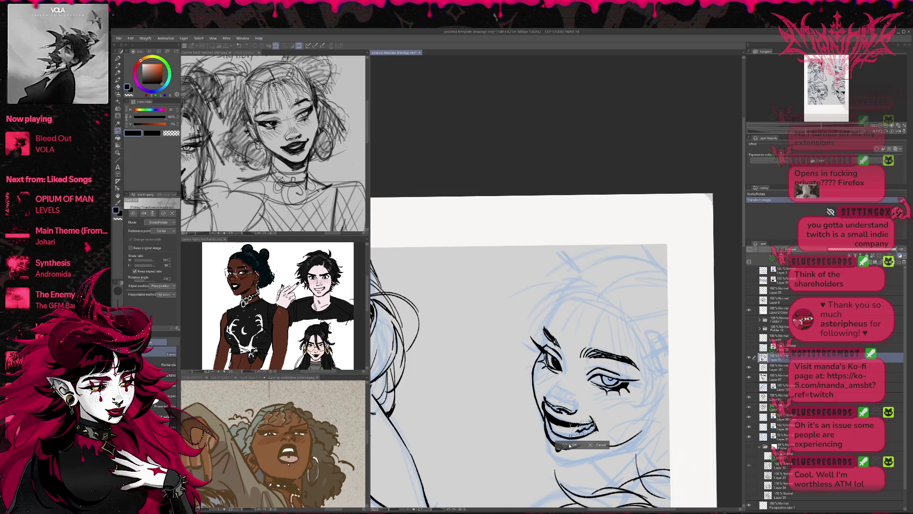
{"action": "key", "text": "ctrl+d"}
- Erase stray lines around the teeth and mirror the view to check the face
{"action": "key", "text": "e"}
{"action": "mouse_move", "coordinate": [599, 417]}
{"action": "left_mouse_down"}
{"action": "mouse_move", "coordinate": [590, 422]}
{"action": "mouse_move", "coordinate": [604, 417]}
{"action": "left_mouse_up"}
{"action": "key", "text": "p"}
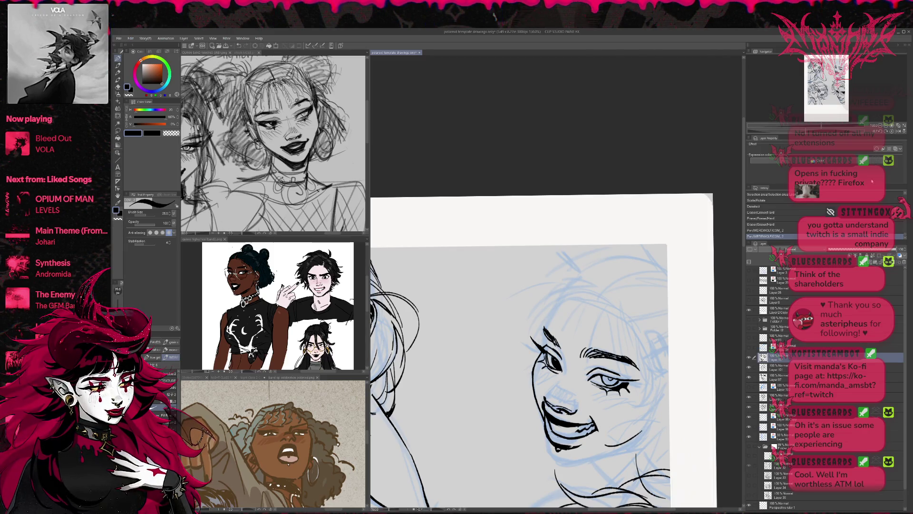
{"action": "left_click", "coordinate": [899, 132]}
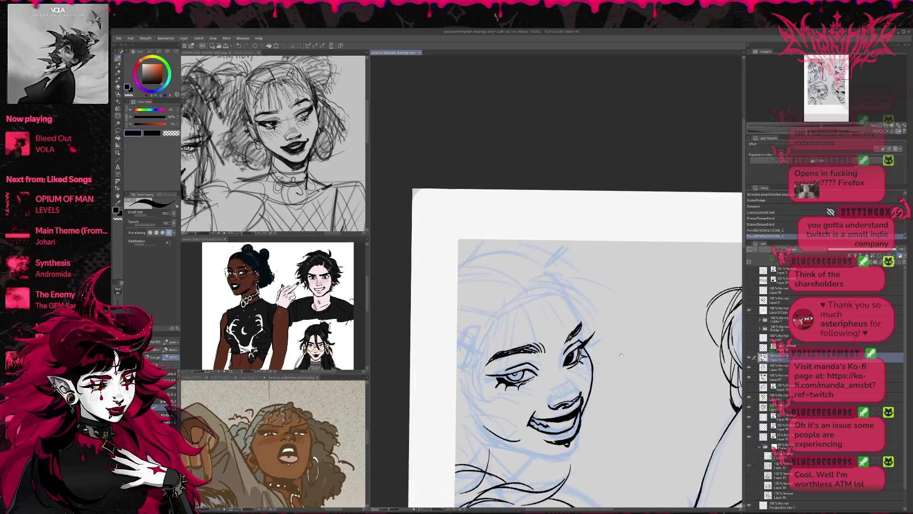
- Erase the pale eye's iris and add a small replacement stroke
{"action": "key", "text": "e"}
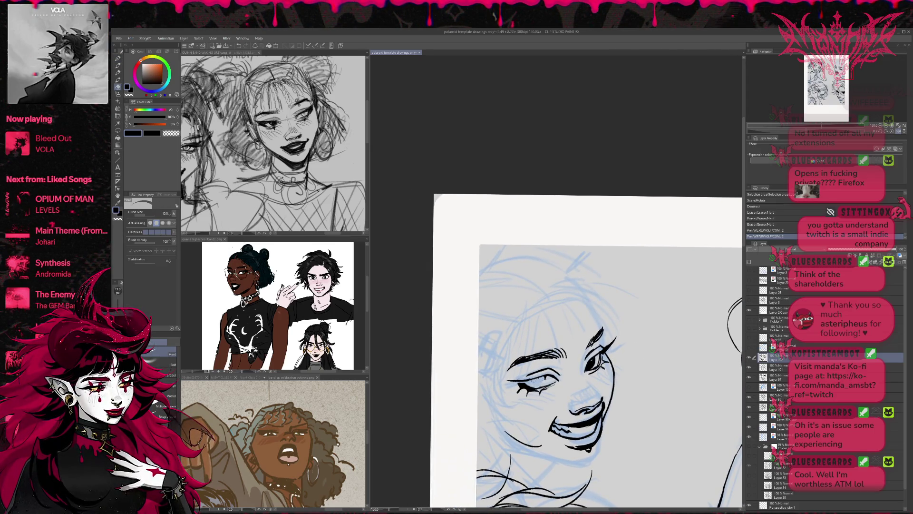
{"action": "left_click_drag", "start_coordinate": [531, 381], "coordinate": [543, 384]}
{"action": "key", "text": "p"}
{"action": "key", "text": "ctrl+z"}
{"action": "key", "text": "ctrl+z"}
{"action": "key", "text": "ctrl+z"}
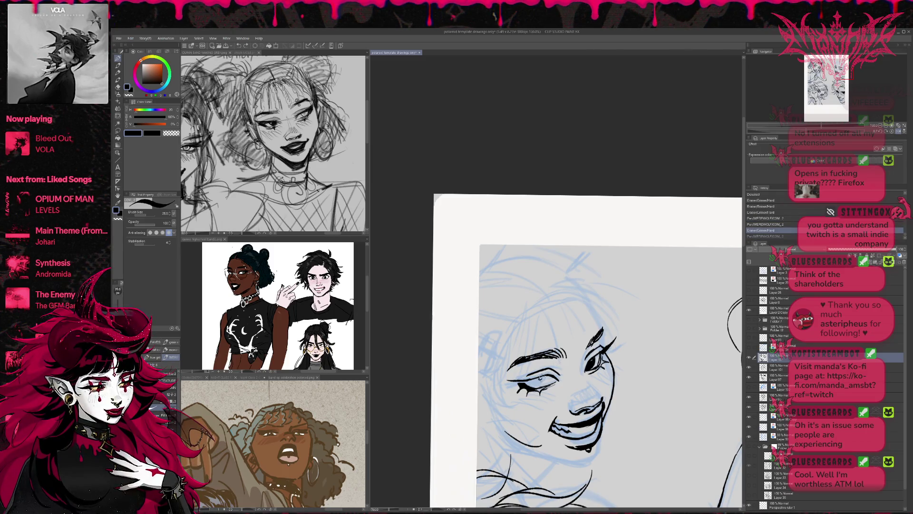
{"action": "key", "text": "ctrl+y"}
{"action": "left_click_drag", "start_coordinate": [538, 379], "coordinate": [542, 379]}
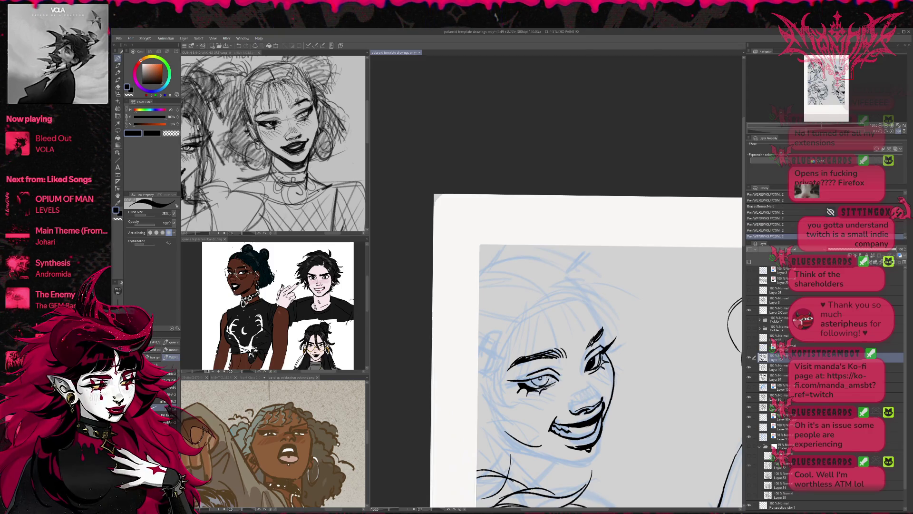
- Tilt the canvas counter-clockwise, add a tiny eye stroke, then erase a stroke beside it
{"action": "key", "text": "r"}
{"action": "left_click_drag", "start_coordinate": [632, 309], "coordinate": [644, 336]}
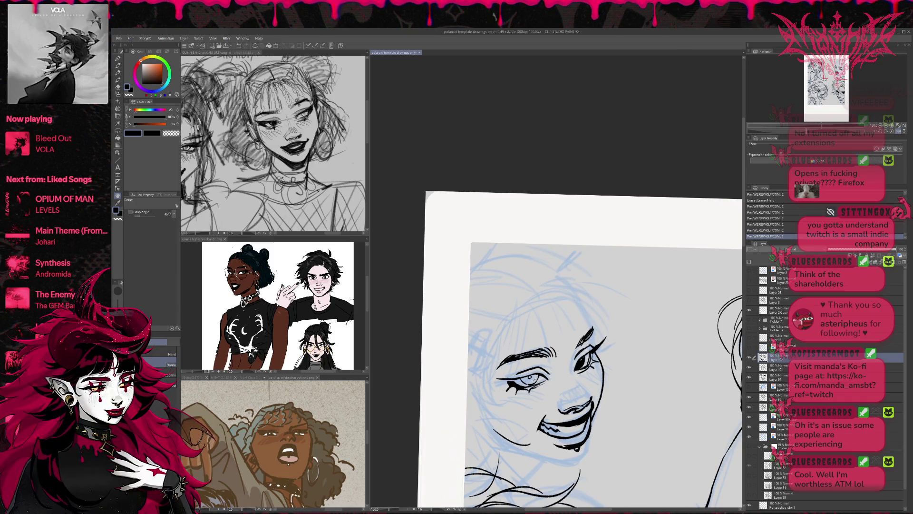
{"action": "key", "text": "e"}
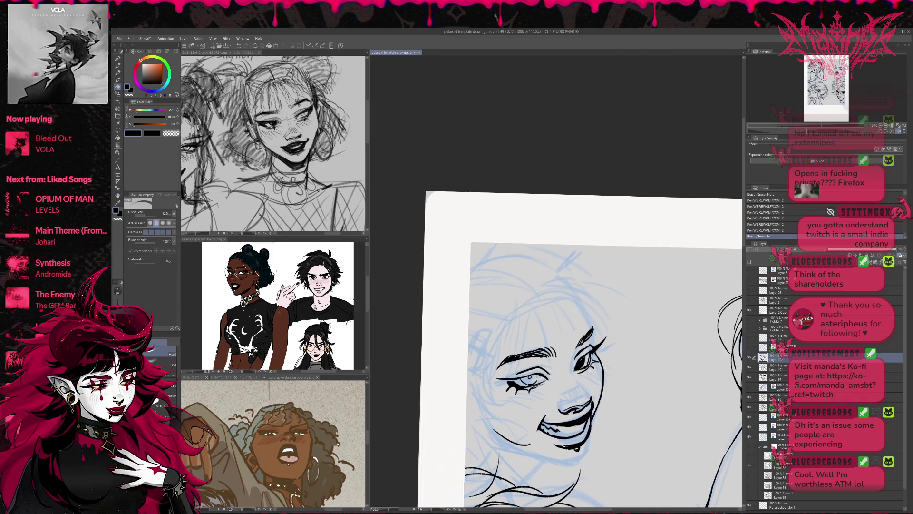
{"action": "key", "text": "p"}
{"action": "left_click_drag", "start_coordinate": [531, 377], "coordinate": [524, 383]}
{"action": "key", "text": "e"}
{"action": "key", "text": "p"}
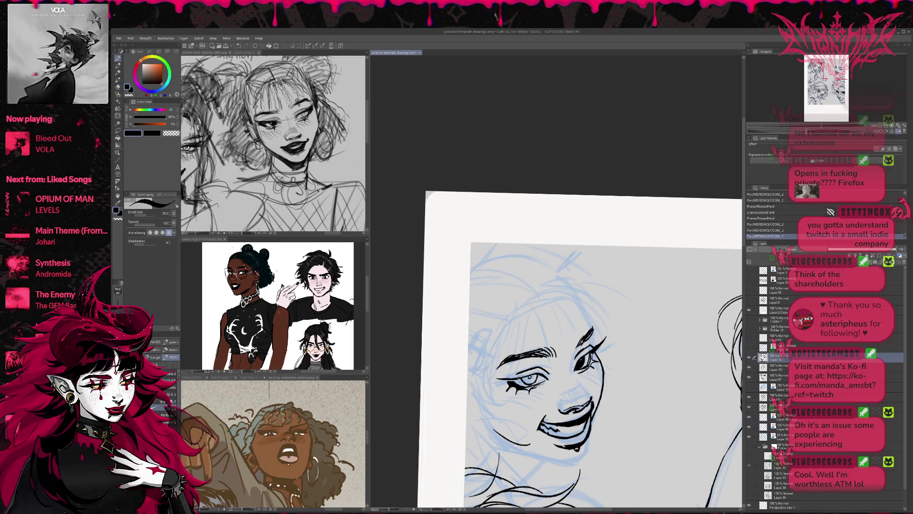
{"action": "key", "text": "e"}
{"action": "mouse_move", "coordinate": [522, 376]}
{"action": "left_mouse_down"}
{"action": "mouse_move", "coordinate": [557, 338]}
{"action": "mouse_move", "coordinate": [645, 338]}
{"action": "mouse_move", "coordinate": [643, 313]}
{"action": "mouse_move", "coordinate": [657, 326]}
{"action": "left_mouse_up"}
- Erase small leftover marks near the eye
{"action": "key", "text": "r"}
{"action": "key", "text": "e"}
{"action": "left_click", "coordinate": [650, 334]}
{"action": "key", "text": "r"}
{"action": "key", "text": "e"}
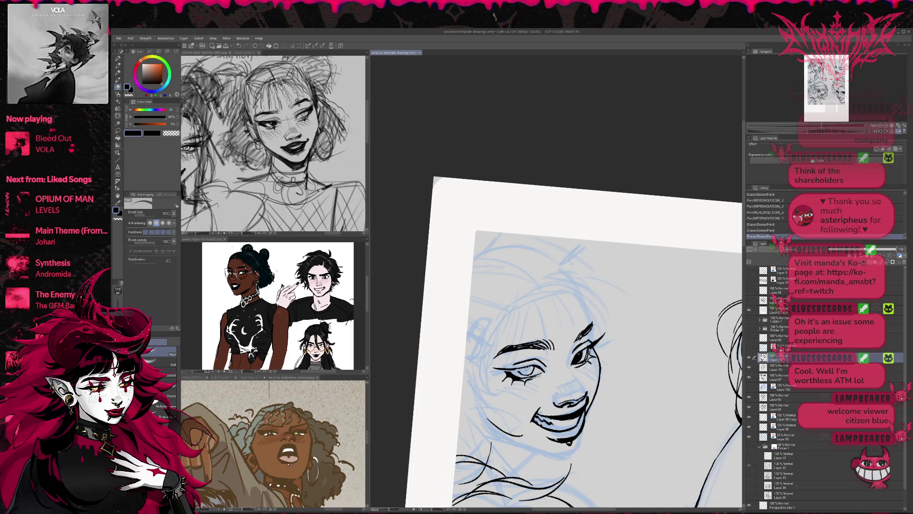
{"action": "left_click", "coordinate": [650, 335]}
- Ink a solid dark iris into the eye, then straighten the rotation and unmirror the view
{"action": "key", "text": "p"}
{"action": "left_click_drag", "start_coordinate": [514, 367], "coordinate": [529, 366]}
{"action": "left_click_drag", "start_coordinate": [518, 370], "coordinate": [528, 376]}
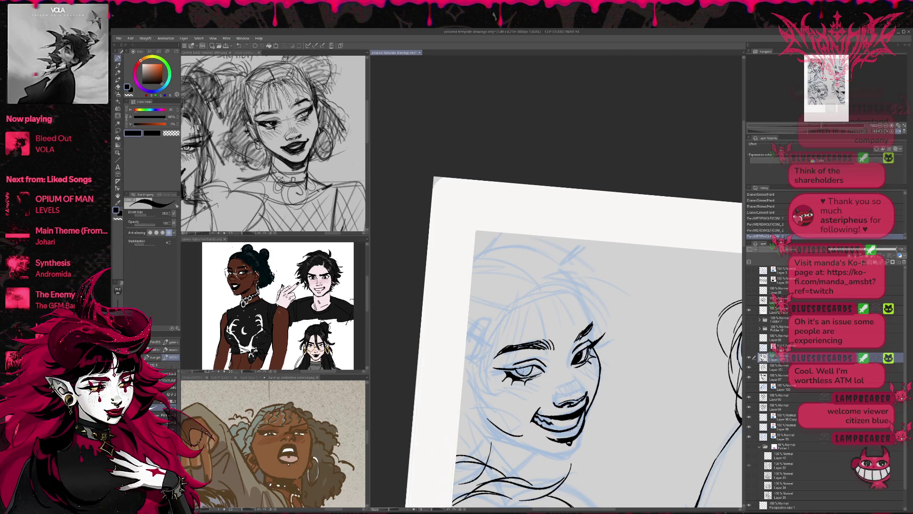
{"action": "mouse_move", "coordinate": [526, 368]}
{"action": "left_mouse_down"}
{"action": "mouse_move", "coordinate": [530, 376]}
{"action": "mouse_move", "coordinate": [535, 363]}
{"action": "left_mouse_up"}
{"action": "left_click_drag", "start_coordinate": [562, 321], "coordinate": [570, 328]}
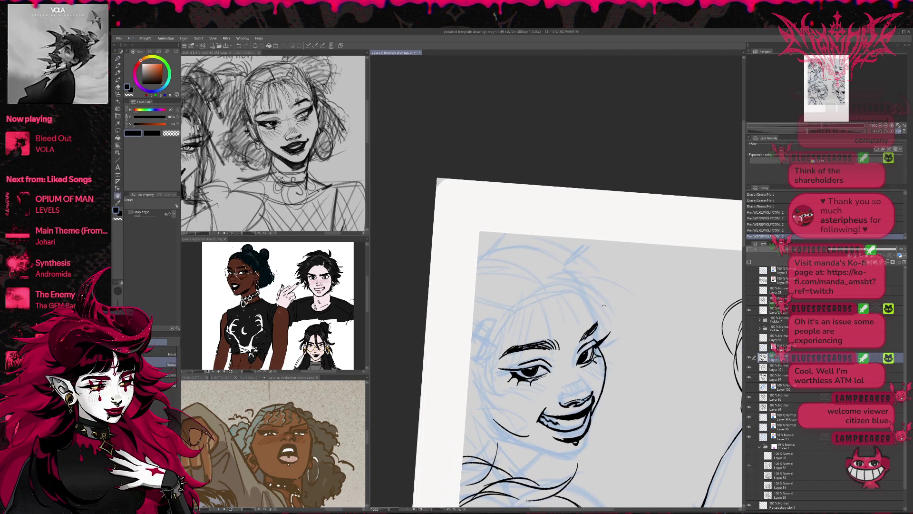
{"action": "left_click", "coordinate": [892, 131]}
{"action": "left_click", "coordinate": [898, 130]}
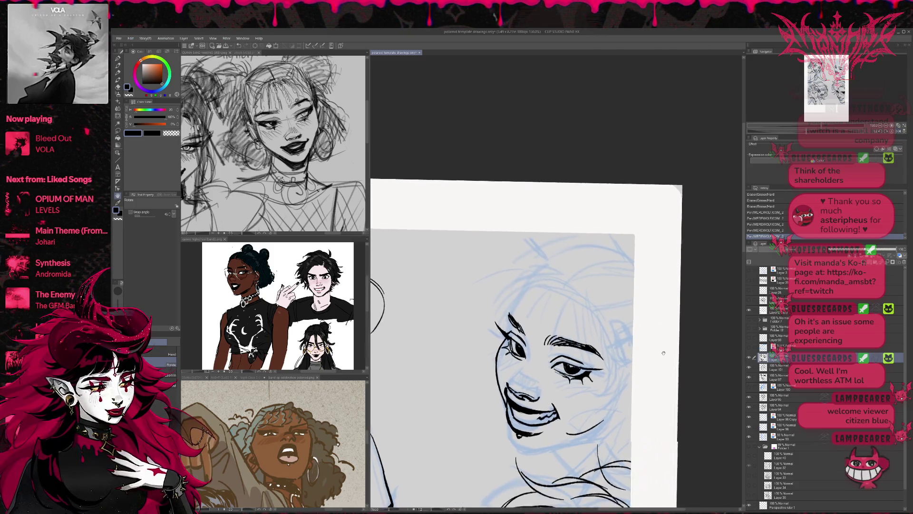
- Center the mouth area and erase small marks below the mouth and at the cheek edge
{"action": "left_click_drag", "start_coordinate": [664, 352], "coordinate": [653, 313]}
{"action": "key", "text": "e"}
{"action": "left_click", "coordinate": [501, 376]}
{"action": "left_click", "coordinate": [502, 376]}
{"action": "left_click", "coordinate": [505, 381]}
{"action": "left_click", "coordinate": [508, 384]}
{"action": "left_click", "coordinate": [504, 378]}
{"action": "left_click", "coordinate": [511, 387]}
{"action": "left_click", "coordinate": [498, 376]}
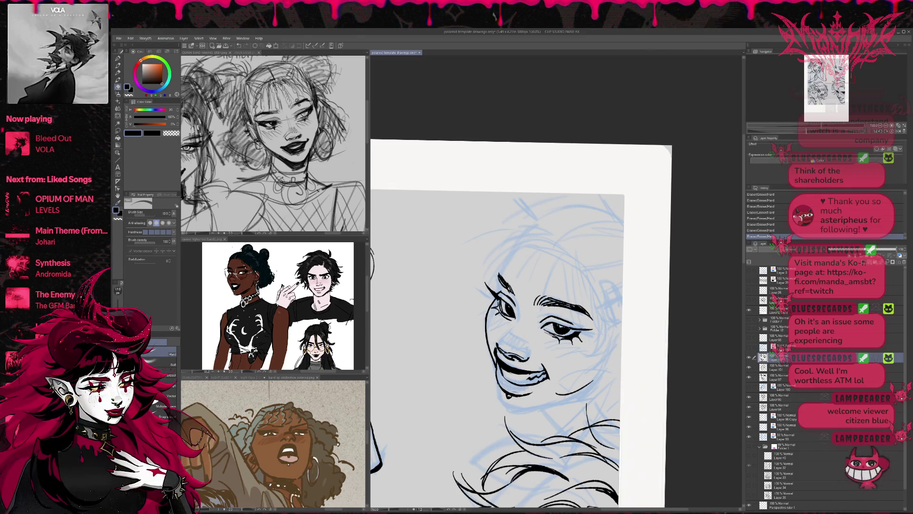
- Dab and remove a small mark near the mouth, then add a short ink mark there
{"action": "key", "text": "p"}
{"action": "left_click", "coordinate": [537, 391]}
{"action": "key", "text": "e"}
{"action": "left_click", "coordinate": [536, 391]}
{"action": "key", "text": "p"}
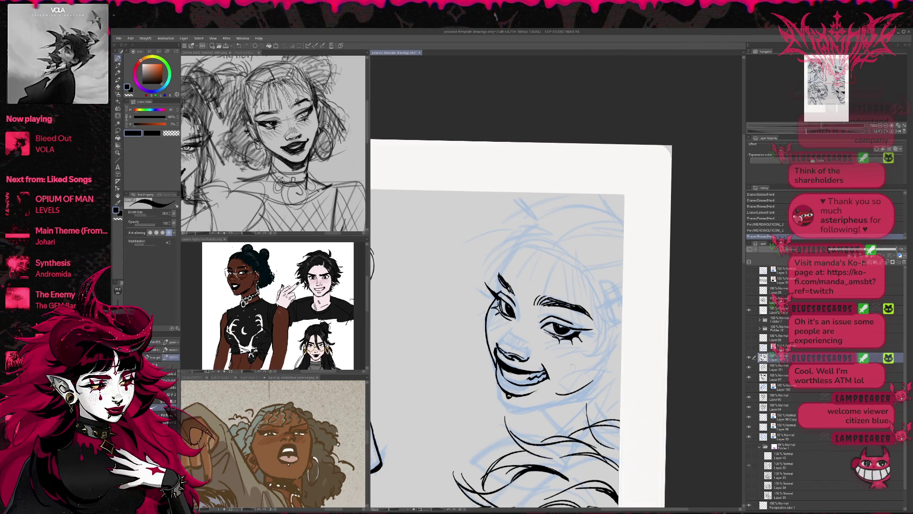
{"action": "left_click_drag", "start_coordinate": [532, 371], "coordinate": [551, 371]}
{"action": "key", "text": "e"}
{"action": "key", "text": "p"}
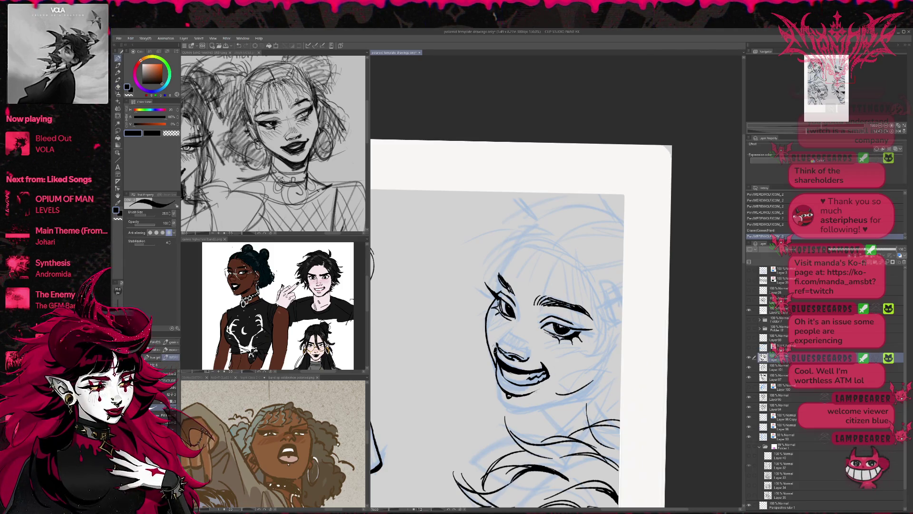
- Retouch the mouth's left corner, undoing the unsatisfactory attempts
{"action": "key", "text": "e"}
{"action": "left_click_drag", "start_coordinate": [495, 346], "coordinate": [497, 356]}
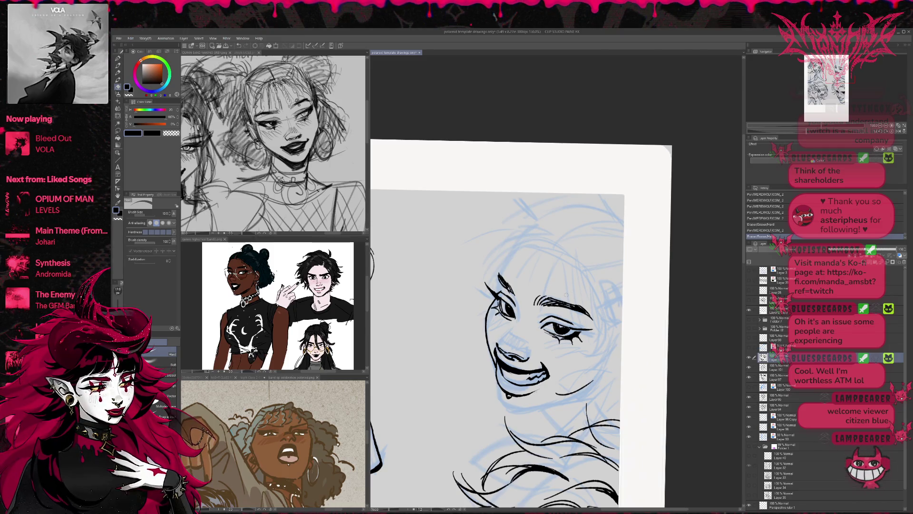
{"action": "key", "text": "ctrl+z"}
{"action": "mouse_move", "coordinate": [497, 352]}
{"action": "left_mouse_down"}
{"action": "mouse_move", "coordinate": [500, 361]}
{"action": "mouse_move", "coordinate": [514, 346]}
{"action": "left_mouse_up"}
{"action": "key", "text": "p"}
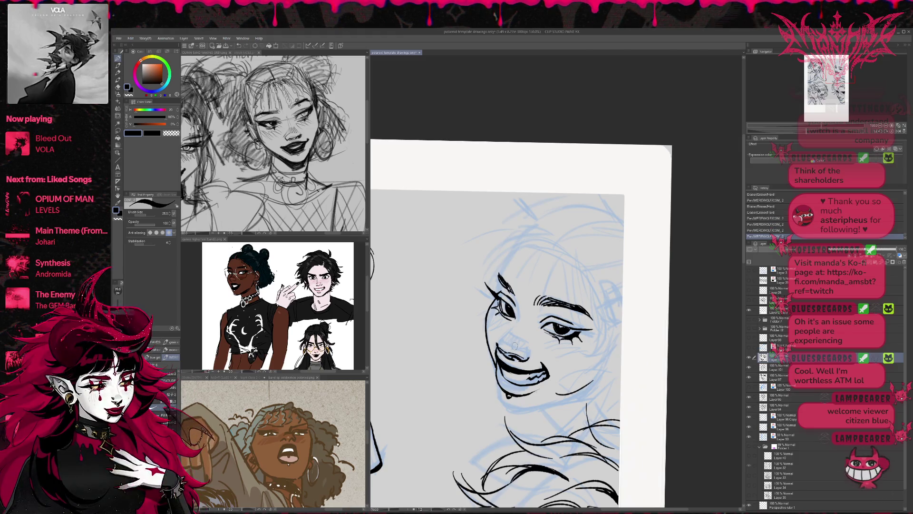
{"action": "key", "text": "ctrl+z"}
{"action": "key", "text": "ctrl+z"}
{"action": "key", "text": "ctrl+z"}
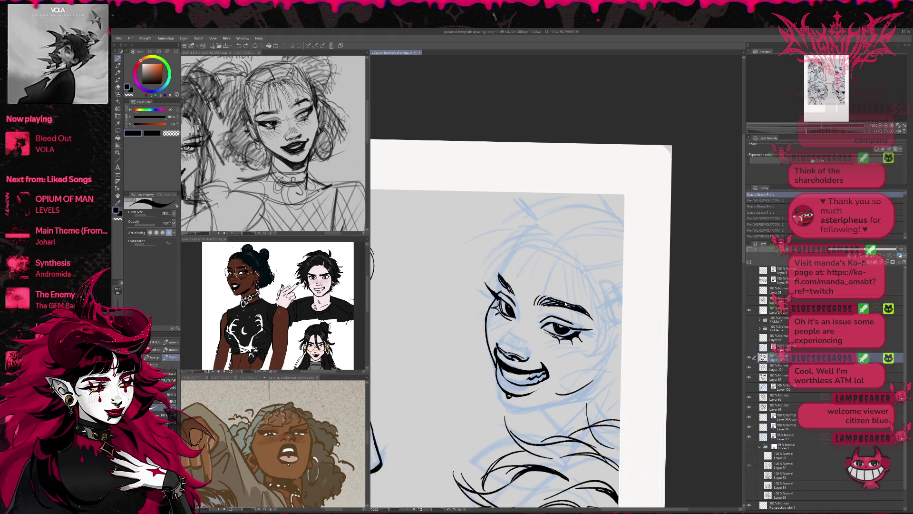
- Lighten lines near the mouth and trim the right mouth corner
{"action": "key", "text": "e"}
{"action": "mouse_move", "coordinate": [495, 351]}
{"action": "left_mouse_down"}
{"action": "mouse_move", "coordinate": [497, 360]}
{"action": "mouse_move", "coordinate": [505, 343]}
{"action": "left_mouse_up"}
{"action": "left_click_drag", "start_coordinate": [548, 378], "coordinate": [542, 380]}
{"action": "left_click_drag", "start_coordinate": [540, 386], "coordinate": [539, 390]}
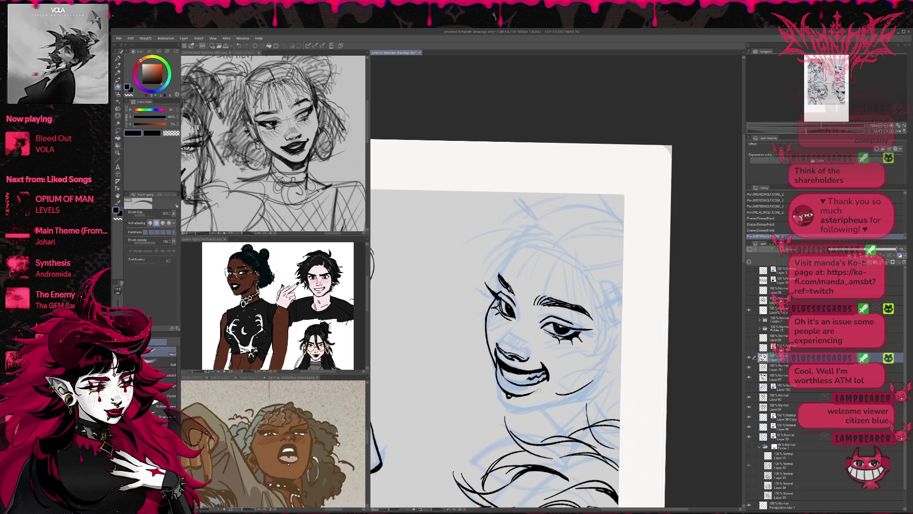
{"action": "key", "text": "r"}
{"action": "left_click_drag", "start_coordinate": [655, 304], "coordinate": [650, 334]}
- Add short strokes along the chin and tidy the chin and cheek lines
{"action": "key", "text": "p"}
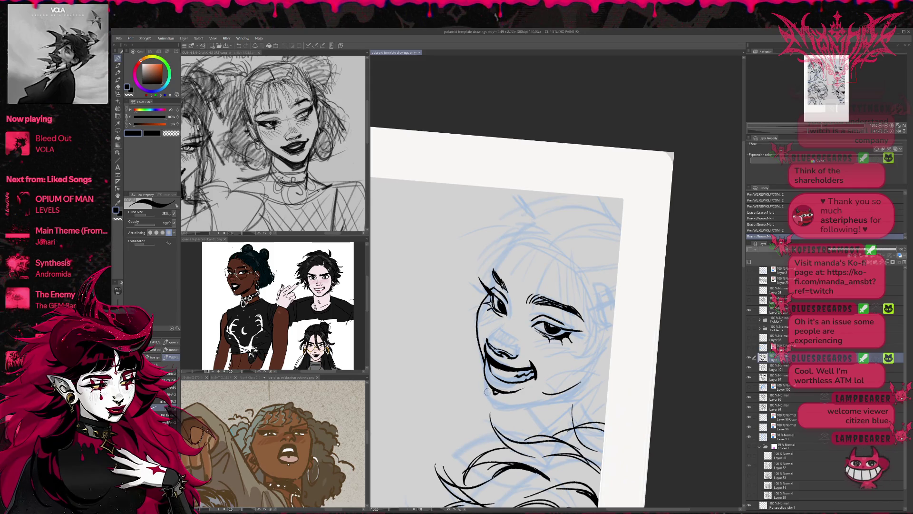
{"action": "left_click_drag", "start_coordinate": [487, 383], "coordinate": [503, 403]}
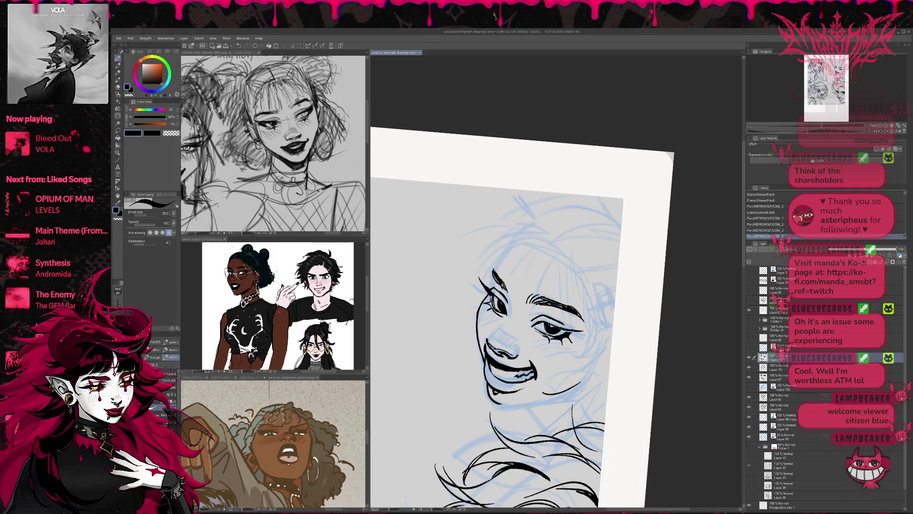
{"action": "key", "text": "e"}
{"action": "left_click_drag", "start_coordinate": [552, 393], "coordinate": [585, 378]}
{"action": "key", "text": "p"}
{"action": "key", "text": "e"}
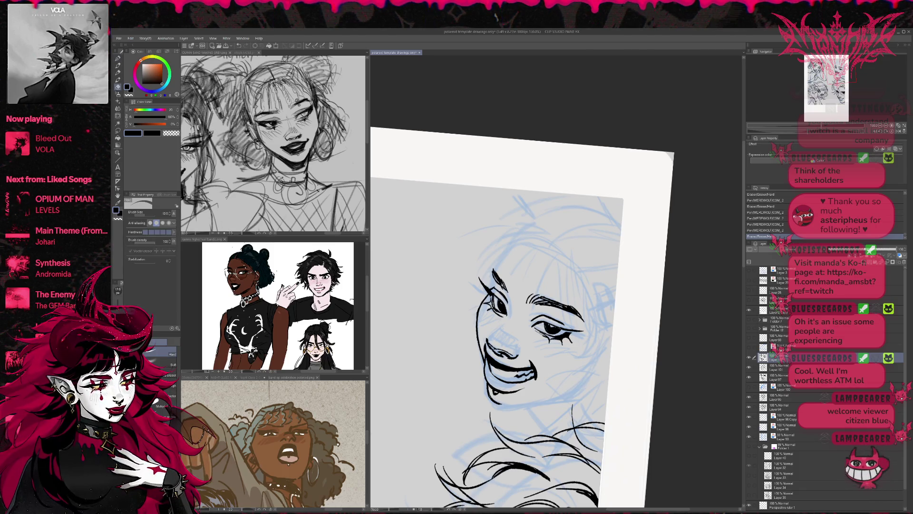
{"action": "mouse_move", "coordinate": [497, 397]}
{"action": "left_mouse_down"}
{"action": "mouse_move", "coordinate": [512, 409]}
{"action": "mouse_move", "coordinate": [586, 384]}
{"action": "left_mouse_up"}
{"action": "key", "text": "p"}
{"action": "key", "text": "e"}
{"action": "key", "text": "p"}
- Tilt the canvas, add a small nose stroke and trim around it
{"action": "key", "text": "r"}
{"action": "left_click_drag", "start_coordinate": [648, 333], "coordinate": [644, 314]}
{"action": "key", "text": "e"}
{"action": "left_click_drag", "start_coordinate": [533, 380], "coordinate": [540, 378]}
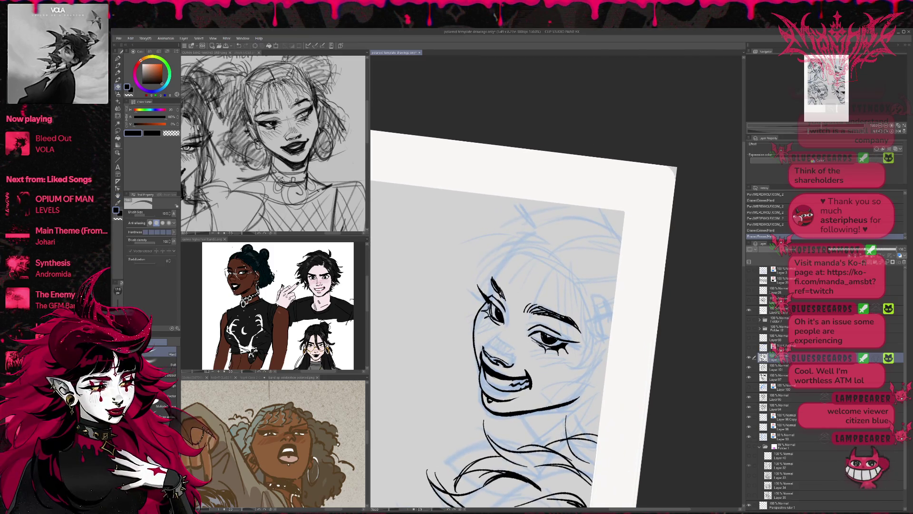
{"action": "key", "text": "p"}
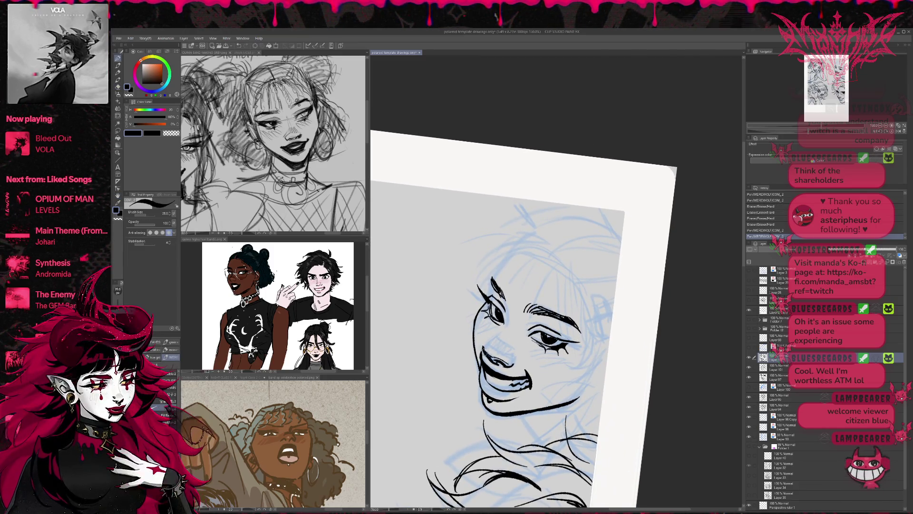
{"action": "mouse_move", "coordinate": [481, 351]}
{"action": "left_mouse_down"}
{"action": "mouse_move", "coordinate": [497, 365]}
{"action": "mouse_move", "coordinate": [493, 359]}
{"action": "left_mouse_up"}
{"action": "key", "text": "e"}
{"action": "left_click_drag", "start_coordinate": [483, 350], "coordinate": [492, 359]}
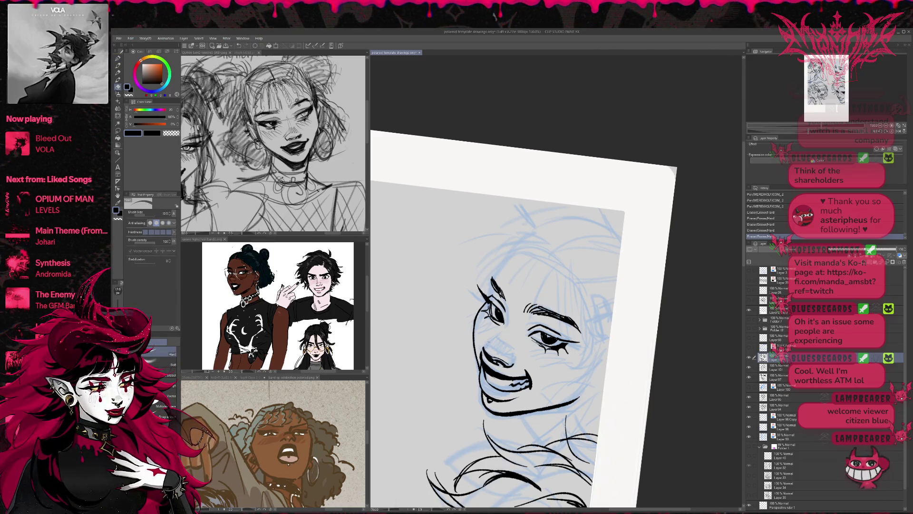
- Erase part of the nose line and redraw it with the pen
{"action": "key", "text": "r"}
{"action": "left_click_drag", "start_coordinate": [589, 329], "coordinate": [596, 315]}
{"action": "key", "text": "p"}
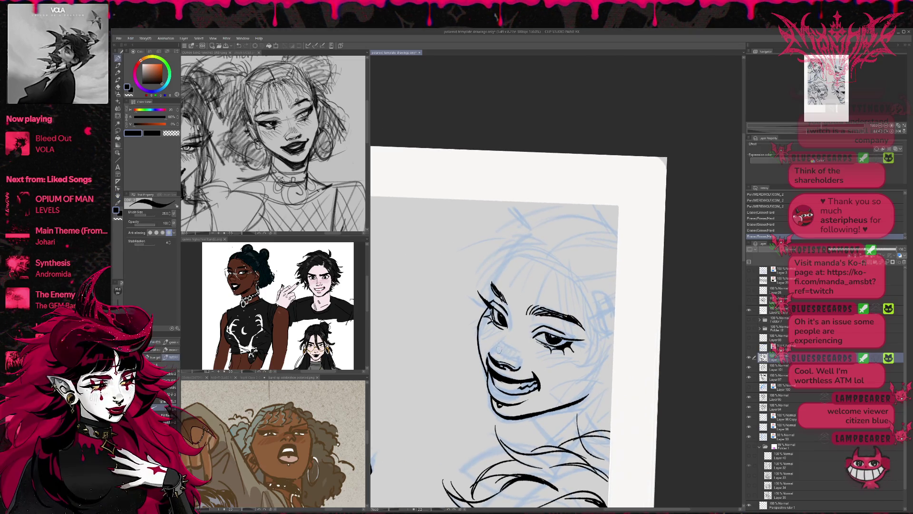
{"action": "left_click_drag", "start_coordinate": [514, 355], "coordinate": [522, 360]}
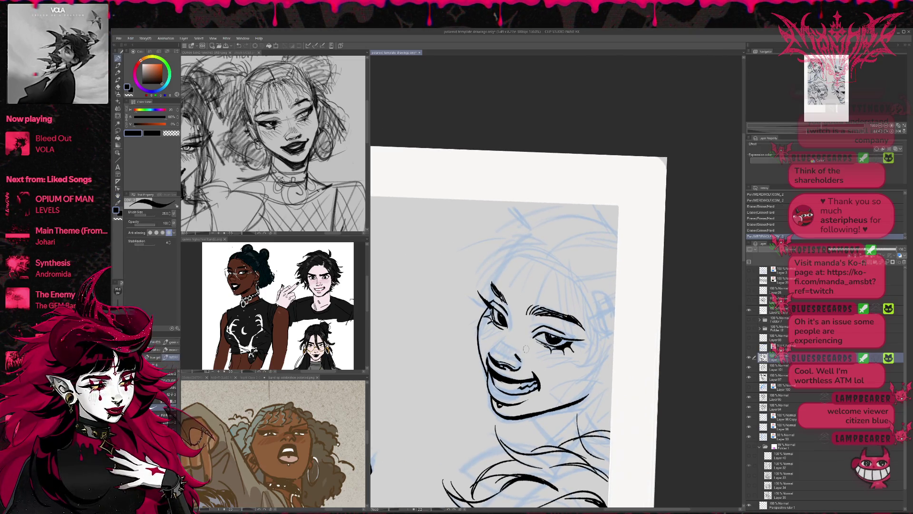
{"action": "key", "text": "e"}
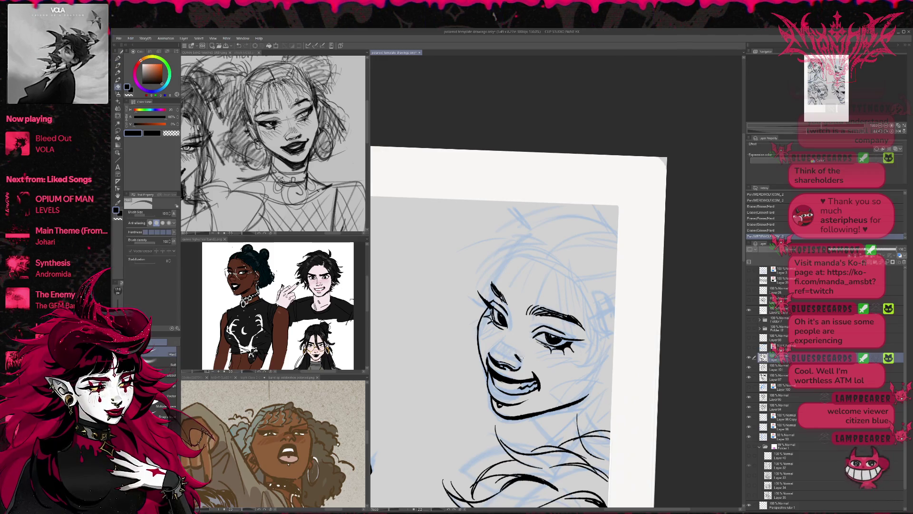
{"action": "left_click_drag", "start_coordinate": [522, 360], "coordinate": [504, 351]}
{"action": "key", "text": "p"}
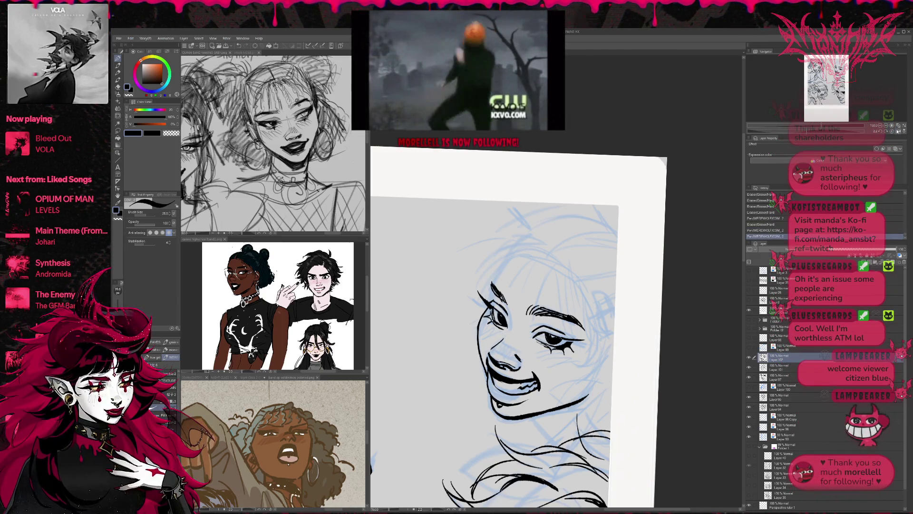
- Mirror the canvas view to check the face, then flip it back
{"action": "left_click", "coordinate": [898, 131]}
{"action": "key", "text": "e"}
{"action": "left_click", "coordinate": [898, 131]}
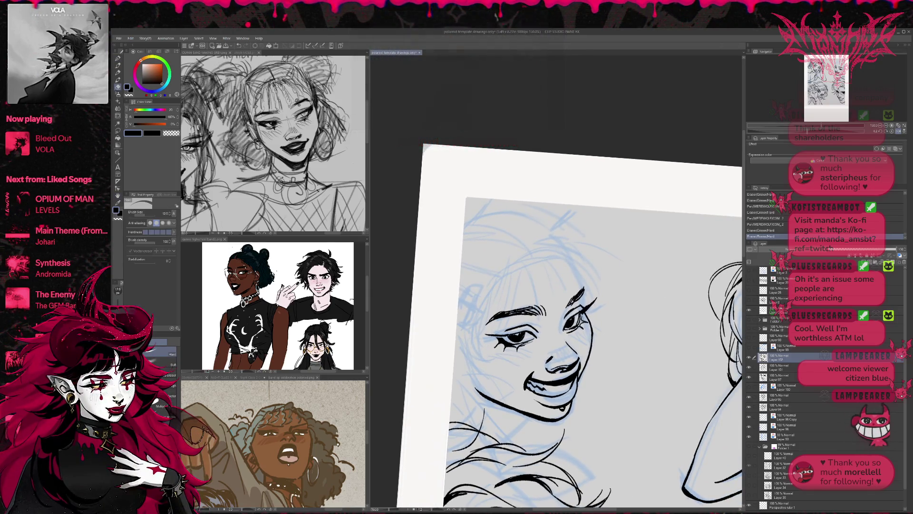
- Add a small stroke near the right eye and erase a bit of line beside it
{"action": "key", "text": "p"}
{"action": "mouse_move", "coordinate": [562, 316]}
{"action": "left_mouse_down"}
{"action": "mouse_move", "coordinate": [571, 332]}
{"action": "mouse_move", "coordinate": [559, 332]}
{"action": "left_mouse_up"}
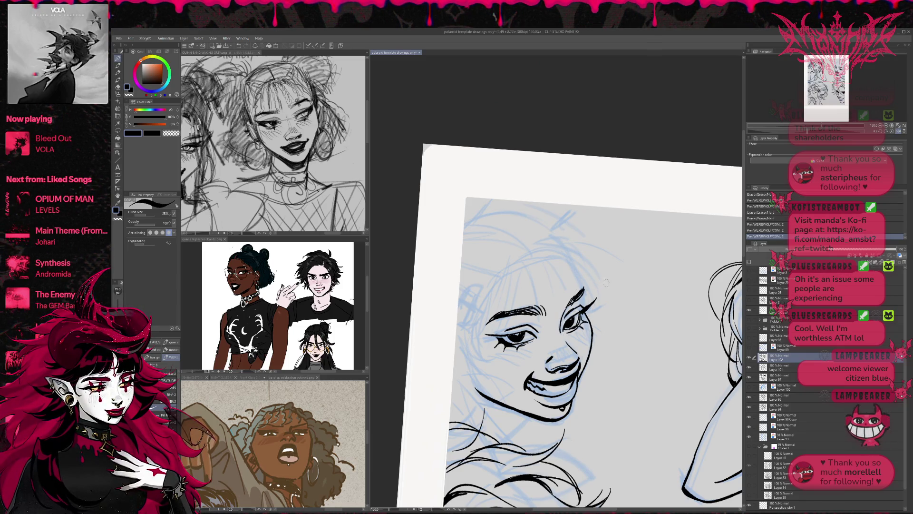
{"action": "left_click_drag", "start_coordinate": [605, 285], "coordinate": [623, 303]}
{"action": "key", "text": "e"}
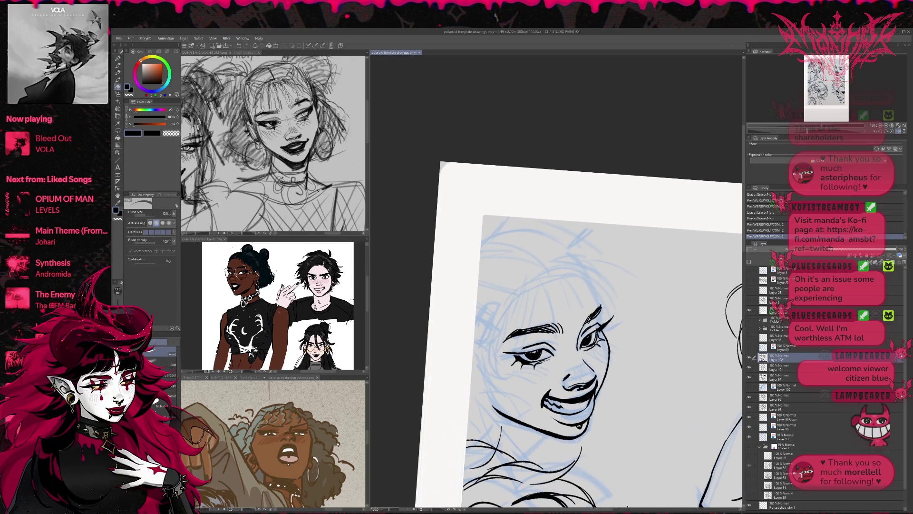
{"action": "left_click_drag", "start_coordinate": [588, 332], "coordinate": [590, 353]}
{"action": "key", "text": "p"}
- Compare the last stroke with undo and redo, then mirror the view to check
{"action": "key", "text": "ctrl+z"}
{"action": "key", "text": "ctrl+y"}
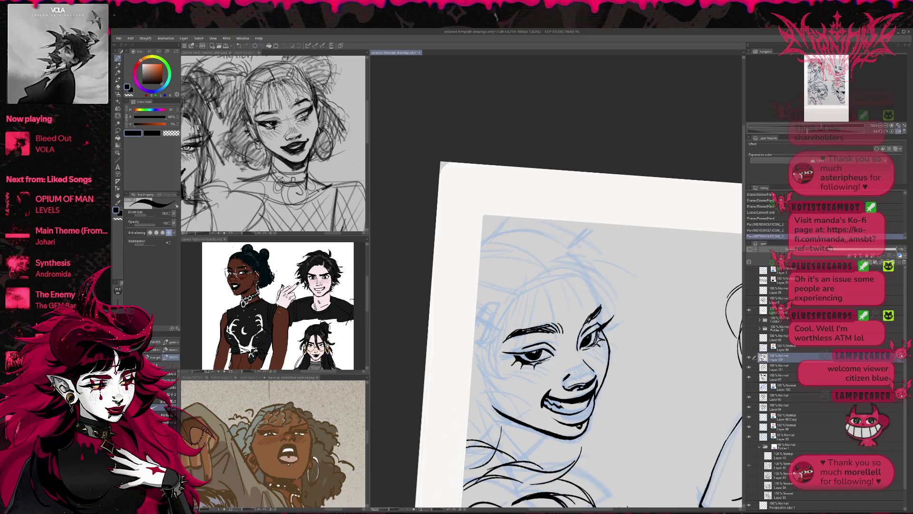
{"action": "left_click_drag", "start_coordinate": [597, 287], "coordinate": [622, 291]}
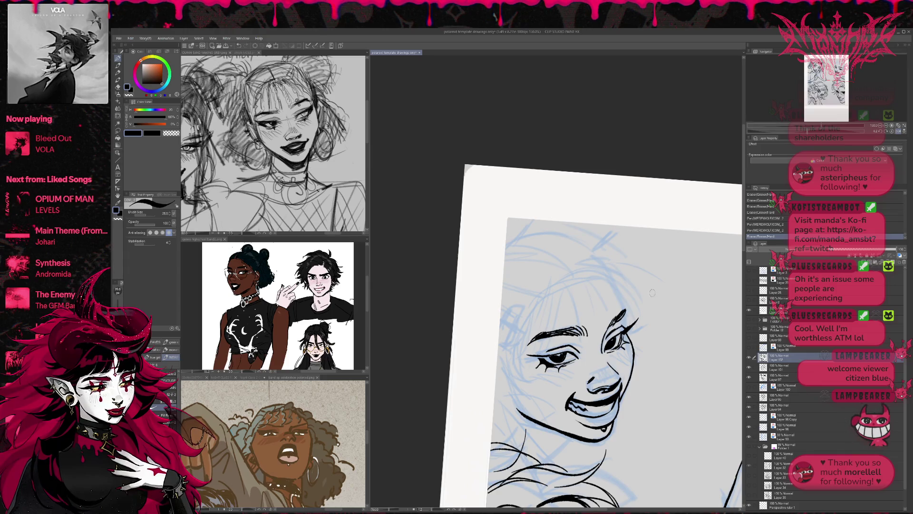
{"action": "key", "text": "h"}
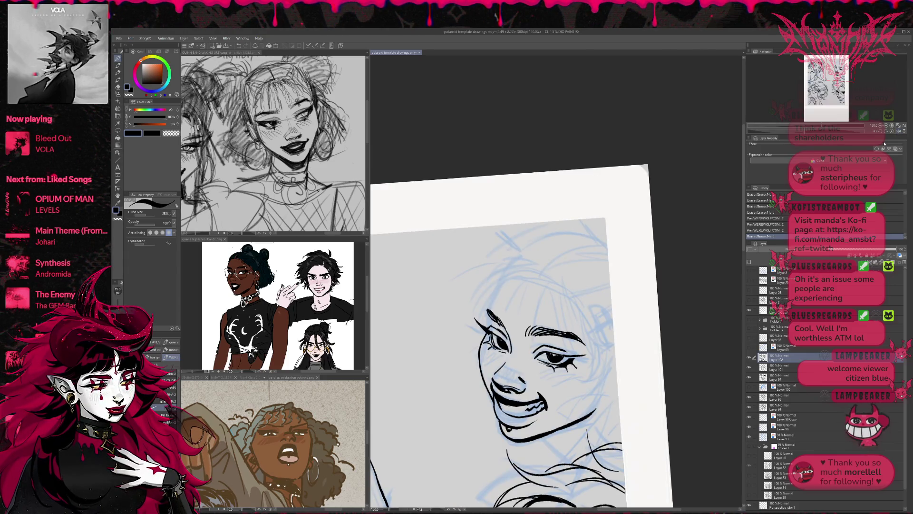
- Ink two piercing dots on the girl's eyebrow, redoing the first dot once
{"action": "left_click", "coordinate": [566, 325]}
{"action": "key", "text": "ctrl+z"}
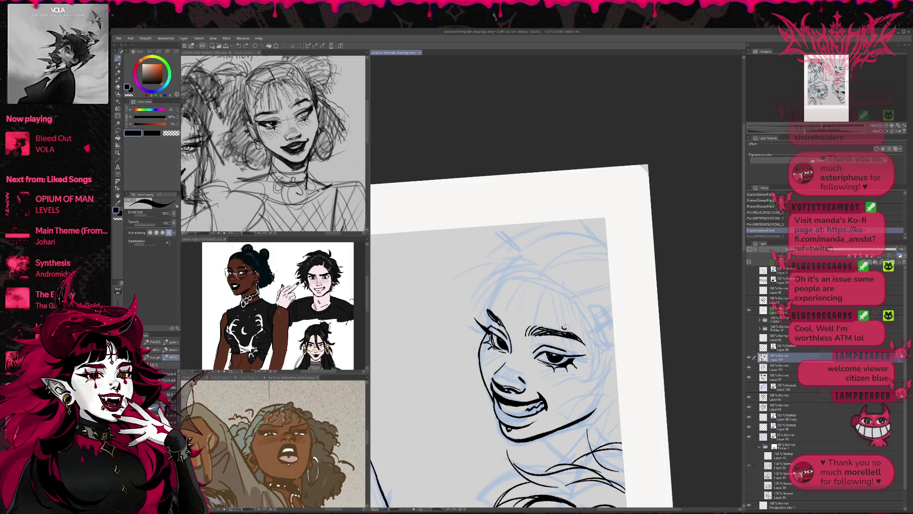
{"action": "left_click", "coordinate": [565, 326]}
{"action": "left_click", "coordinate": [565, 340]}
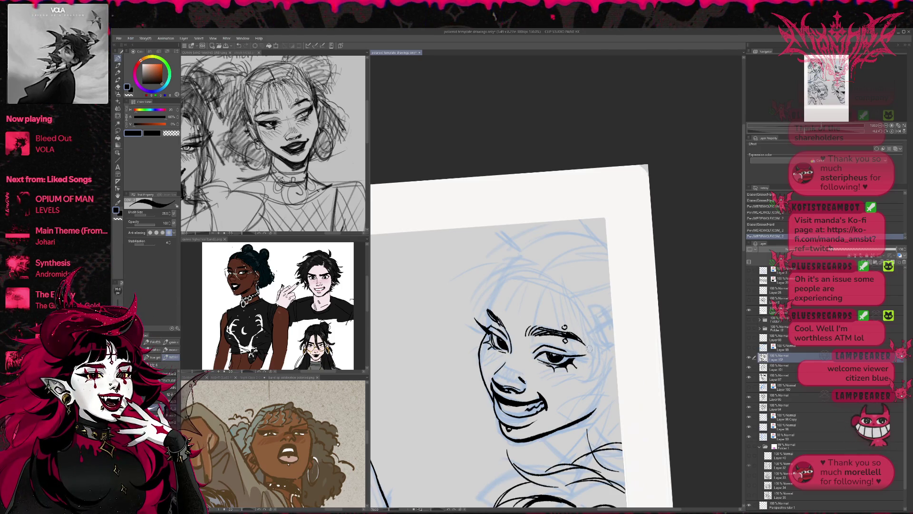
- Redraw the short stroke at the mouth corner and erase a bit of excess line
{"action": "left_click", "coordinate": [521, 415]}
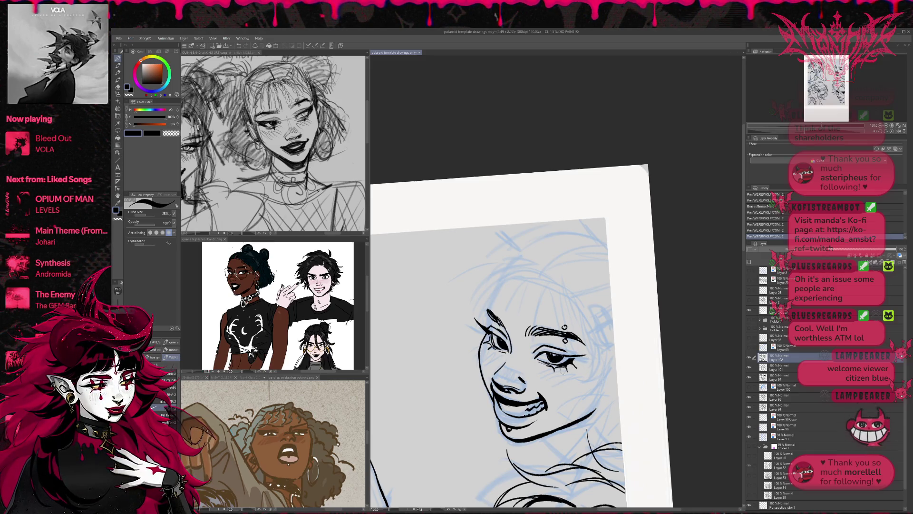
{"action": "key", "text": "ctrl+z"}
{"action": "key", "text": "ctrl+z"}
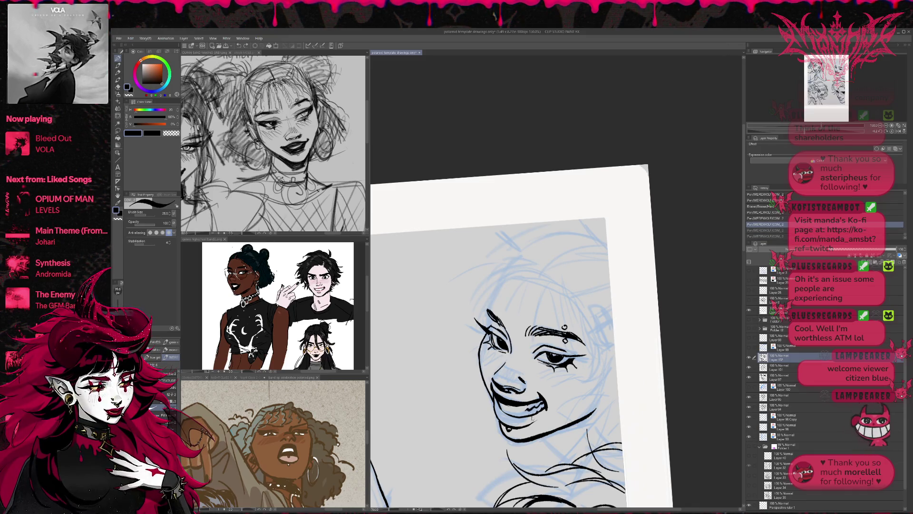
{"action": "left_click_drag", "start_coordinate": [528, 409], "coordinate": [534, 416]}
{"action": "key", "text": "ctrl+z"}
{"action": "key", "text": "ctrl+y"}
{"action": "left_click_drag", "start_coordinate": [560, 397], "coordinate": [514, 414]}
{"action": "key", "text": "e"}
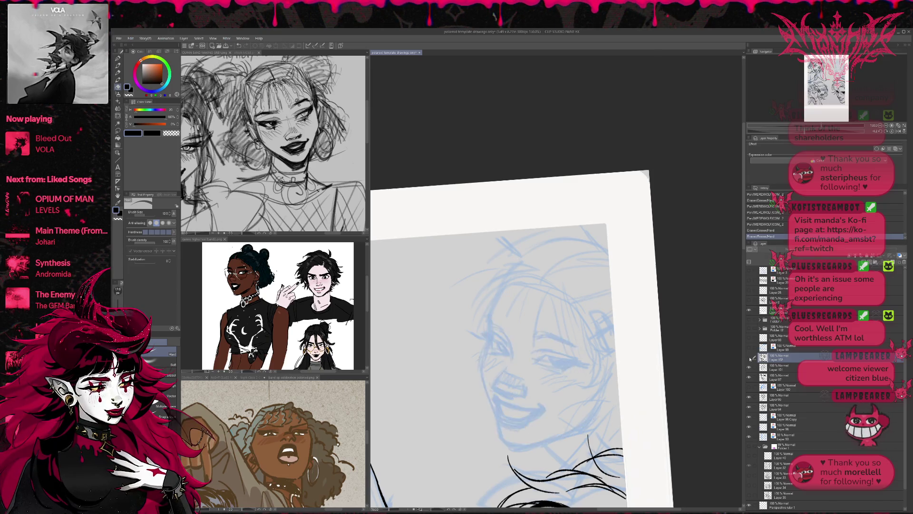
{"action": "mouse_move", "coordinate": [511, 411]}
{"action": "left_mouse_down"}
{"action": "mouse_move", "coordinate": [499, 406]}
{"action": "mouse_move", "coordinate": [518, 412]}
{"action": "left_mouse_up"}
{"action": "key", "text": "p"}
- Tilt the canvas, recheck the last mouth stroke, and erase a stray bit near the mouth
{"action": "key", "text": "r"}
{"action": "mouse_move", "coordinate": [614, 354]}
{"action": "left_mouse_down"}
{"action": "mouse_move", "coordinate": [616, 339]}
{"action": "mouse_move", "coordinate": [571, 328]}
{"action": "left_mouse_up"}
{"action": "key", "text": "p"}
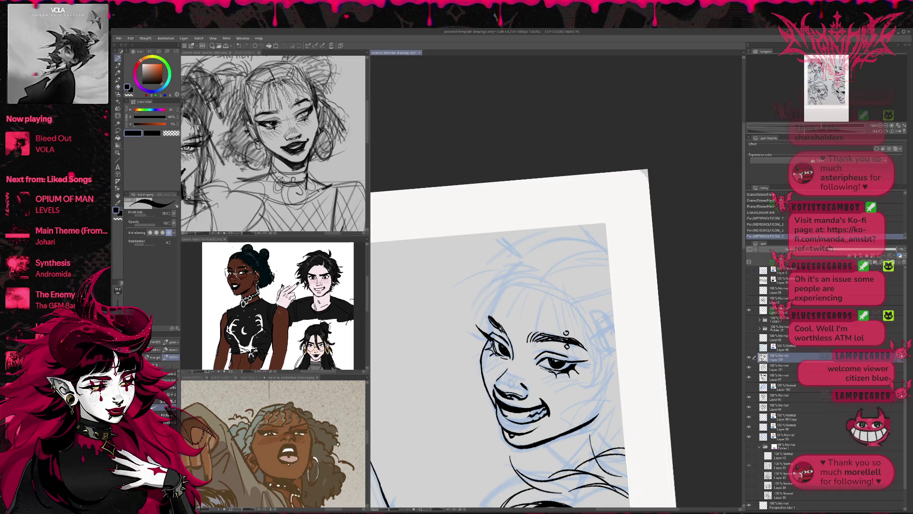
{"action": "key", "text": "ctrl+z"}
{"action": "key", "text": "ctrl+y"}
{"action": "key", "text": "r"}
{"action": "left_click_drag", "start_coordinate": [676, 286], "coordinate": [672, 320]}
{"action": "key", "text": "p"}
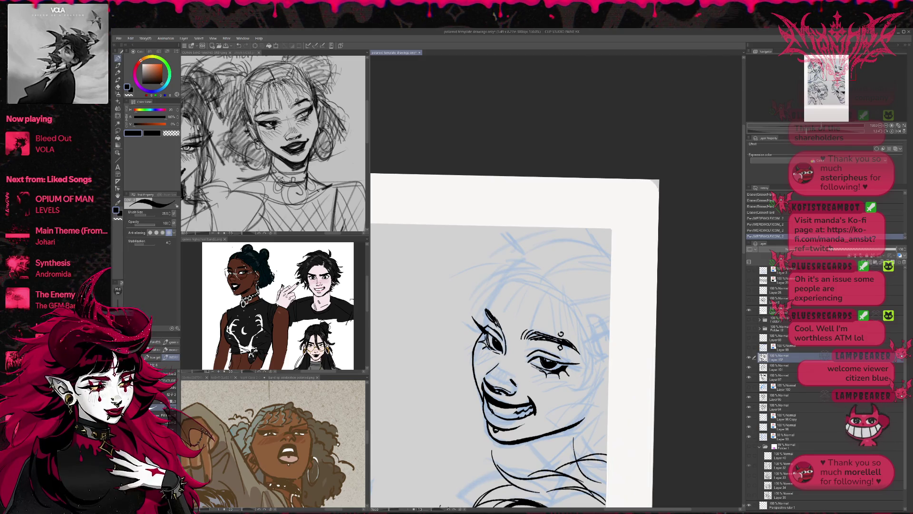
{"action": "key", "text": "e"}
{"action": "left_click_drag", "start_coordinate": [504, 428], "coordinate": [510, 430]}
{"action": "key", "text": "r"}
{"action": "left_click_drag", "start_coordinate": [665, 304], "coordinate": [675, 343]}
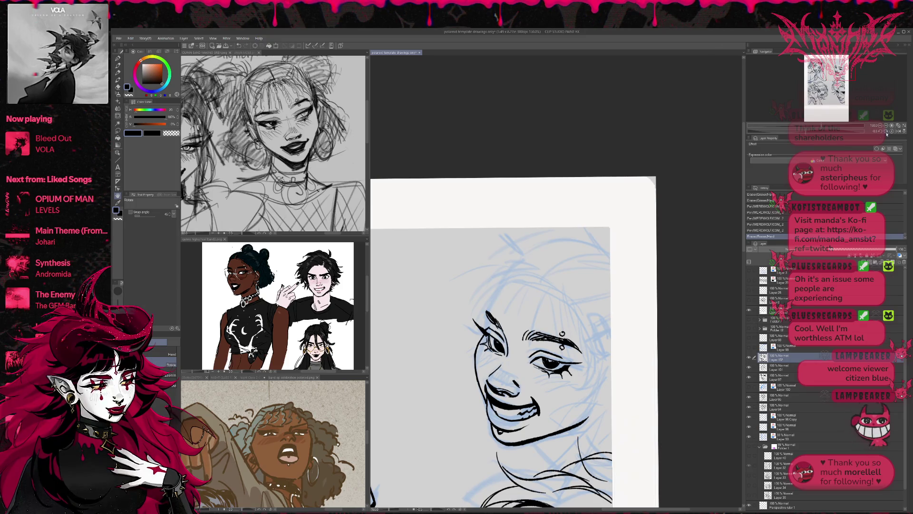
- With the view mirrored and rotated, ink short strokes along the jaw
{"action": "left_click", "coordinate": [898, 131]}
{"action": "left_click_drag", "start_coordinate": [703, 266], "coordinate": [712, 338]}
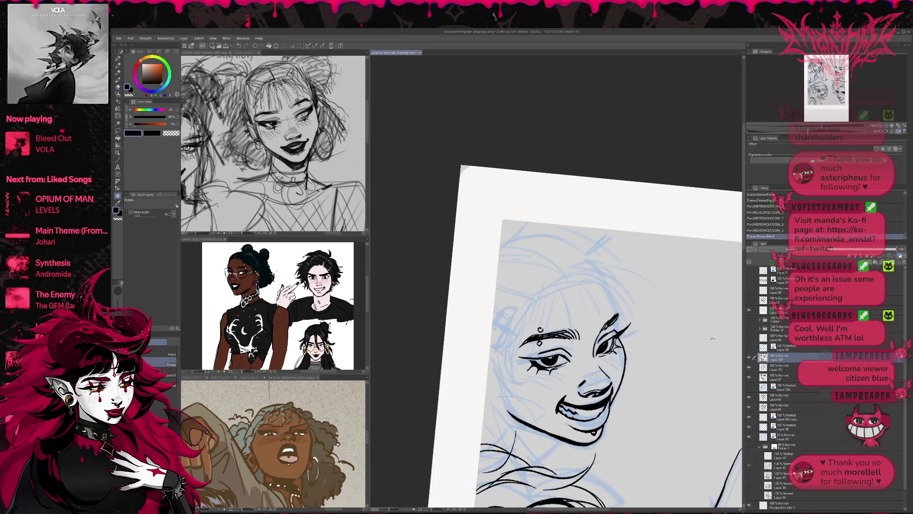
{"action": "key", "text": "p"}
{"action": "left_click_drag", "start_coordinate": [570, 443], "coordinate": [600, 420]}
- Ink extra lashes on the right eye and the curved outline of the head
{"action": "key", "text": "r"}
{"action": "left_click_drag", "start_coordinate": [665, 361], "coordinate": [672, 378]}
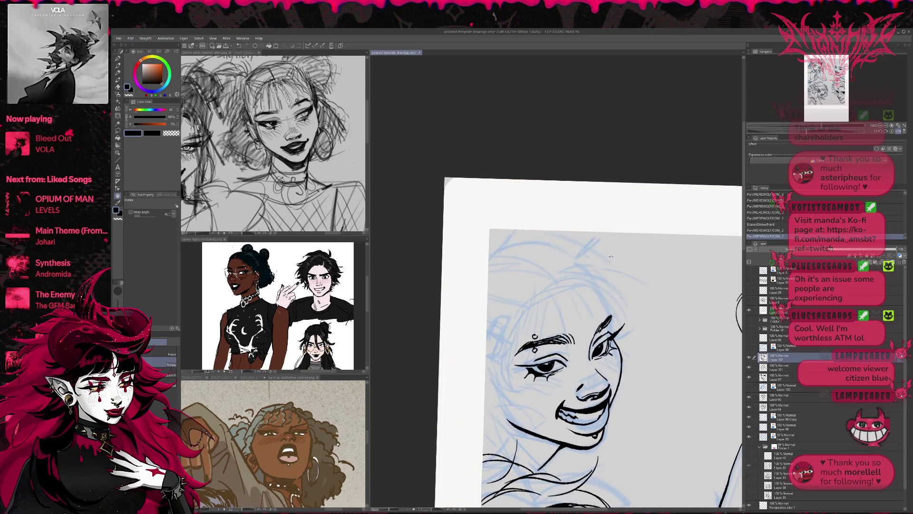
{"action": "left_click_drag", "start_coordinate": [614, 275], "coordinate": [627, 254]}
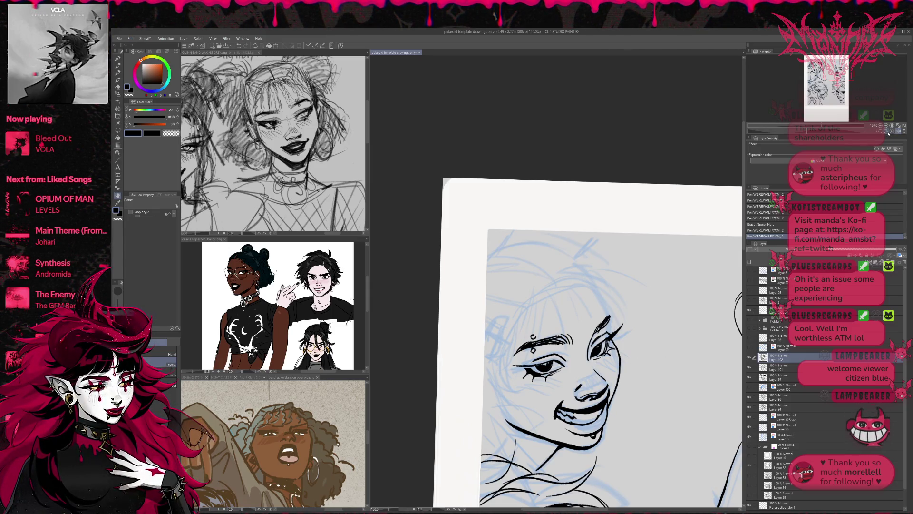
{"action": "left_click_drag", "start_coordinate": [821, 131], "coordinate": [817, 132]}
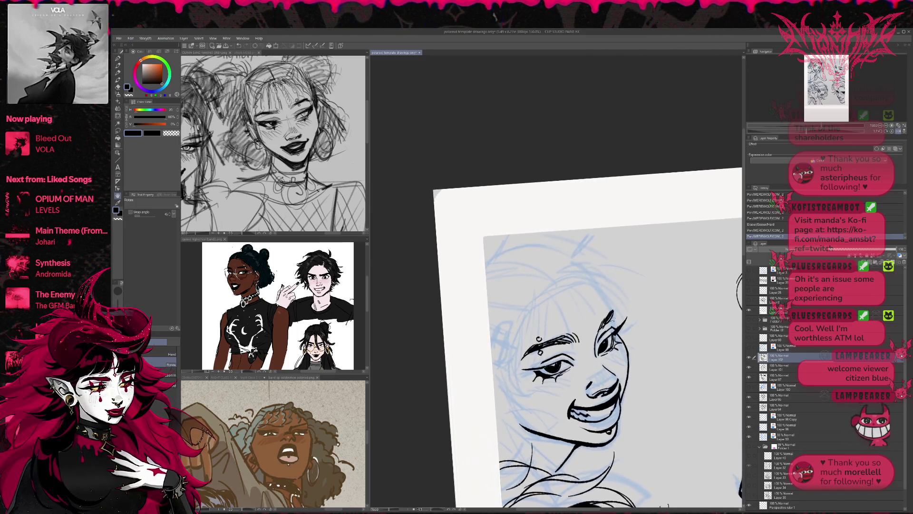
{"action": "key", "text": "o"}
{"action": "left_click", "coordinate": [117, 57]}
{"action": "left_click_drag", "start_coordinate": [614, 310], "coordinate": [616, 327]}
{"action": "mouse_move", "coordinate": [529, 243]}
{"action": "left_mouse_down"}
{"action": "mouse_move", "coordinate": [584, 264]}
{"action": "mouse_move", "coordinate": [613, 307]}
{"action": "left_mouse_up"}
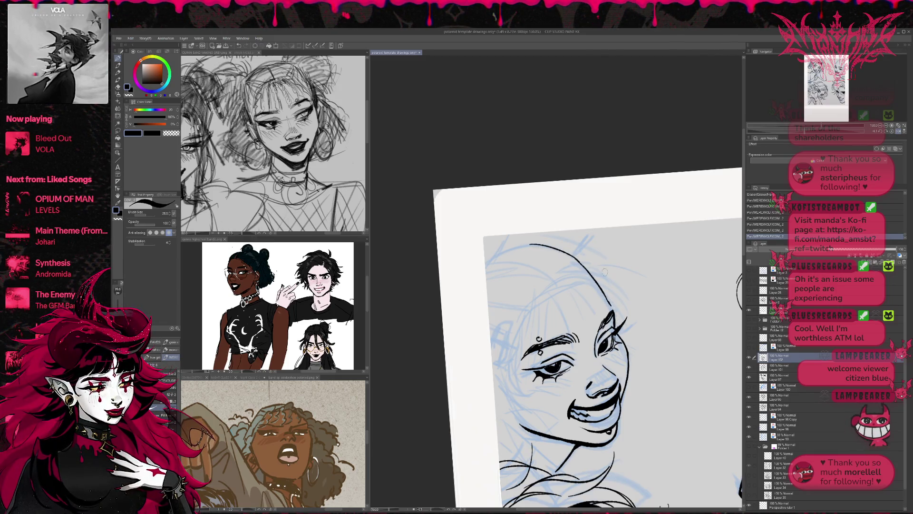
- Mirror the view and lasso-select the top of the head
{"action": "left_click", "coordinate": [898, 131]}
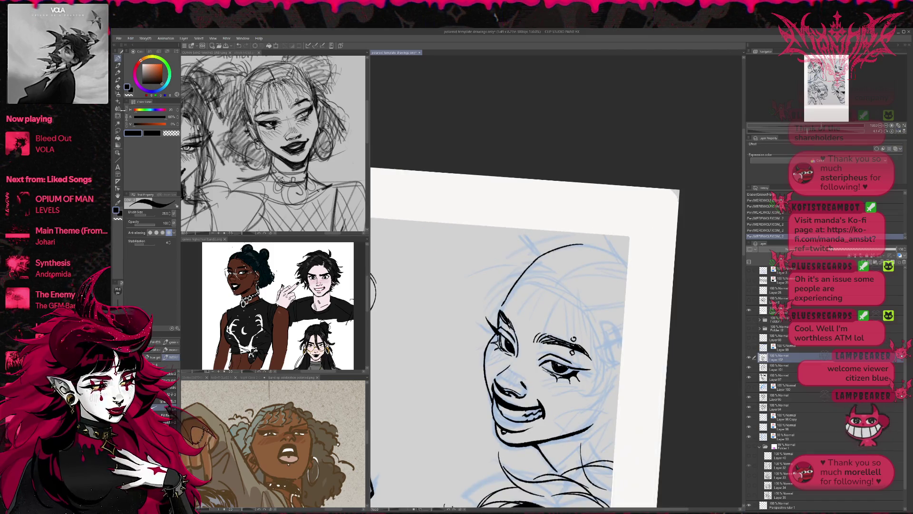
{"action": "left_click", "coordinate": [117, 130]}
{"action": "left_click_drag", "start_coordinate": [508, 284], "coordinate": [616, 275]}
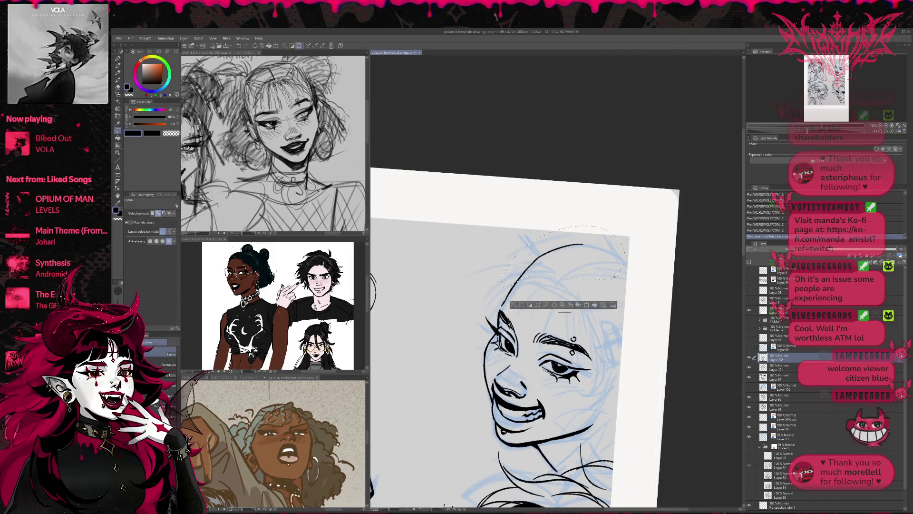
- Cut and paste the head outline onto Layer 102 Copy, tint it blue, and deselect
{"action": "left_click", "coordinate": [563, 305]}
{"action": "left_click", "coordinate": [895, 148]}
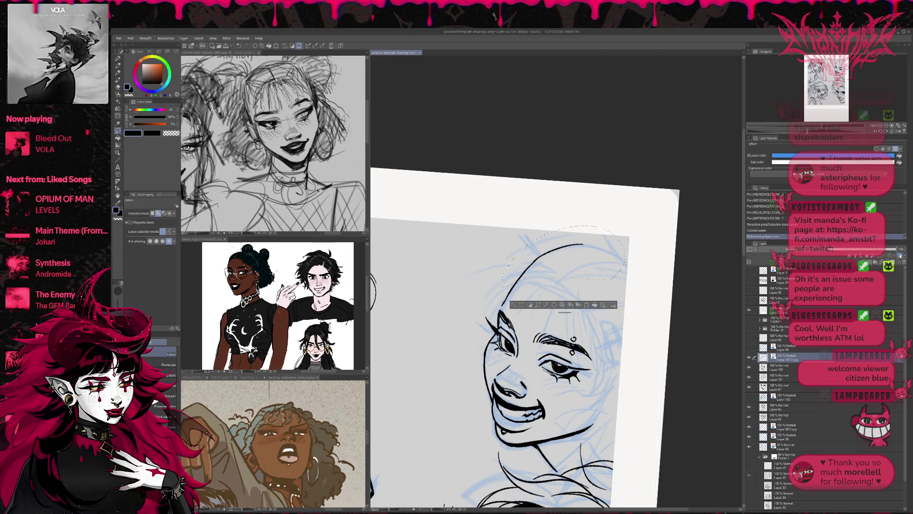
{"action": "key", "text": "ctrl+d"}
- Sketch the blue hairline down the face's right side and a swept-back curve over the head
{"action": "key", "text": "p"}
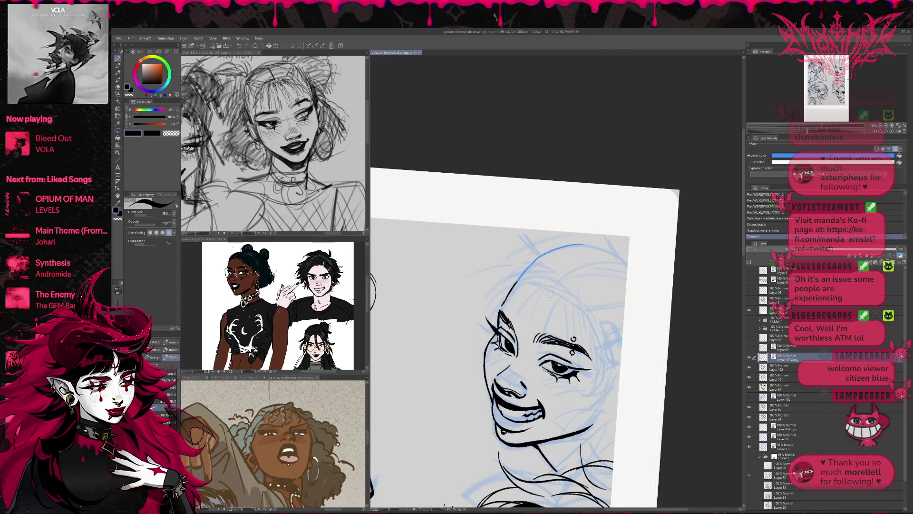
{"action": "mouse_move", "coordinate": [538, 278]}
{"action": "left_mouse_down"}
{"action": "mouse_move", "coordinate": [573, 299]}
{"action": "mouse_move", "coordinate": [549, 288]}
{"action": "left_mouse_up"}
{"action": "mouse_move", "coordinate": [555, 289]}
{"action": "left_mouse_down"}
{"action": "mouse_move", "coordinate": [584, 305]}
{"action": "mouse_move", "coordinate": [602, 339]}
{"action": "left_mouse_up"}
{"action": "mouse_move", "coordinate": [583, 305]}
{"action": "left_mouse_down"}
{"action": "mouse_move", "coordinate": [618, 363]}
{"action": "mouse_move", "coordinate": [602, 407]}
{"action": "mouse_move", "coordinate": [618, 413]}
{"action": "mouse_move", "coordinate": [597, 428]}
{"action": "mouse_move", "coordinate": [618, 438]}
{"action": "left_mouse_up"}
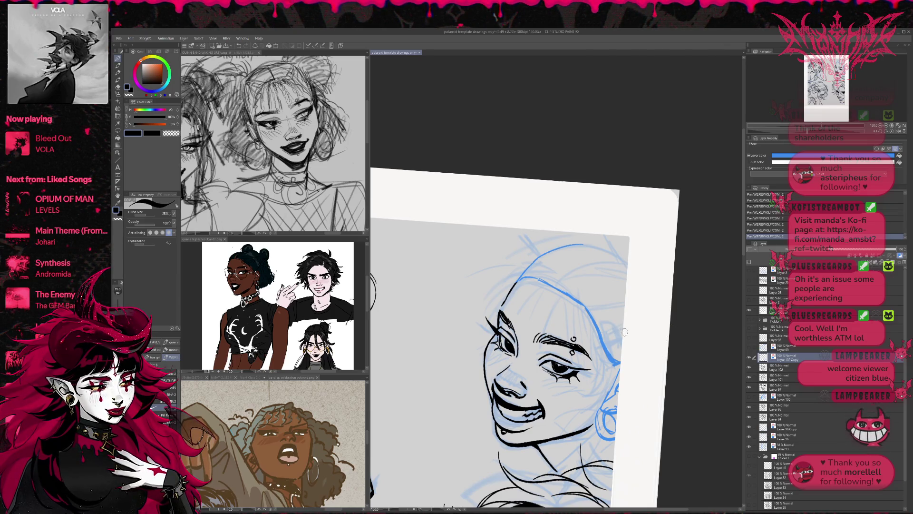
{"action": "mouse_move", "coordinate": [553, 284]}
{"action": "left_mouse_down"}
{"action": "mouse_move", "coordinate": [627, 257]}
{"action": "mouse_move", "coordinate": [618, 250]}
{"action": "mouse_move", "coordinate": [628, 256]}
{"action": "left_mouse_up"}
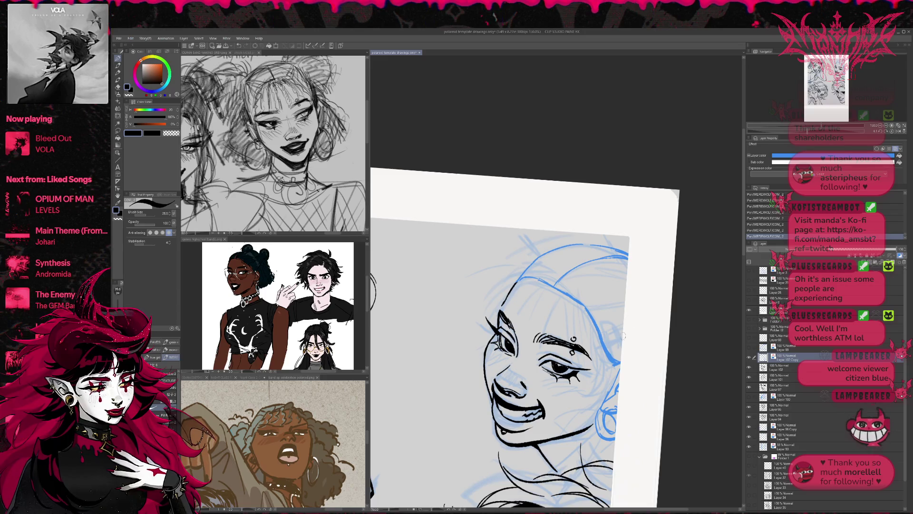
{"action": "left_click_drag", "start_coordinate": [583, 307], "coordinate": [626, 299]}
{"action": "left_click_drag", "start_coordinate": [554, 288], "coordinate": [626, 278]}
{"action": "mouse_move", "coordinate": [581, 276]}
{"action": "left_mouse_down"}
{"action": "mouse_move", "coordinate": [627, 269]}
{"action": "mouse_move", "coordinate": [628, 259]}
{"action": "left_mouse_up"}
- Add blue strands along the hair's right edge and swept back over the top, then zoom out
{"action": "mouse_move", "coordinate": [598, 330]}
{"action": "left_mouse_down"}
{"action": "mouse_move", "coordinate": [628, 320]}
{"action": "mouse_move", "coordinate": [623, 331]}
{"action": "left_mouse_up"}
{"action": "left_click_drag", "start_coordinate": [609, 355], "coordinate": [629, 341]}
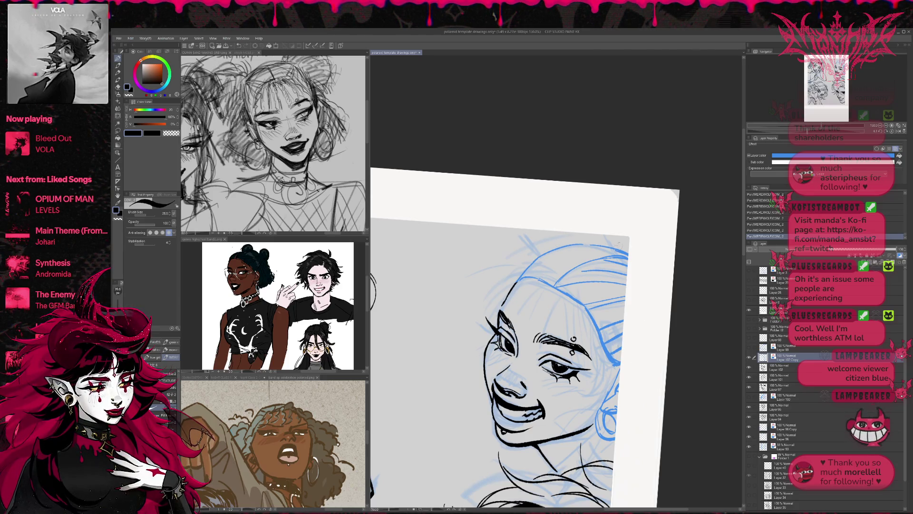
{"action": "left_click_drag", "start_coordinate": [573, 267], "coordinate": [589, 244]}
{"action": "left_click_drag", "start_coordinate": [581, 264], "coordinate": [600, 246]}
{"action": "left_click_drag", "start_coordinate": [553, 285], "coordinate": [558, 258]}
{"action": "mouse_move", "coordinate": [555, 263]}
{"action": "left_mouse_down"}
{"action": "mouse_move", "coordinate": [575, 244]}
{"action": "mouse_move", "coordinate": [547, 260]}
{"action": "left_mouse_up"}
{"action": "left_click_drag", "start_coordinate": [544, 262], "coordinate": [556, 250]}
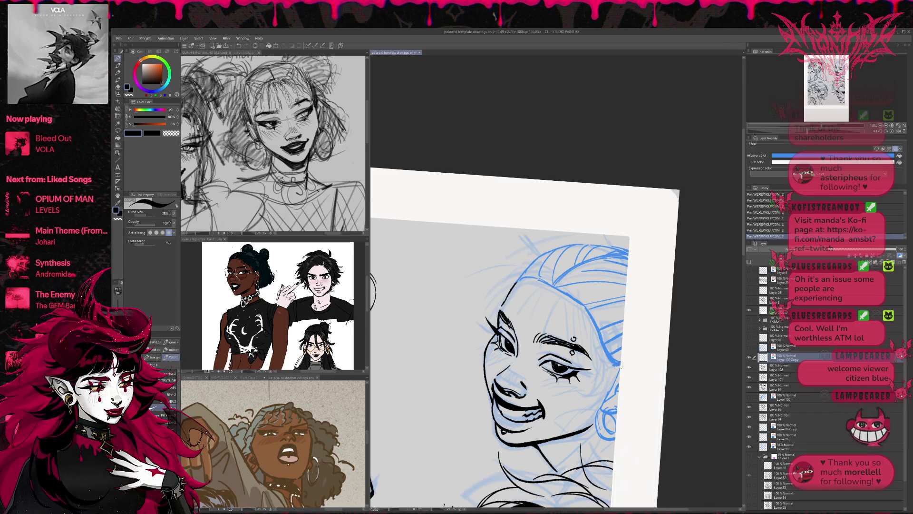
{"action": "left_click", "coordinate": [880, 132]}
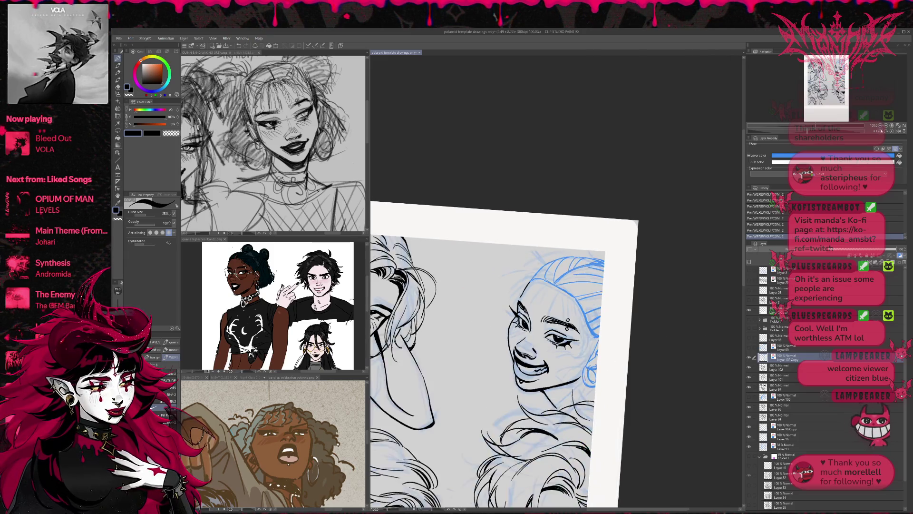
- Sketch the jaw and neck and add blue strands along the top of the hair
{"action": "mouse_move", "coordinate": [585, 368]}
{"action": "left_mouse_down"}
{"action": "mouse_move", "coordinate": [554, 385]}
{"action": "mouse_move", "coordinate": [556, 375]}
{"action": "mouse_move", "coordinate": [576, 402]}
{"action": "left_mouse_up"}
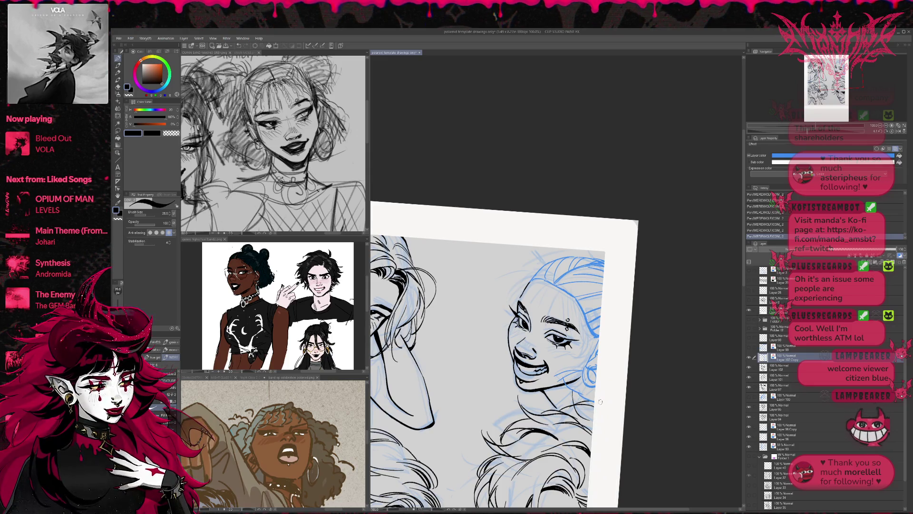
{"action": "left_click_drag", "start_coordinate": [594, 261], "coordinate": [588, 251]}
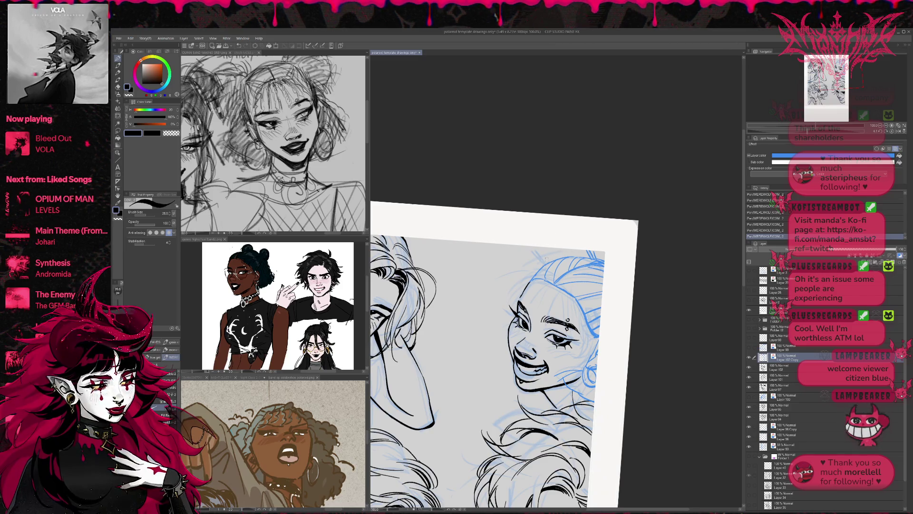
{"action": "left_click_drag", "start_coordinate": [538, 270], "coordinate": [550, 247]}
{"action": "mouse_move", "coordinate": [600, 260]}
{"action": "left_mouse_down"}
{"action": "mouse_move", "coordinate": [597, 249]}
{"action": "mouse_move", "coordinate": [559, 254]}
{"action": "left_mouse_up"}
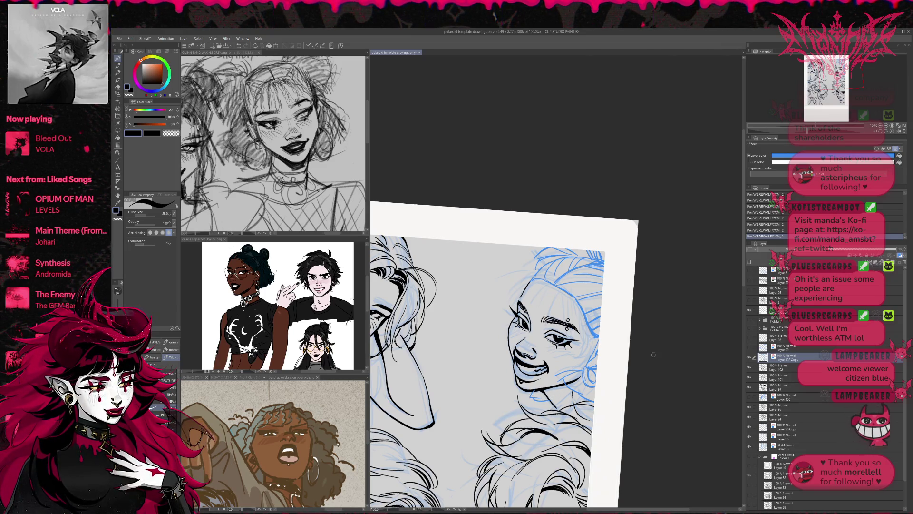
{"action": "key", "text": "ctrl+z"}
{"action": "key", "text": "ctrl+z"}
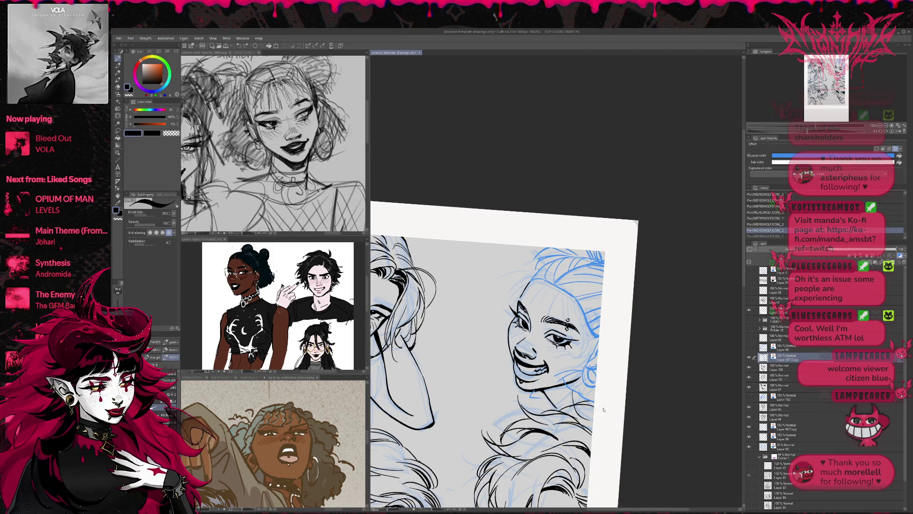
{"action": "key", "text": "ctrl+y"}
{"action": "key", "text": "ctrl+y"}
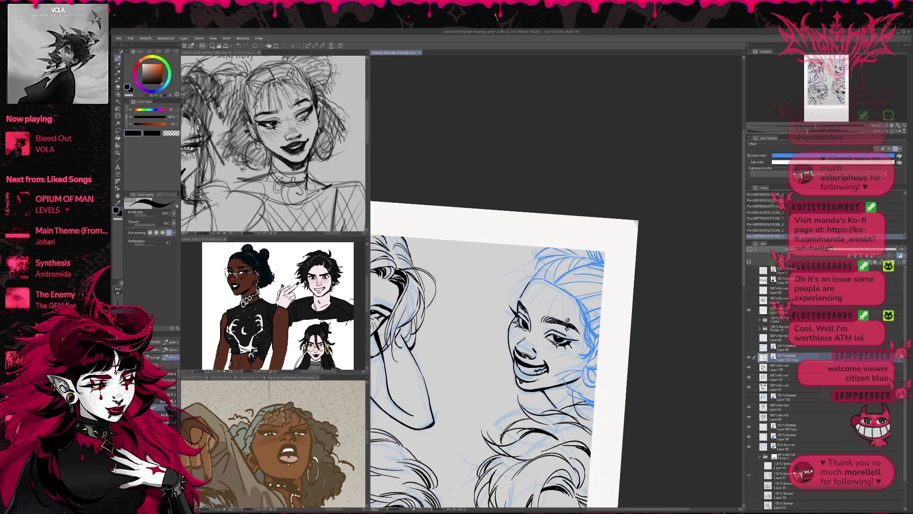
- Erase stray blue lines beside the face, redraw small strokes there, then mirror and pan the view
{"action": "key", "text": "e"}
{"action": "left_click_drag", "start_coordinate": [587, 336], "coordinate": [588, 349]}
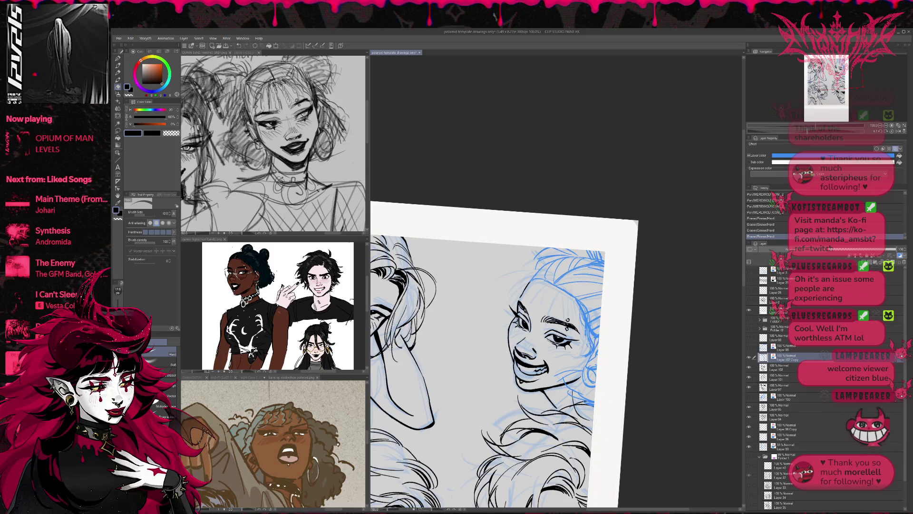
{"action": "key", "text": "p"}
{"action": "left_click_drag", "start_coordinate": [587, 336], "coordinate": [589, 344]}
{"action": "left_click_drag", "start_coordinate": [588, 338], "coordinate": [590, 348]}
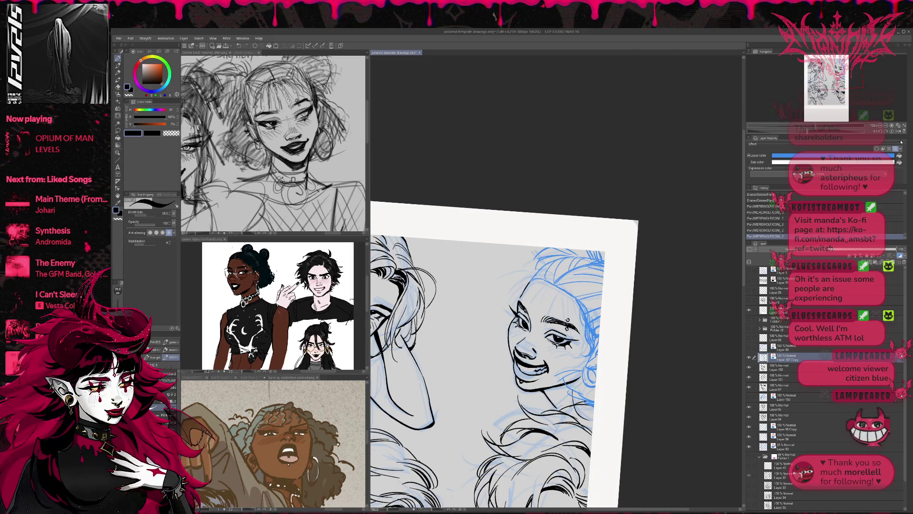
{"action": "left_click", "coordinate": [898, 132]}
{"action": "left_click_drag", "start_coordinate": [674, 309], "coordinate": [673, 322]}
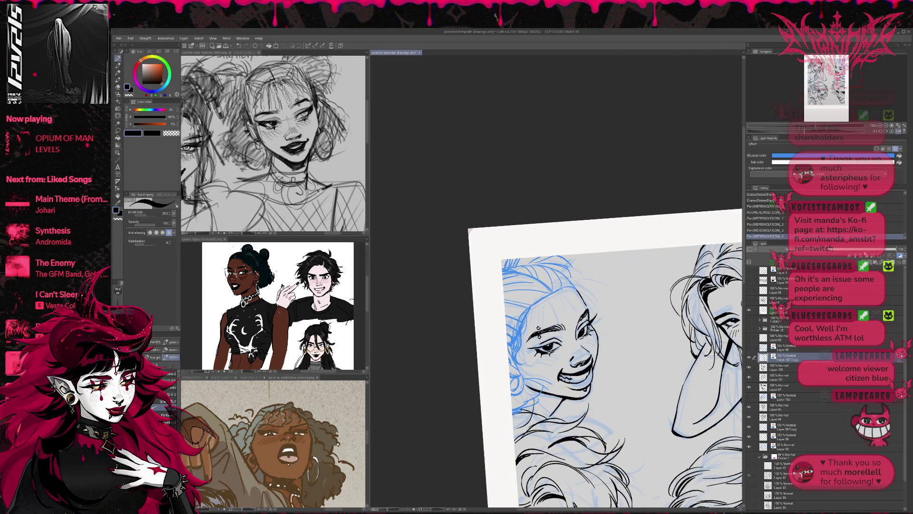
- On a new colour-tinted layer, draw the first short magenta strands of the bangs
{"action": "left_click", "coordinate": [873, 258]}
{"action": "left_click", "coordinate": [873, 259]}
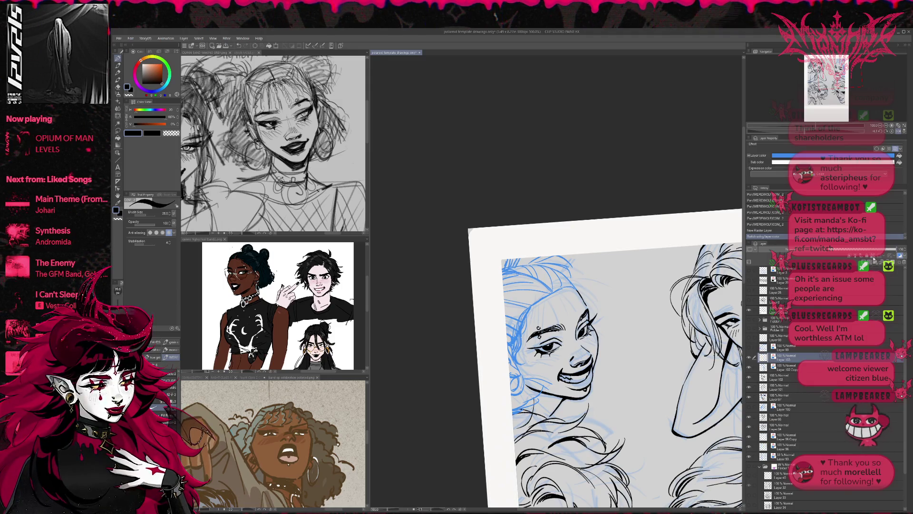
{"action": "left_click_drag", "start_coordinate": [525, 303], "coordinate": [537, 323]}
{"action": "left_click_drag", "start_coordinate": [528, 306], "coordinate": [536, 314]}
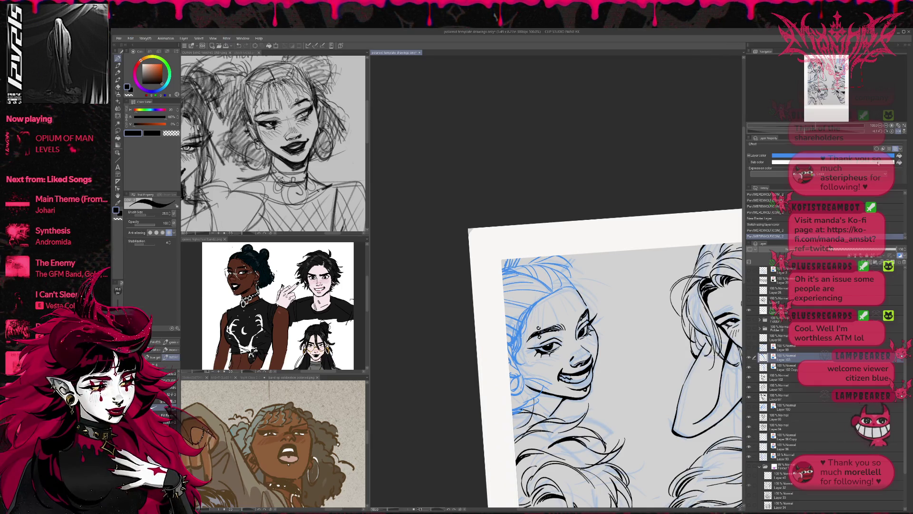
{"action": "left_click_drag", "start_coordinate": [537, 301], "coordinate": [527, 317]}
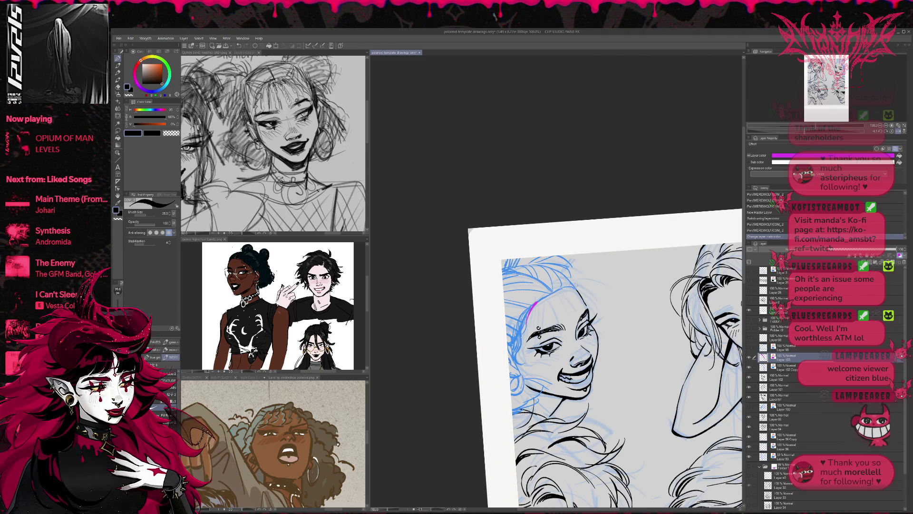
{"action": "mouse_move", "coordinate": [562, 289]}
{"action": "left_mouse_down"}
{"action": "mouse_move", "coordinate": [588, 286]}
{"action": "mouse_move", "coordinate": [604, 301]}
{"action": "mouse_move", "coordinate": [581, 287]}
{"action": "mouse_move", "coordinate": [598, 332]}
{"action": "mouse_move", "coordinate": [565, 306]}
{"action": "mouse_move", "coordinate": [573, 331]}
{"action": "left_mouse_up"}
{"action": "key", "text": "ctrl+z"}
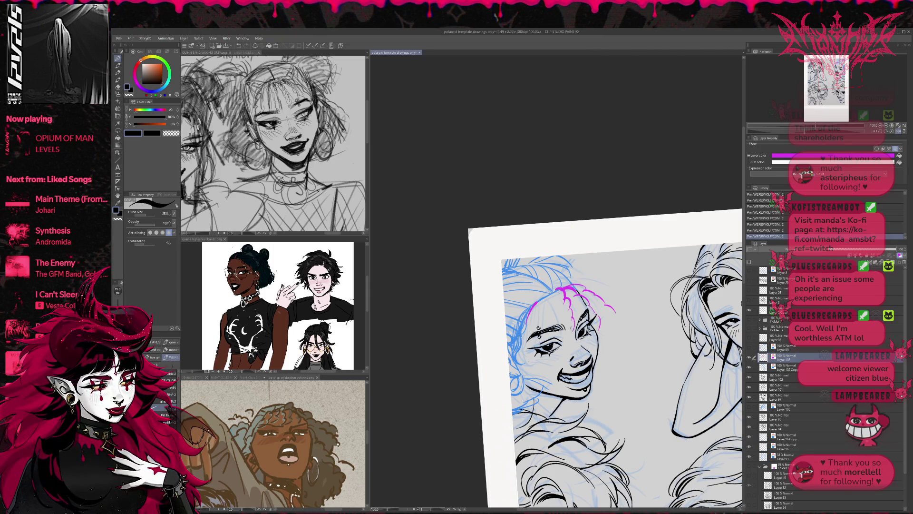
- Sketch bang strands down the left hairline, then Liquify-push them into shape
{"action": "left_click_drag", "start_coordinate": [555, 288], "coordinate": [543, 348]}
{"action": "left_click_drag", "start_coordinate": [546, 294], "coordinate": [522, 348]}
{"action": "left_click_drag", "start_coordinate": [540, 300], "coordinate": [508, 353]}
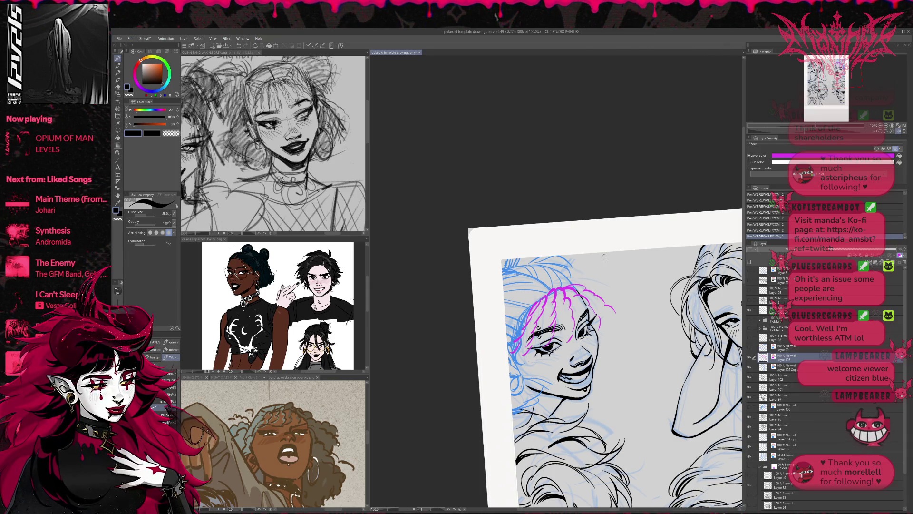
{"action": "left_click", "coordinate": [898, 131]}
{"action": "key", "text": "j"}
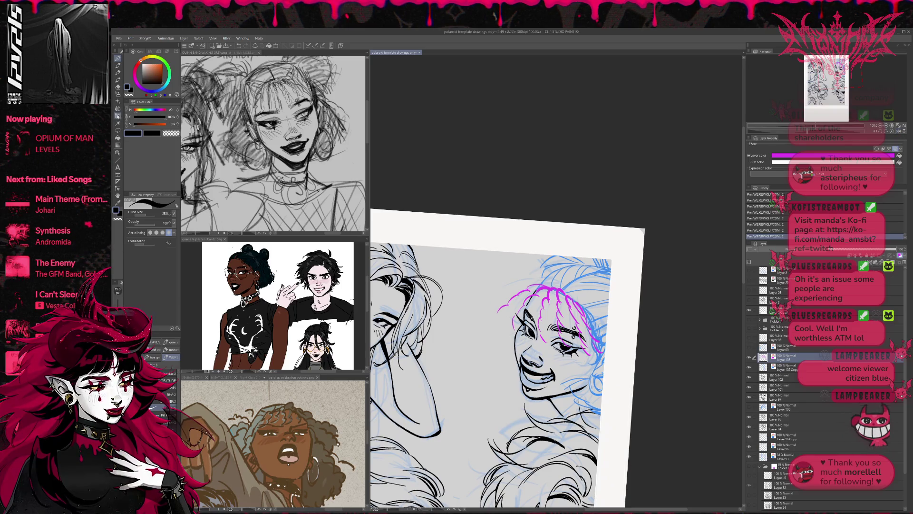
{"action": "mouse_move", "coordinate": [559, 299]}
{"action": "left_mouse_down"}
{"action": "mouse_move", "coordinate": [542, 316]}
{"action": "mouse_move", "coordinate": [582, 319]}
{"action": "mouse_move", "coordinate": [507, 304]}
{"action": "mouse_move", "coordinate": [506, 335]}
{"action": "left_mouse_up"}
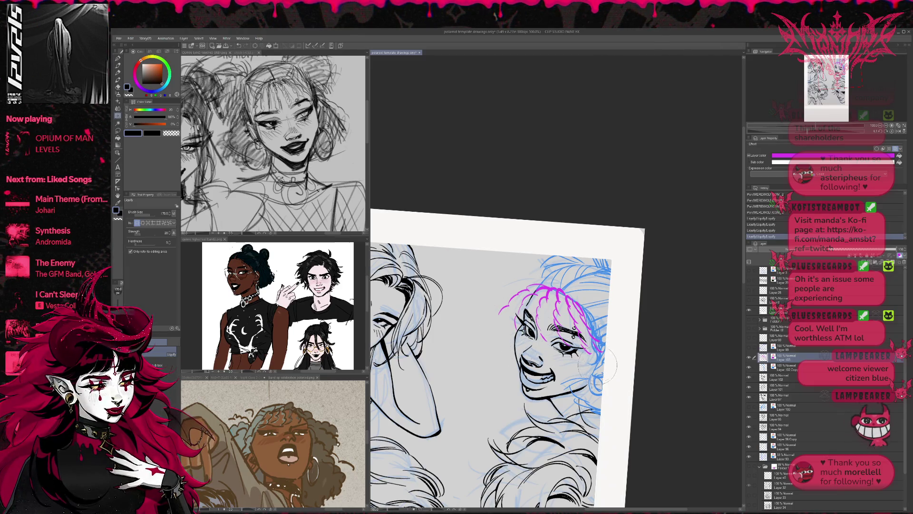
- Warp the magenta bang strokes across the face and draw more short strands plus a longer one
{"action": "mouse_move", "coordinate": [547, 340]}
{"action": "left_mouse_down"}
{"action": "mouse_move", "coordinate": [541, 333]}
{"action": "mouse_move", "coordinate": [583, 340]}
{"action": "mouse_move", "coordinate": [560, 331]}
{"action": "mouse_move", "coordinate": [584, 345]}
{"action": "mouse_move", "coordinate": [592, 337]}
{"action": "mouse_move", "coordinate": [563, 335]}
{"action": "left_mouse_up"}
{"action": "mouse_move", "coordinate": [518, 294]}
{"action": "left_mouse_down"}
{"action": "mouse_move", "coordinate": [547, 291]}
{"action": "mouse_move", "coordinate": [566, 302]}
{"action": "mouse_move", "coordinate": [542, 297]}
{"action": "mouse_move", "coordinate": [578, 316]}
{"action": "mouse_move", "coordinate": [573, 324]}
{"action": "mouse_move", "coordinate": [542, 292]}
{"action": "mouse_move", "coordinate": [573, 307]}
{"action": "mouse_move", "coordinate": [540, 291]}
{"action": "mouse_move", "coordinate": [561, 291]}
{"action": "mouse_move", "coordinate": [577, 309]}
{"action": "left_mouse_up"}
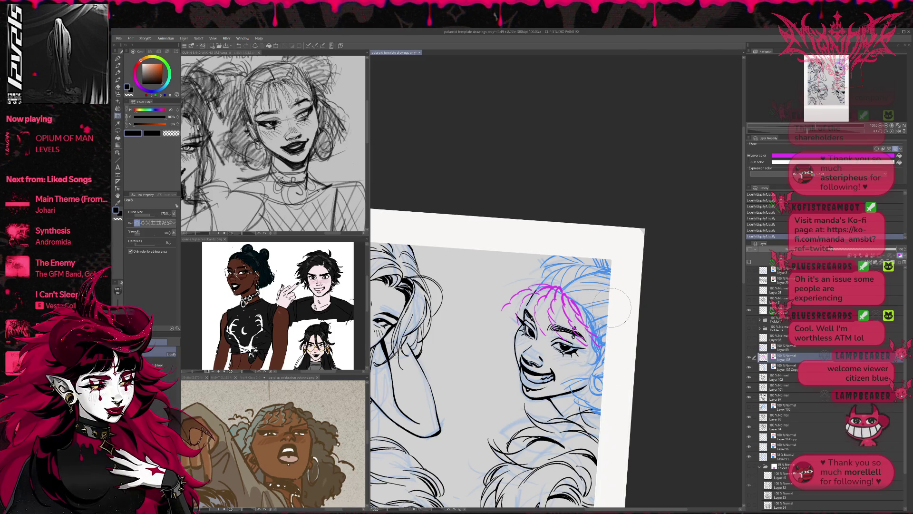
{"action": "key", "text": "p"}
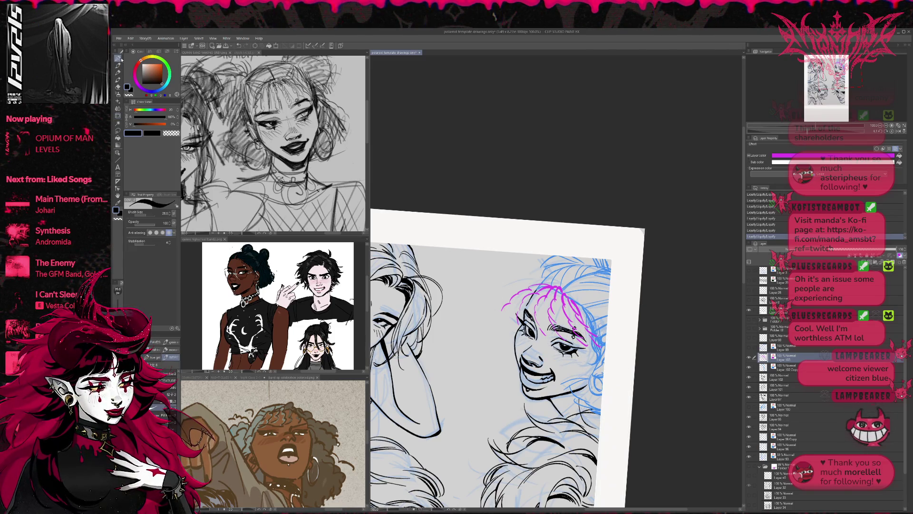
{"action": "left_click", "coordinate": [898, 131]}
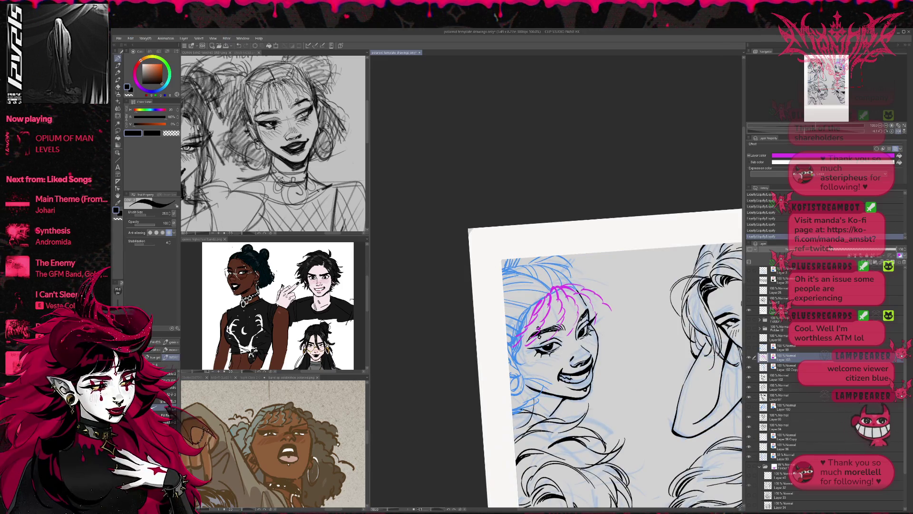
{"action": "left_click_drag", "start_coordinate": [570, 303], "coordinate": [564, 318]}
{"action": "mouse_move", "coordinate": [560, 307]}
{"action": "left_mouse_down"}
{"action": "mouse_move", "coordinate": [566, 320]}
{"action": "mouse_move", "coordinate": [544, 325]}
{"action": "left_mouse_up"}
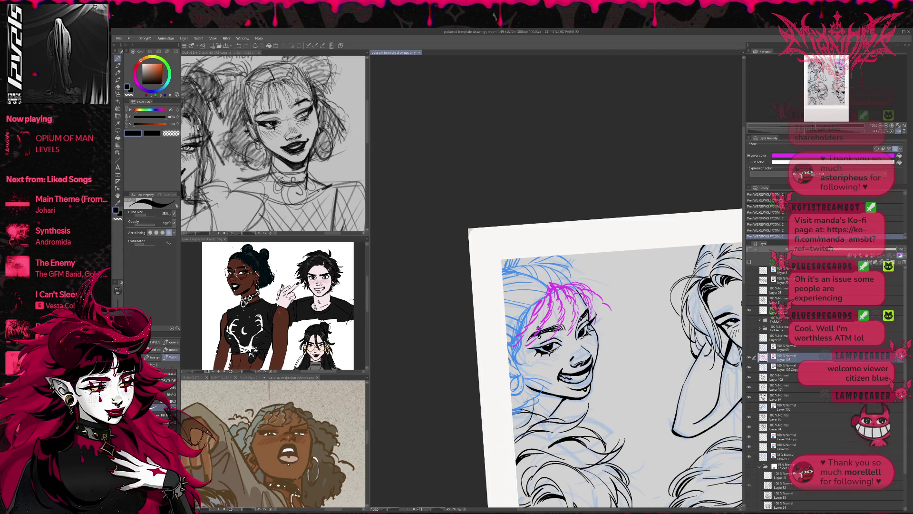
{"action": "mouse_move", "coordinate": [555, 282]}
{"action": "left_mouse_down"}
{"action": "mouse_move", "coordinate": [578, 283]}
{"action": "mouse_move", "coordinate": [508, 330]}
{"action": "left_mouse_up"}
{"action": "left_click_drag", "start_coordinate": [561, 278], "coordinate": [600, 292]}
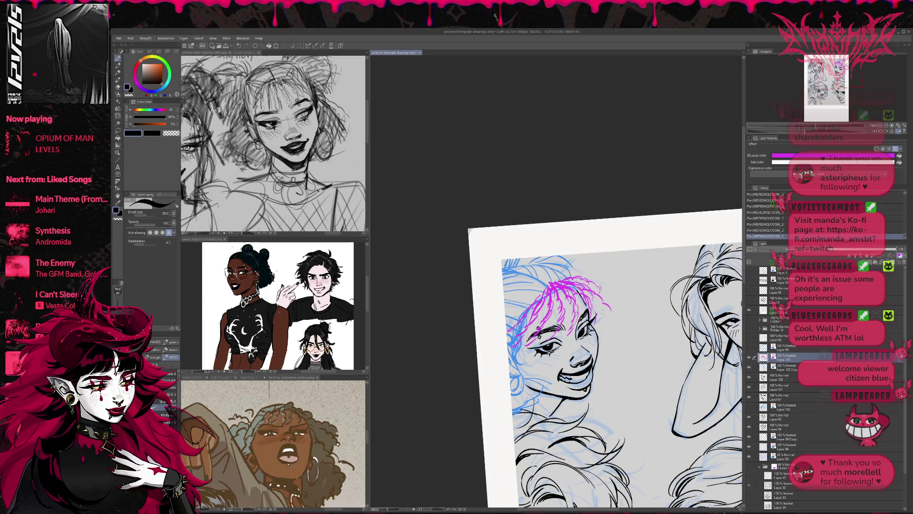
- Add a short strand at the bangs' edge and mirror the view back
{"action": "key", "text": "e"}
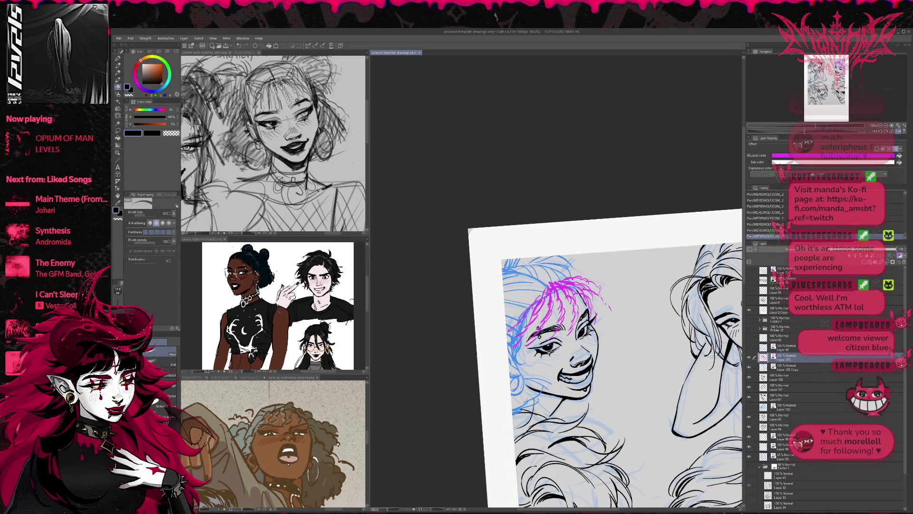
{"action": "key", "text": "p"}
{"action": "left_click_drag", "start_coordinate": [590, 291], "coordinate": [600, 305]}
{"action": "key", "text": "e"}
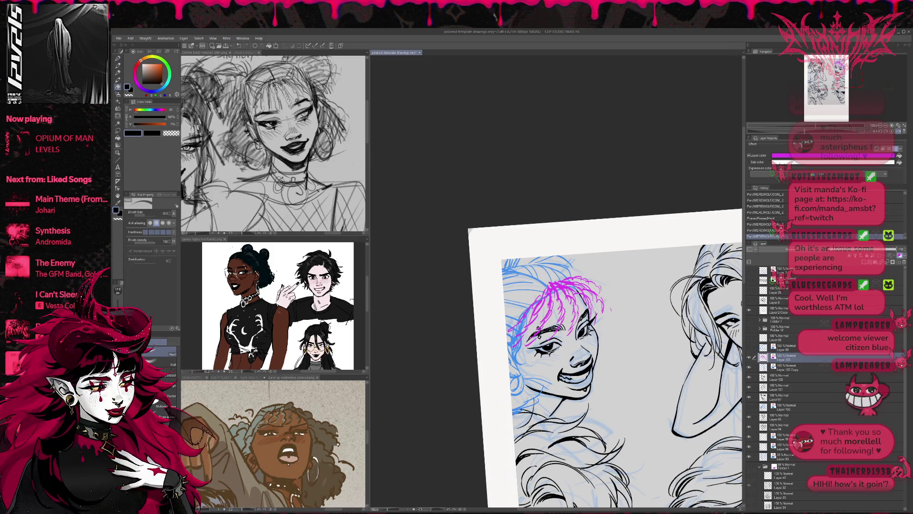
{"action": "key", "text": "p"}
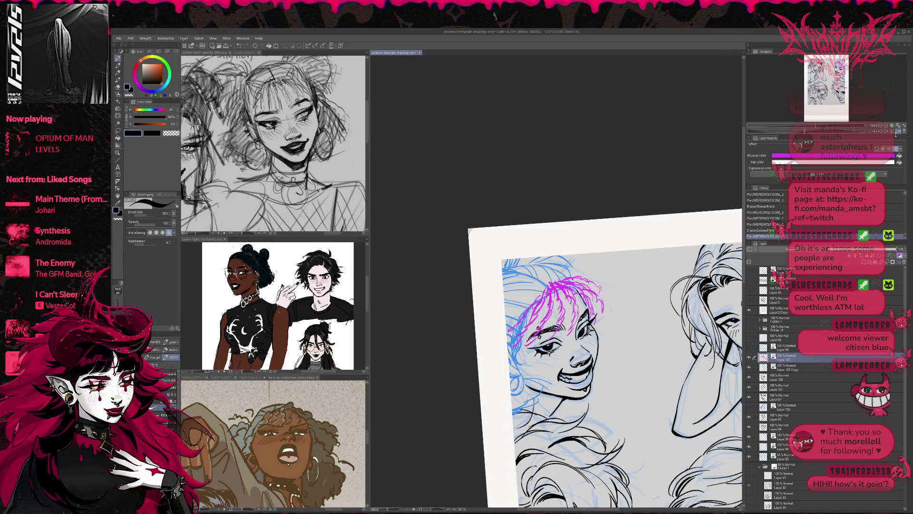
{"action": "left_click", "coordinate": [898, 132]}
- Liquify the bang strands into a better curve, resizing the brush from 150 to 250
{"action": "key", "text": "j"}
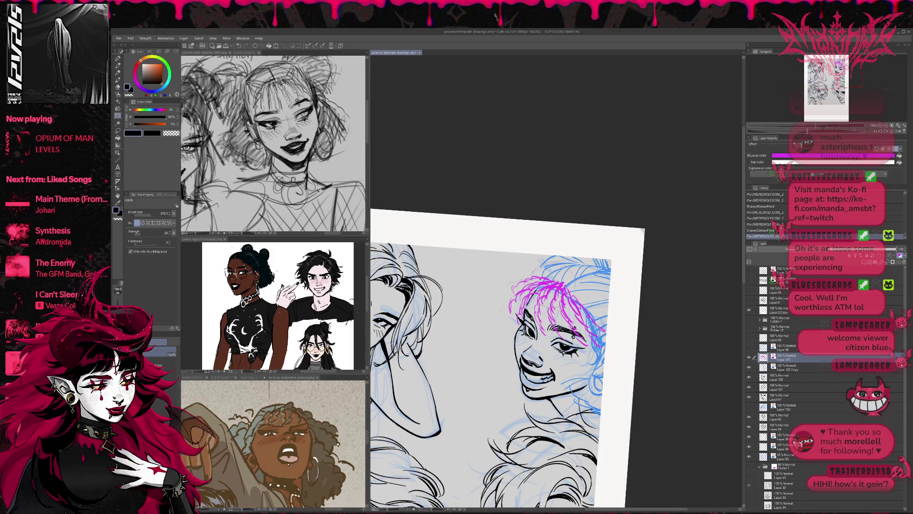
{"action": "mouse_move", "coordinate": [525, 272]}
{"action": "left_mouse_down"}
{"action": "mouse_move", "coordinate": [543, 285]}
{"action": "mouse_move", "coordinate": [573, 285]}
{"action": "mouse_move", "coordinate": [547, 266]}
{"action": "mouse_move", "coordinate": [543, 280]}
{"action": "mouse_move", "coordinate": [528, 250]}
{"action": "mouse_move", "coordinate": [506, 308]}
{"action": "left_mouse_up"}
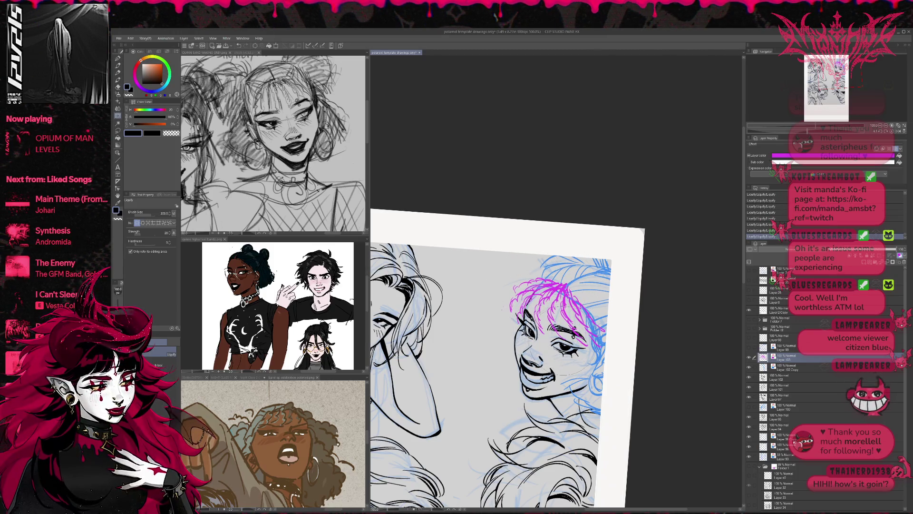
{"action": "left_click_drag", "start_coordinate": [506, 303], "coordinate": [511, 307]}
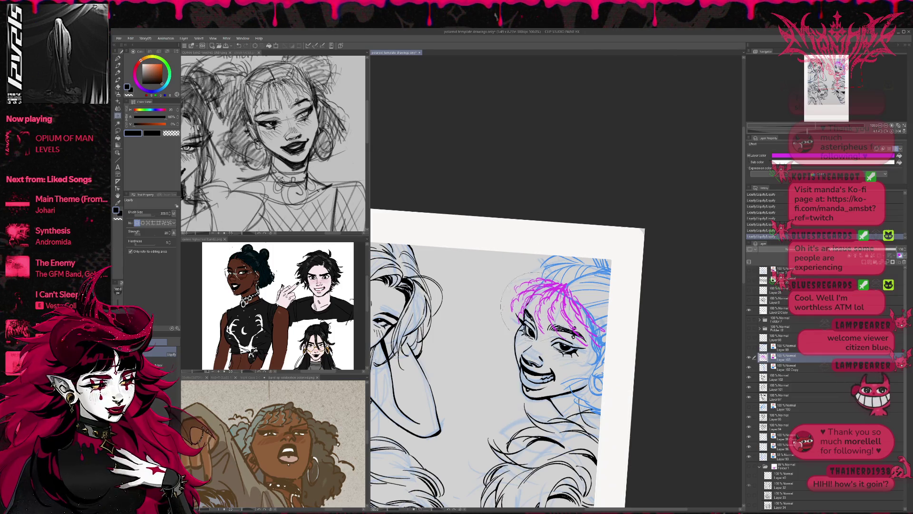
{"action": "key", "text": "bracketleft"}
{"action": "key", "text": "bracketleft"}
{"action": "key", "text": "bracketleft"}
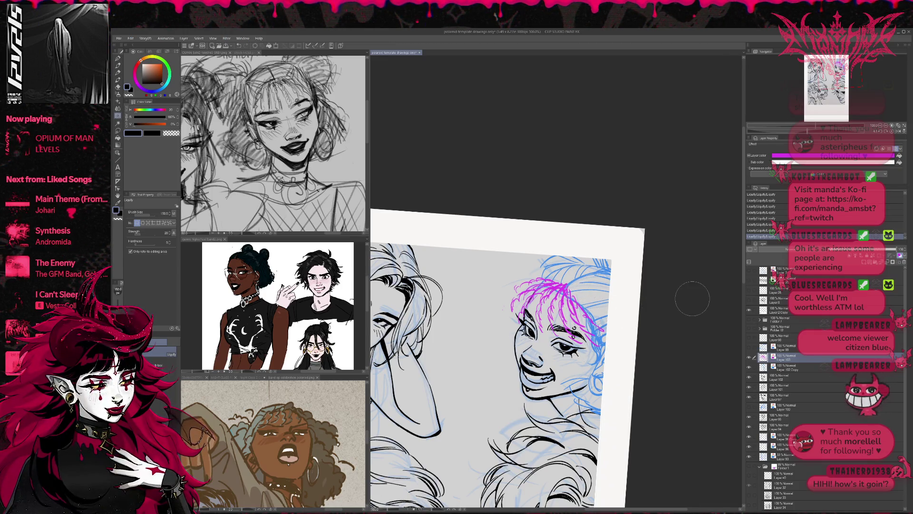
{"action": "key", "text": "bracketright"}
{"action": "left_click_drag", "start_coordinate": [532, 280], "coordinate": [547, 304]}
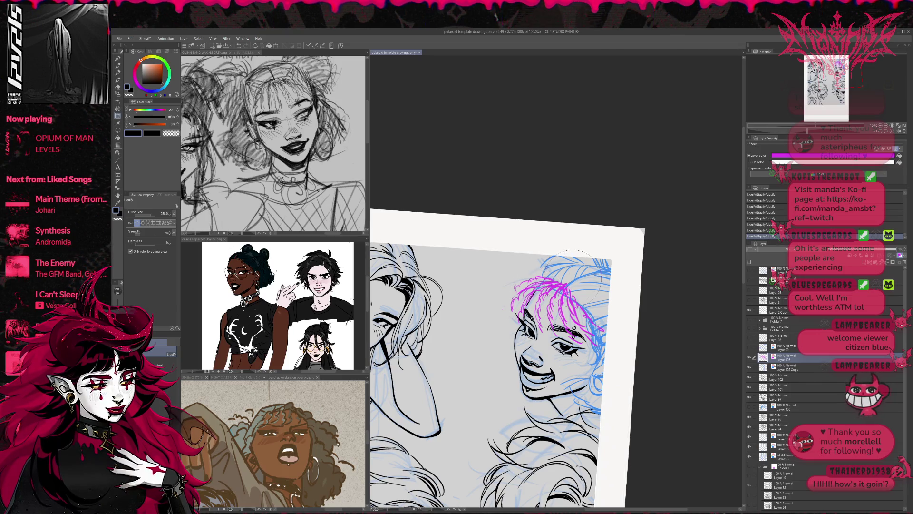
{"action": "left_click_drag", "start_coordinate": [523, 304], "coordinate": [528, 316]}
{"action": "left_click", "coordinate": [898, 133]}
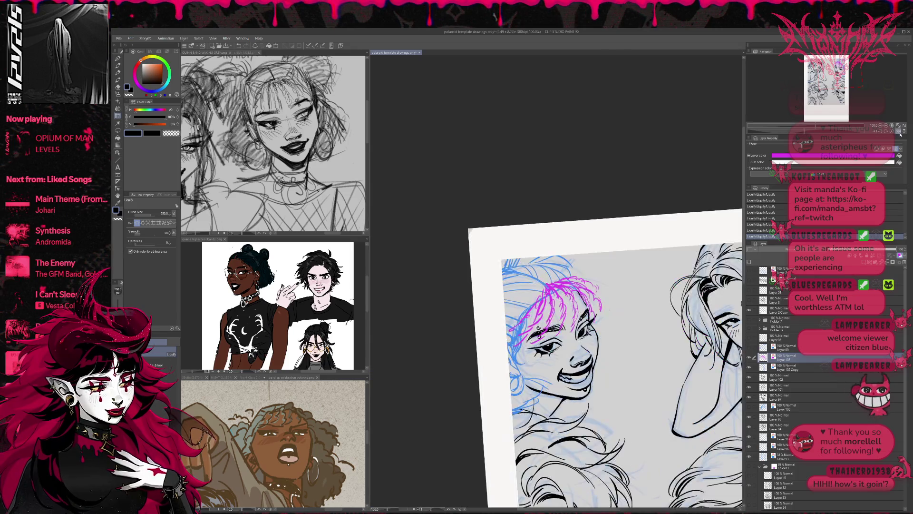
- Sketch short pink strokes at the top of the hair and along its left edge
{"action": "scroll", "coordinate": [647, 270], "scroll_direction": "down", "scroll_amount": 1}
{"action": "left_click", "coordinate": [118, 58]}
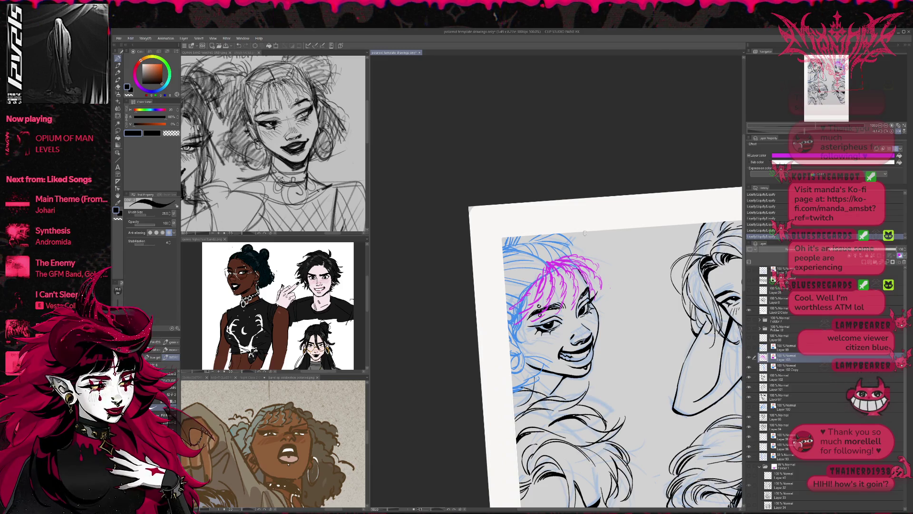
{"action": "mouse_move", "coordinate": [522, 283]}
{"action": "left_mouse_down"}
{"action": "mouse_move", "coordinate": [536, 276]}
{"action": "mouse_move", "coordinate": [539, 255]}
{"action": "mouse_move", "coordinate": [557, 252]}
{"action": "left_mouse_up"}
{"action": "left_click_drag", "start_coordinate": [556, 264], "coordinate": [564, 255]}
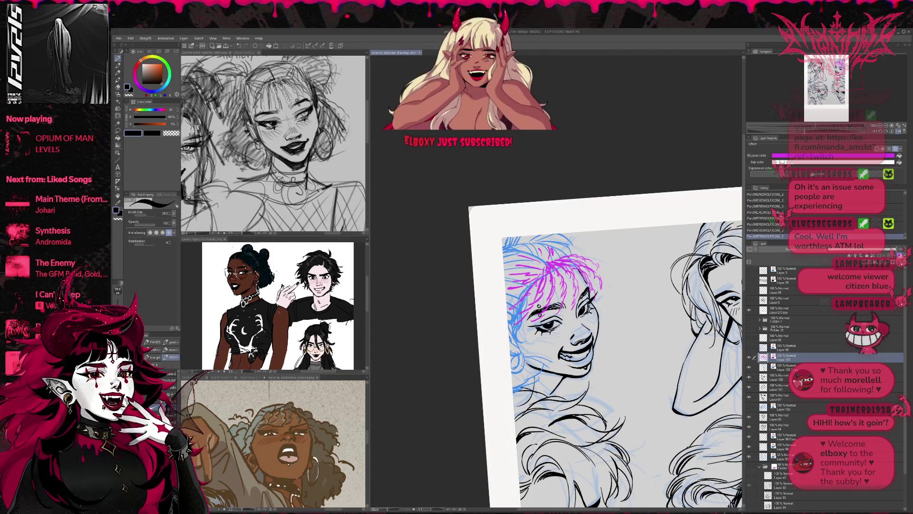
{"action": "mouse_move", "coordinate": [525, 359]}
{"action": "left_mouse_down"}
{"action": "mouse_move", "coordinate": [535, 373]}
{"action": "mouse_move", "coordinate": [511, 397]}
{"action": "left_mouse_up"}
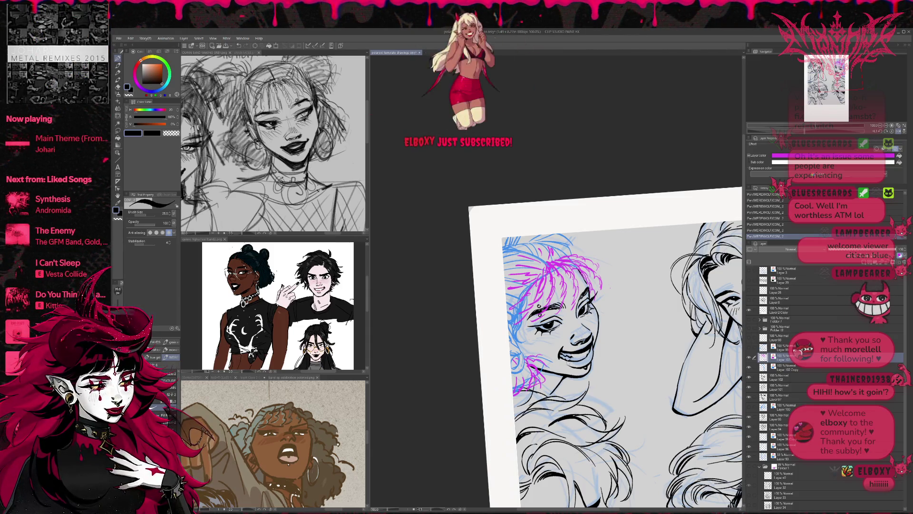
{"action": "mouse_move", "coordinate": [538, 243]}
{"action": "left_mouse_down"}
{"action": "mouse_move", "coordinate": [570, 238]}
{"action": "mouse_move", "coordinate": [562, 251]}
{"action": "mouse_move", "coordinate": [503, 244]}
{"action": "mouse_move", "coordinate": [575, 232]}
{"action": "mouse_move", "coordinate": [551, 251]}
{"action": "left_mouse_up"}
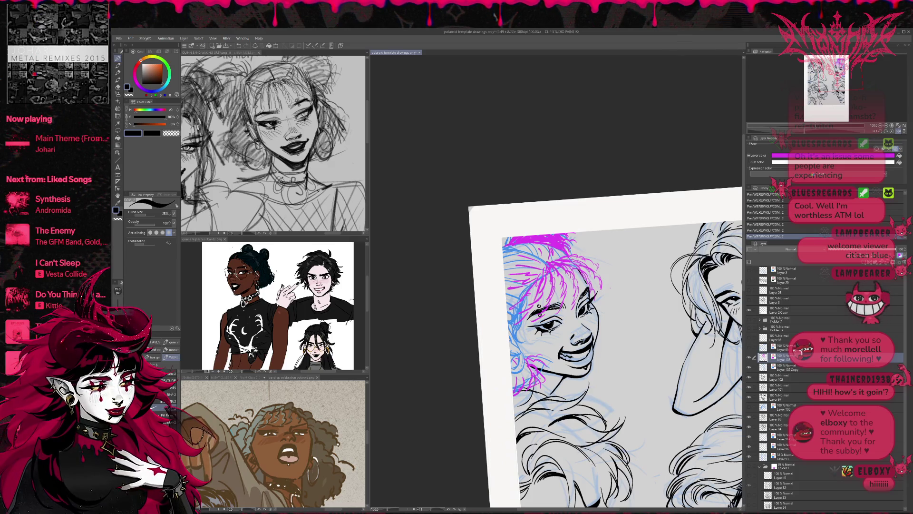
- Erase small bits at the hair top, add strokes at the top-left edge, and trim the pink strokes
{"action": "key", "text": "e"}
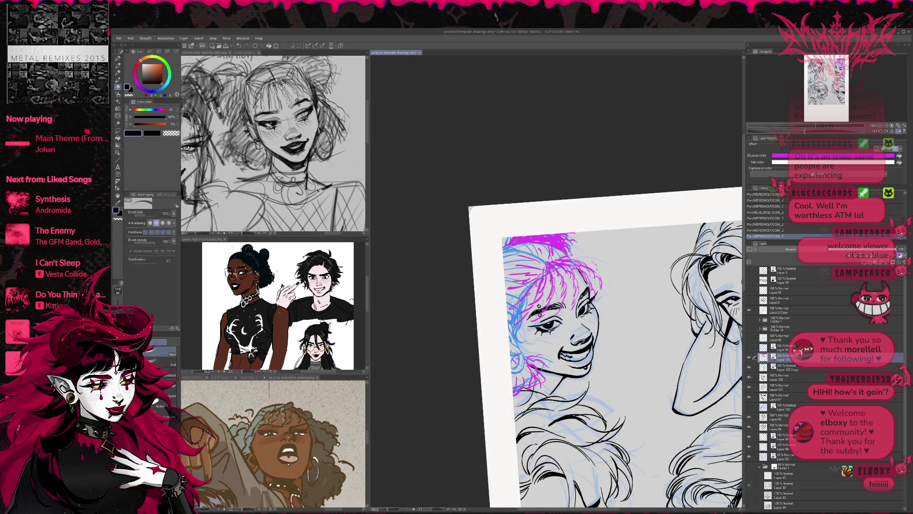
{"action": "left_click_drag", "start_coordinate": [564, 240], "coordinate": [573, 236]}
{"action": "left_click_drag", "start_coordinate": [568, 245], "coordinate": [578, 238]}
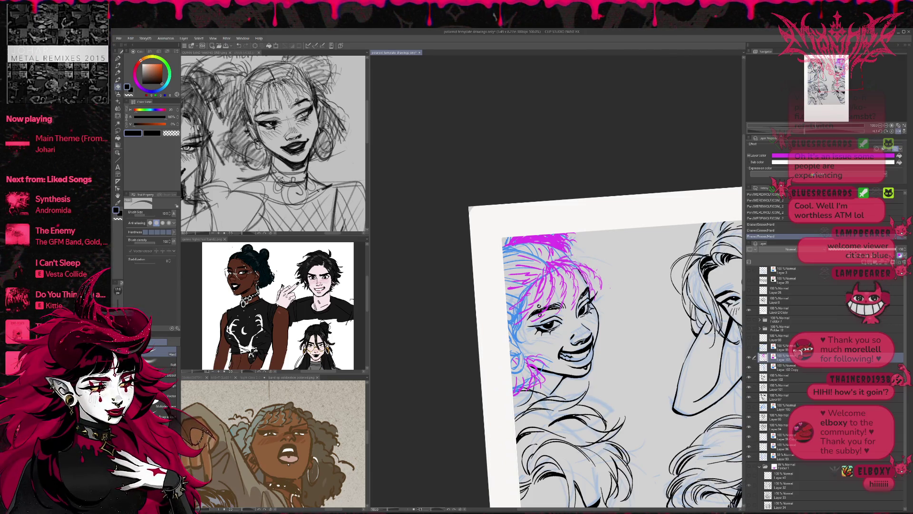
{"action": "key", "text": "p"}
{"action": "left_click_drag", "start_coordinate": [566, 240], "coordinate": [590, 234]}
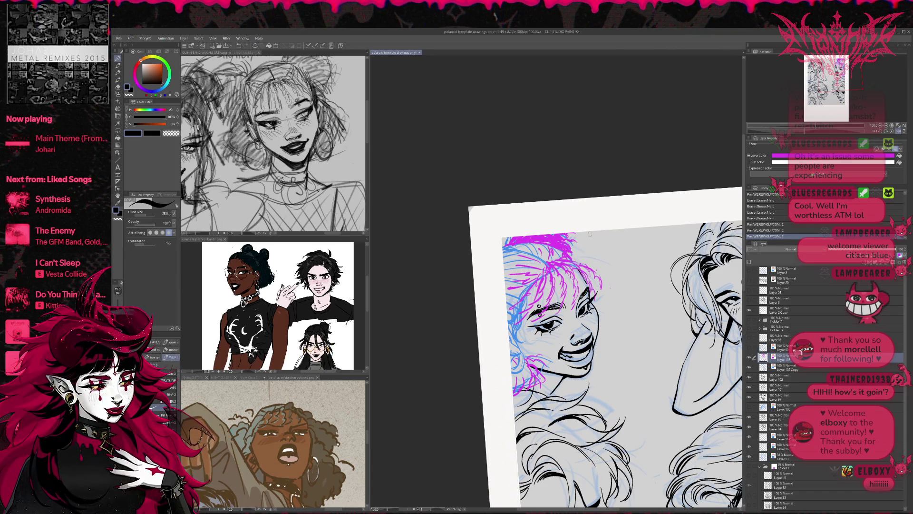
{"action": "left_click_drag", "start_coordinate": [506, 244], "coordinate": [512, 237]}
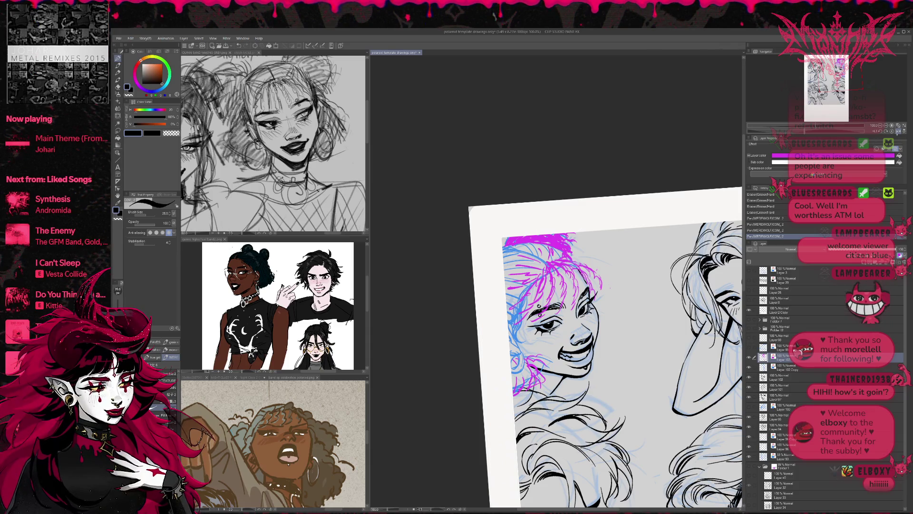
{"action": "left_click", "coordinate": [900, 131]}
{"action": "key", "text": "e"}
{"action": "mouse_move", "coordinate": [545, 238]}
{"action": "left_mouse_down"}
{"action": "mouse_move", "coordinate": [549, 249]}
{"action": "mouse_move", "coordinate": [600, 231]}
{"action": "left_mouse_up"}
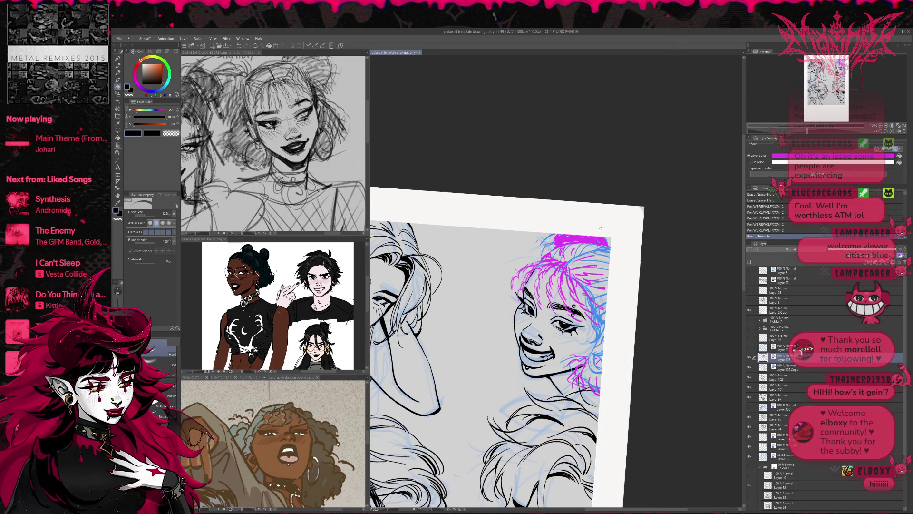
- Add magenta strokes along the top of the hair, with the blue sketch layer Layer 102 Copy hidden
{"action": "key", "text": "p"}
{"action": "mouse_move", "coordinate": [547, 241]}
{"action": "left_mouse_down"}
{"action": "mouse_move", "coordinate": [559, 232]}
{"action": "mouse_move", "coordinate": [608, 241]}
{"action": "left_mouse_up"}
{"action": "left_click", "coordinate": [611, 244]}
{"action": "key", "text": "e"}
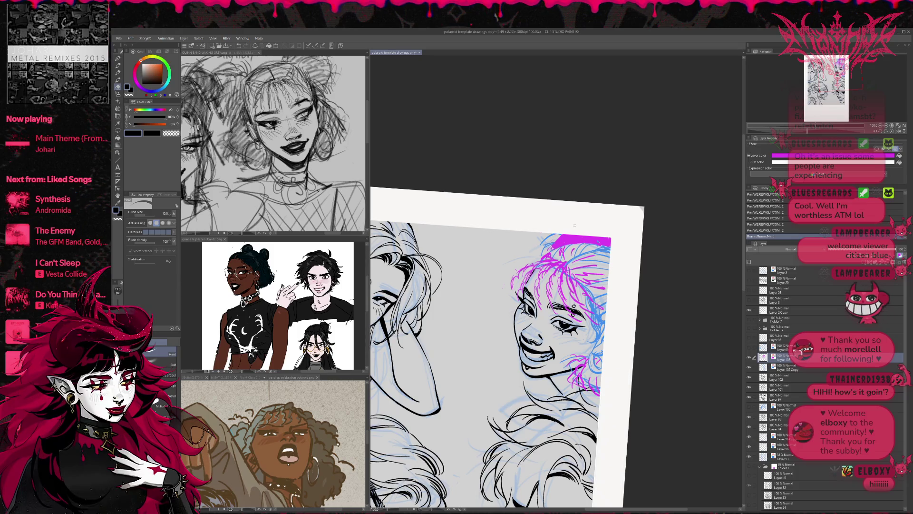
{"action": "left_click", "coordinate": [748, 367]}
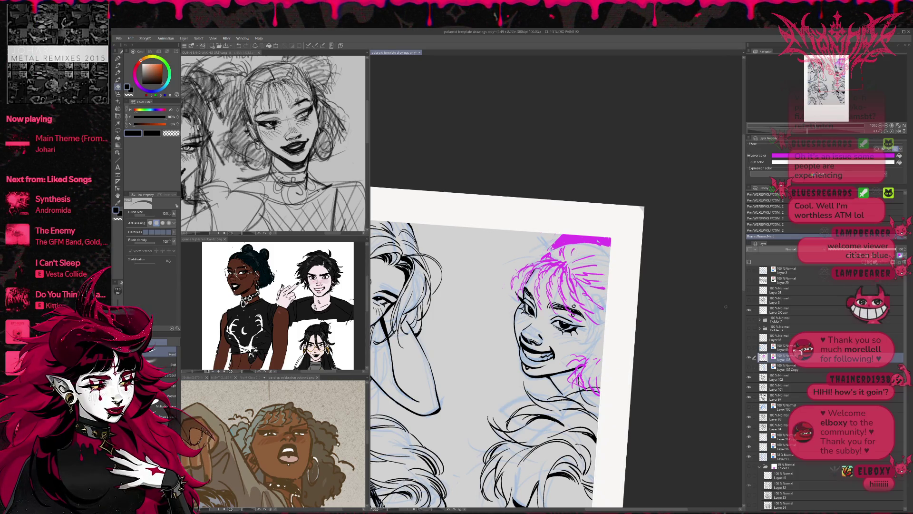
{"action": "key", "text": "p"}
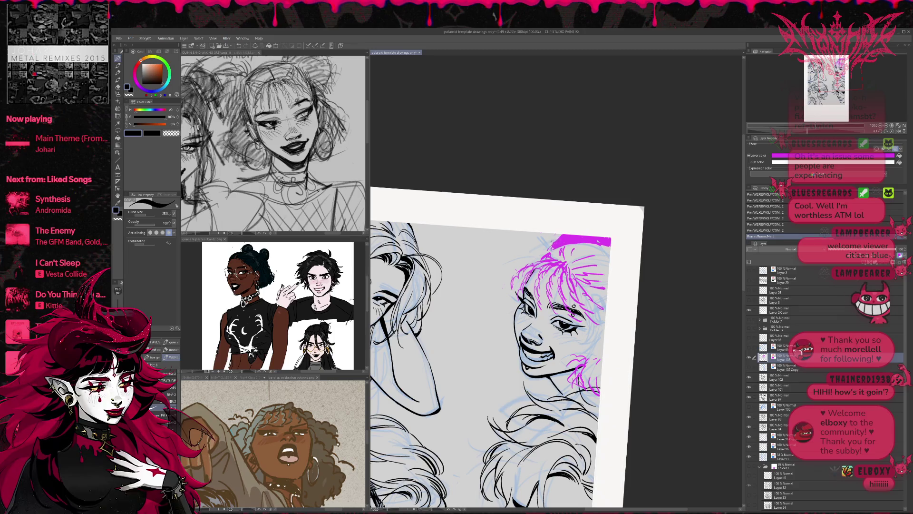
{"action": "key", "text": "e"}
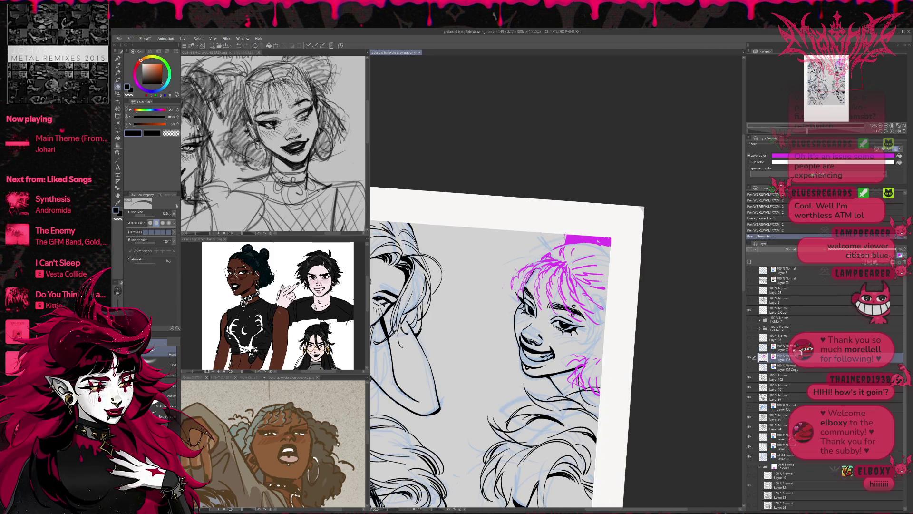
{"action": "key", "text": "p"}
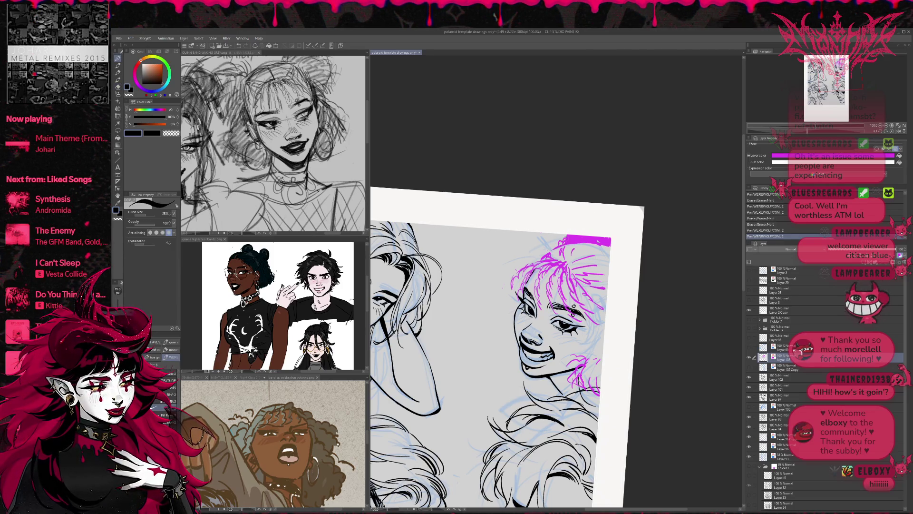
- Extend the magenta band, fill its left end, and erase the excess at the corner
{"action": "mouse_move", "coordinate": [569, 237]}
{"action": "left_mouse_down"}
{"action": "mouse_move", "coordinate": [562, 238]}
{"action": "mouse_move", "coordinate": [590, 233]}
{"action": "left_mouse_up"}
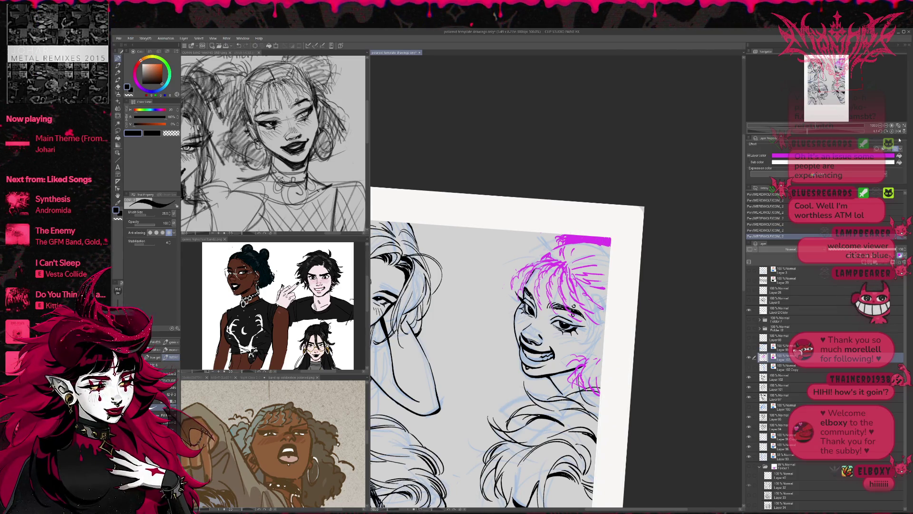
{"action": "left_click", "coordinate": [903, 131]}
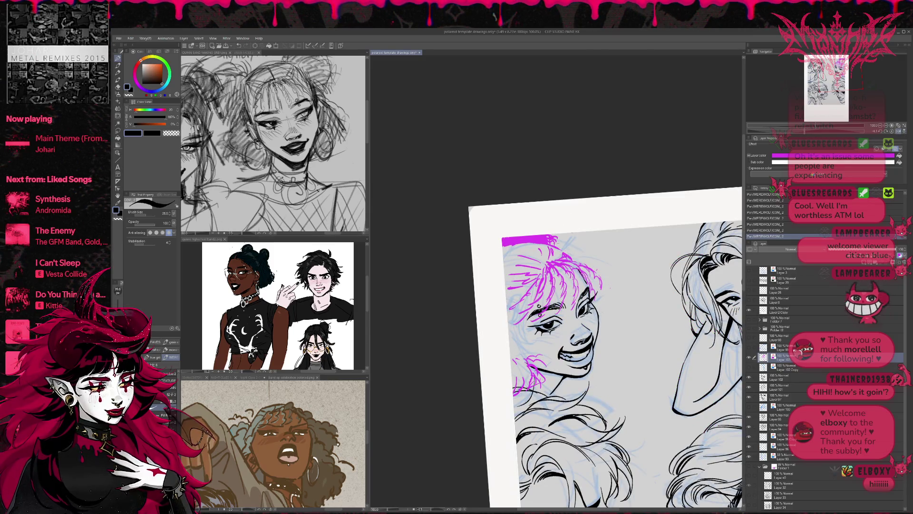
{"action": "left_click_drag", "start_coordinate": [504, 246], "coordinate": [513, 250]}
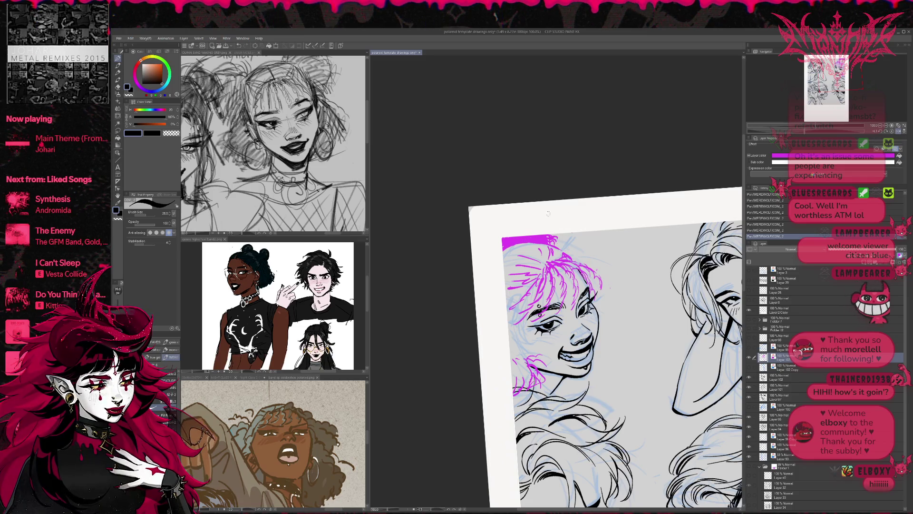
{"action": "key", "text": "e"}
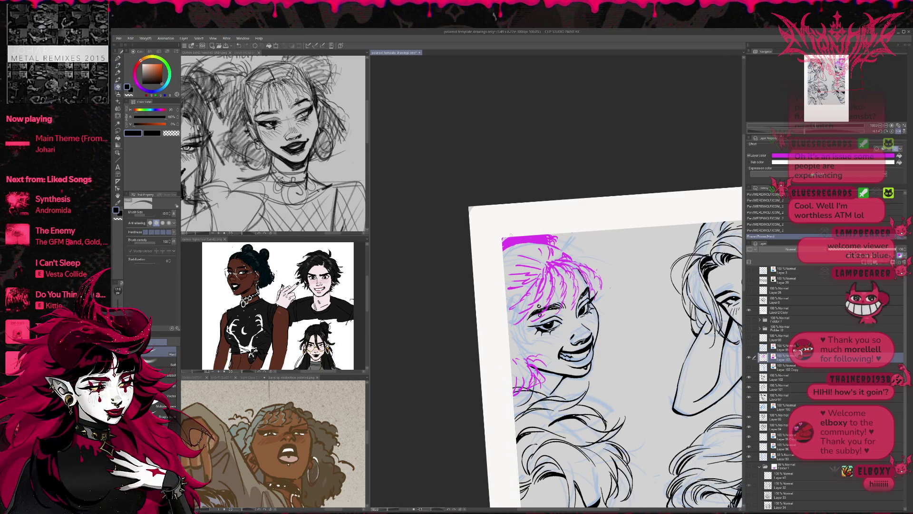
{"action": "left_click_drag", "start_coordinate": [504, 240], "coordinate": [556, 243]}
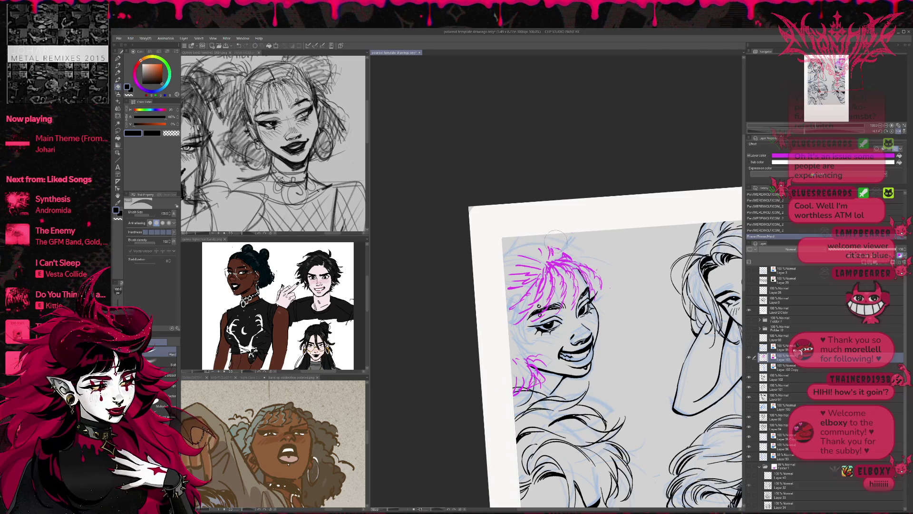
{"action": "key", "text": "p"}
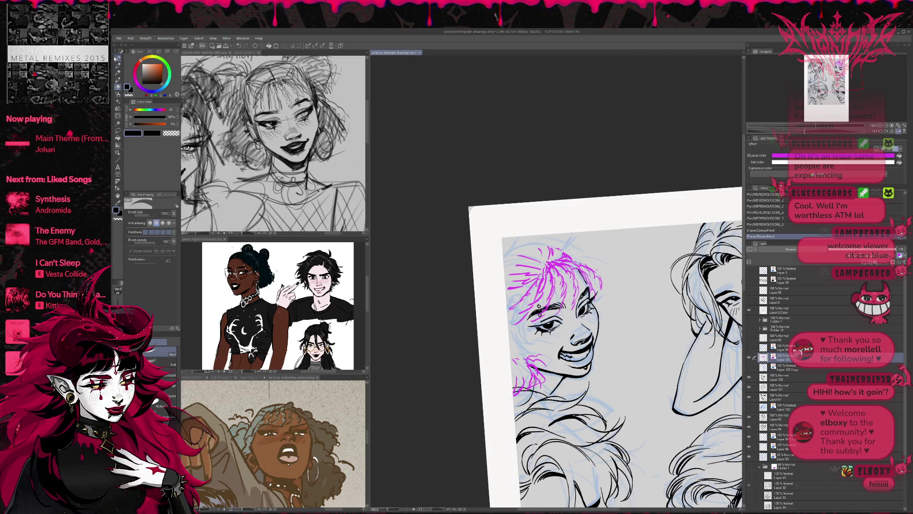
- Show the blue sketch layer again and add blue sketch strokes to the hair
{"action": "left_click", "coordinate": [749, 368]}
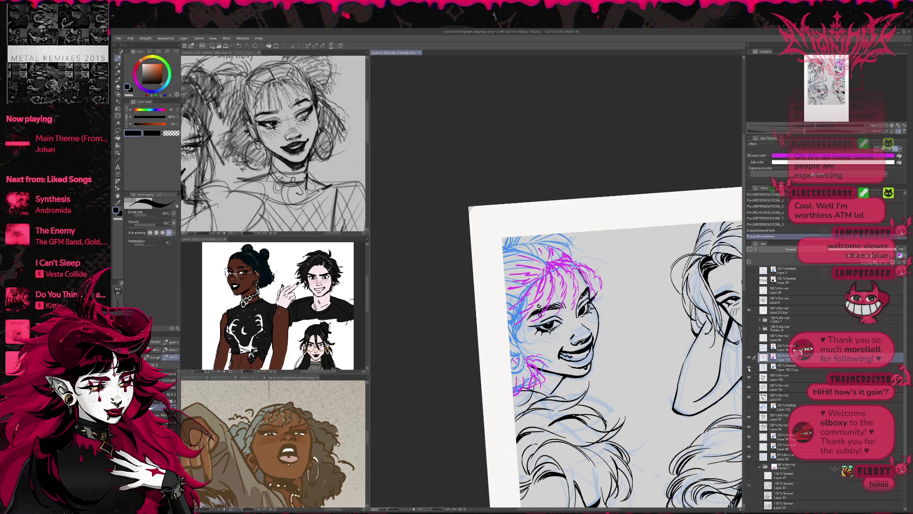
{"action": "mouse_move", "coordinate": [519, 252]}
{"action": "left_mouse_down"}
{"action": "mouse_move", "coordinate": [541, 261]}
{"action": "mouse_move", "coordinate": [532, 260]}
{"action": "mouse_move", "coordinate": [548, 241]}
{"action": "mouse_move", "coordinate": [563, 243]}
{"action": "left_mouse_up"}
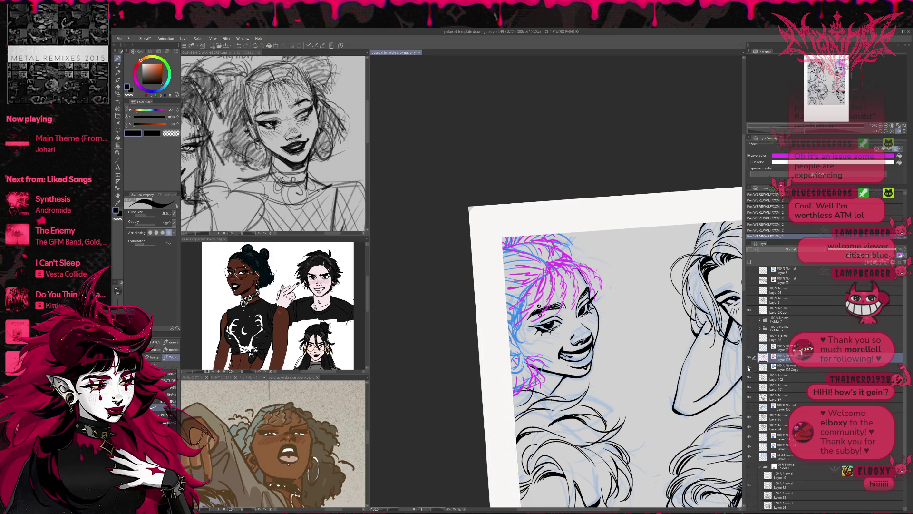
{"action": "left_click", "coordinate": [750, 348]}
{"action": "left_click", "coordinate": [749, 351]}
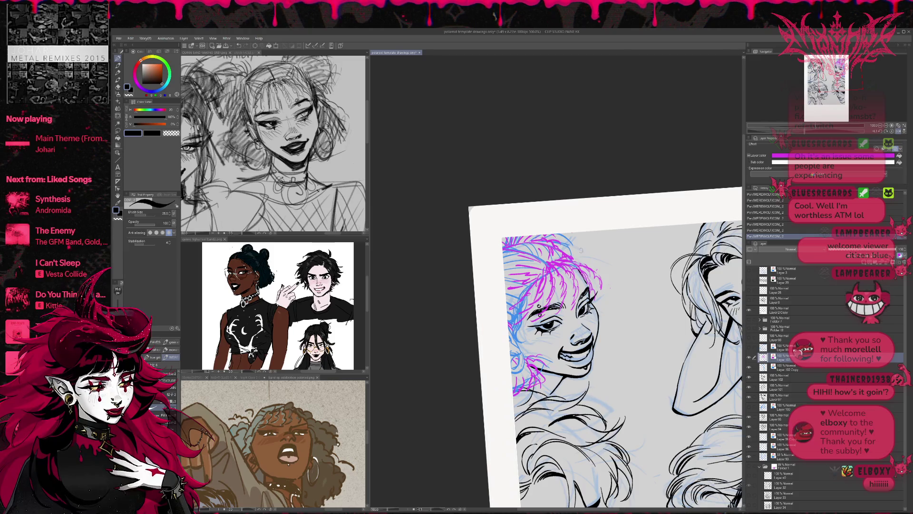
- Compare the magenta sketch's visibility, then set its layer opacity to 51
{"action": "left_click", "coordinate": [899, 132]}
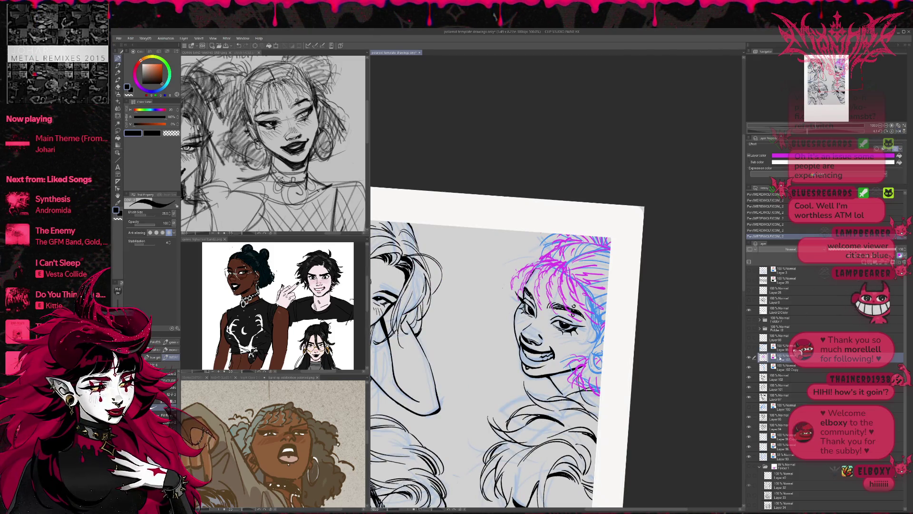
{"action": "left_click", "coordinate": [750, 358]}
{"action": "left_click", "coordinate": [750, 358]}
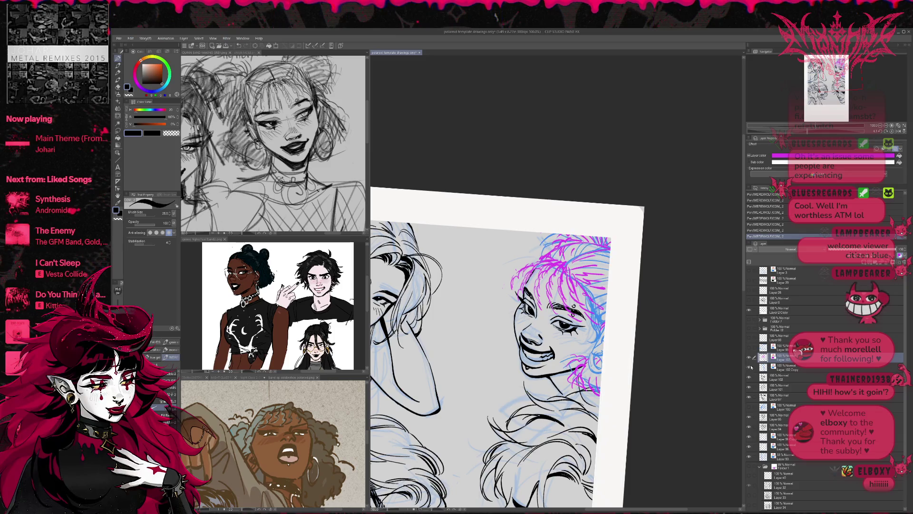
{"action": "left_click", "coordinate": [750, 358]}
{"action": "left_click", "coordinate": [750, 359]}
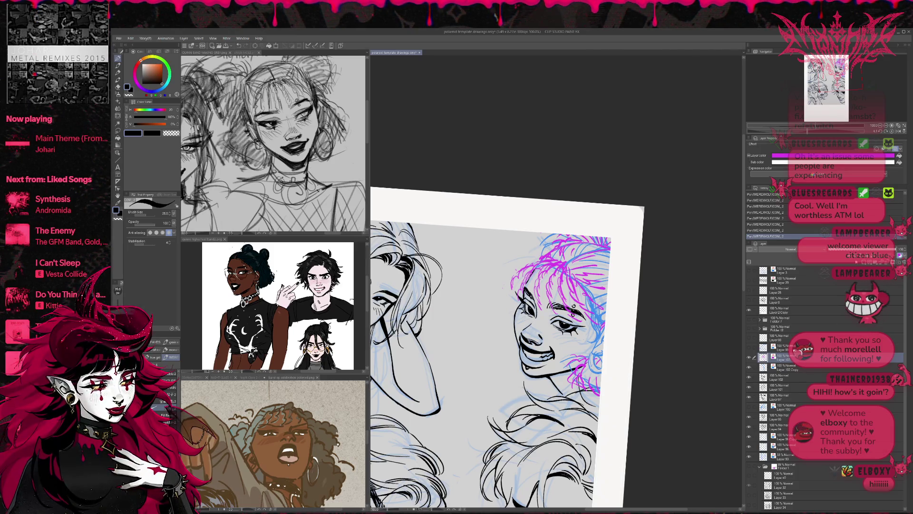
{"action": "left_click", "coordinate": [863, 249]}
{"action": "key", "text": "alt+bracketleft"}
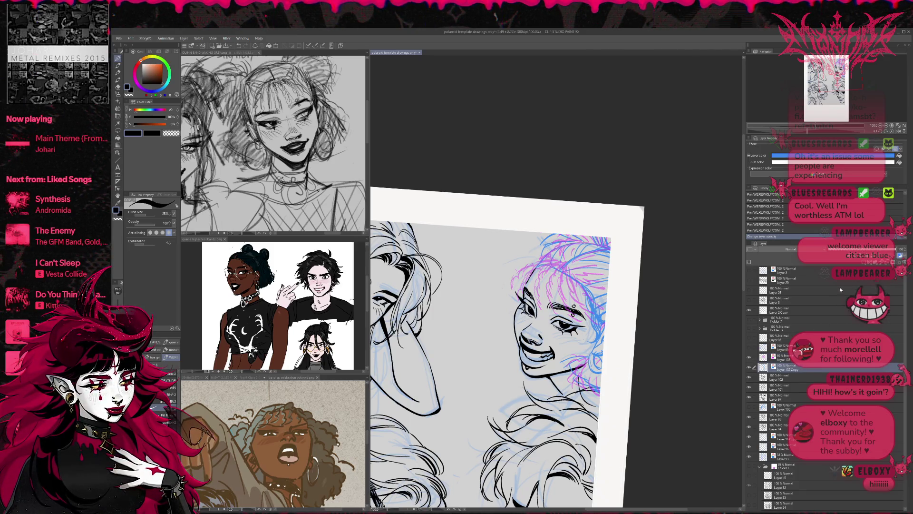
- Set the blue sketch layer to 45 opacity, select Layer 100, and zoom in on the face
{"action": "left_click", "coordinate": [862, 250]}
{"action": "left_click", "coordinate": [864, 249]}
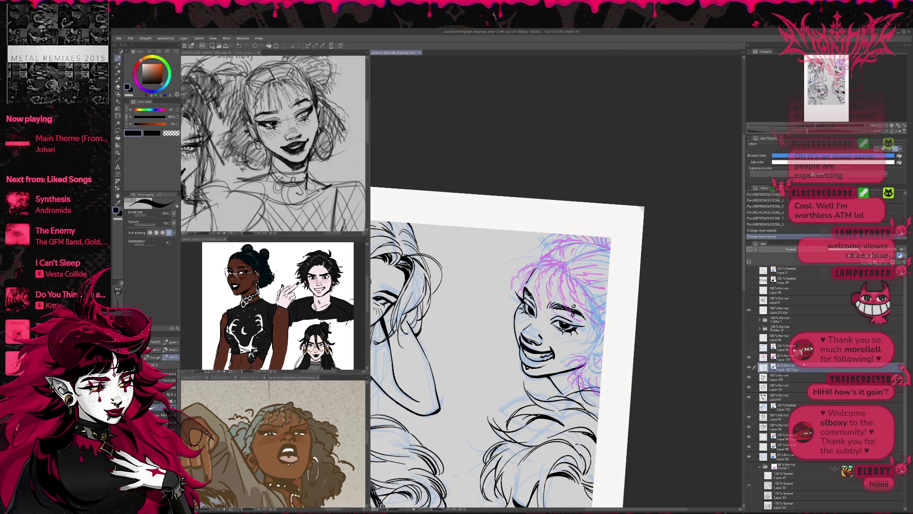
{"action": "left_click", "coordinate": [786, 408]}
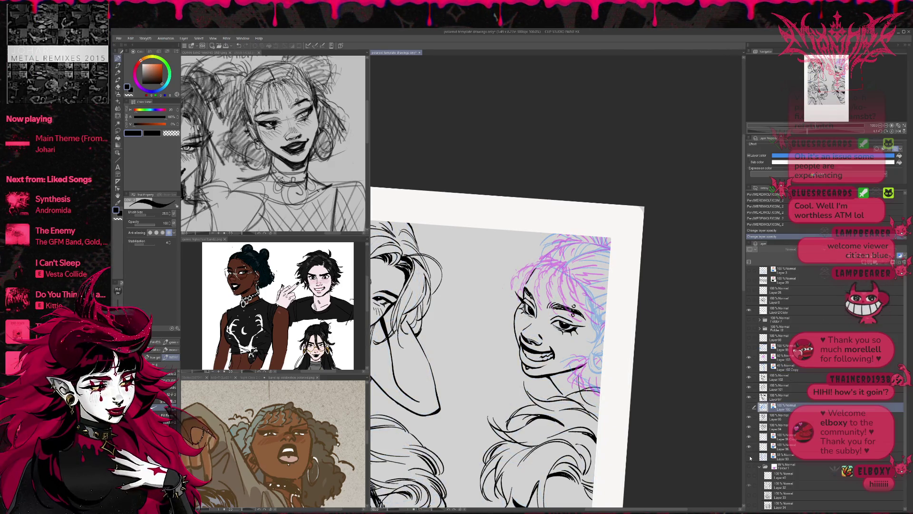
{"action": "left_click", "coordinate": [897, 132]}
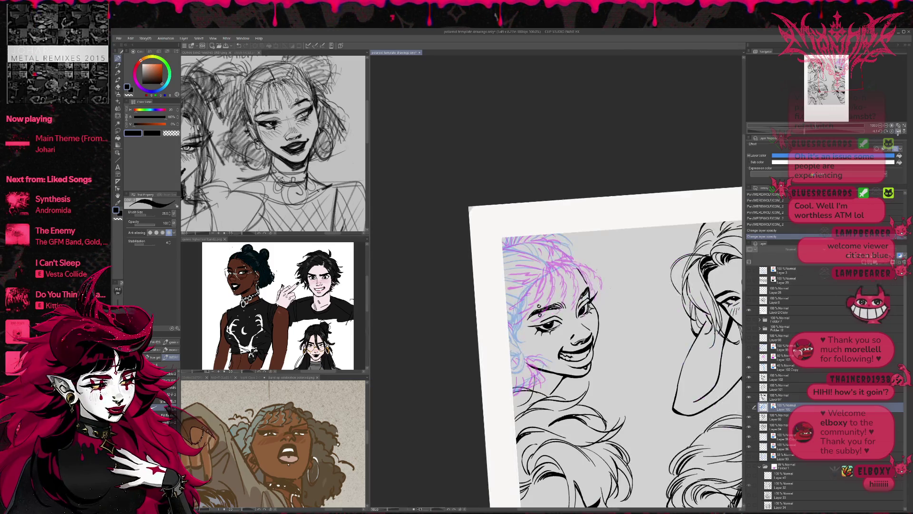
{"action": "left_click", "coordinate": [896, 131]}
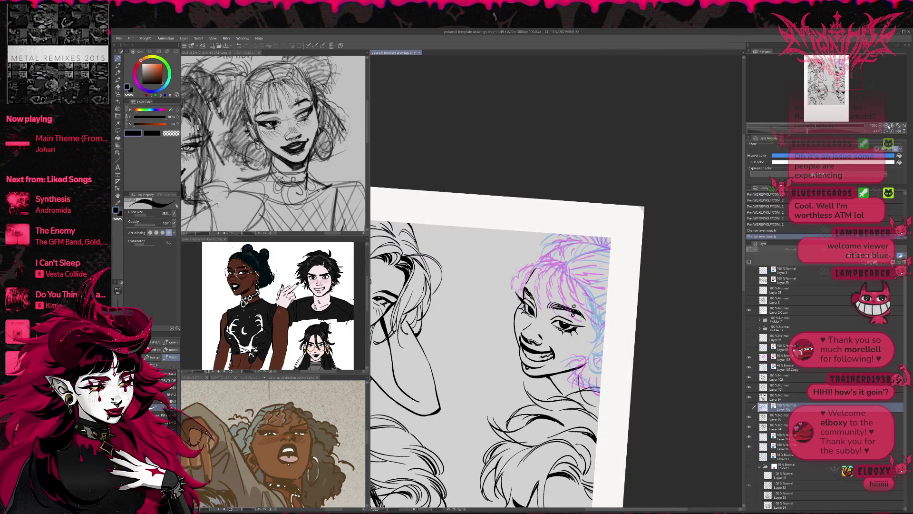
{"action": "left_click", "coordinate": [886, 126]}
{"action": "scroll", "coordinate": [709, 309], "scroll_direction": "up", "scroll_amount": 1}
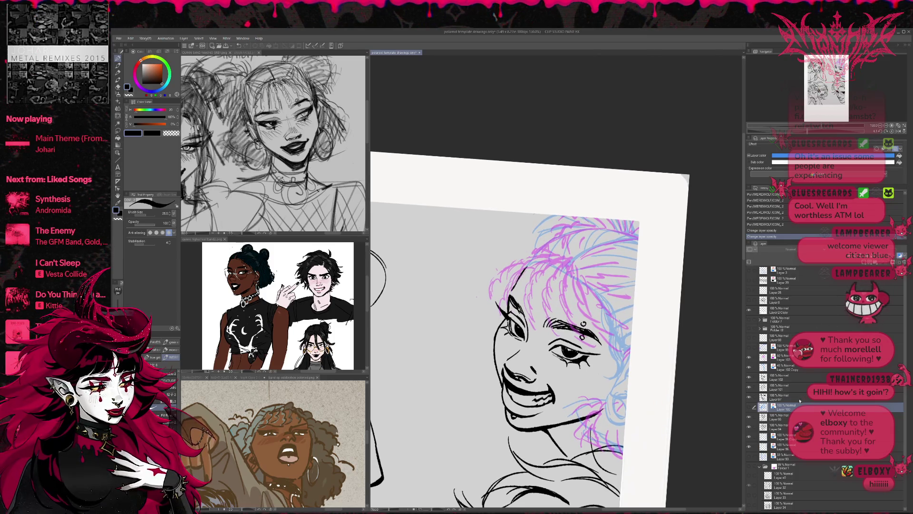
- Add a new layer above the sketches and ink the first braid strand lines, redoing misplaced strokes
{"action": "key", "text": "ctrl+shift+n"}
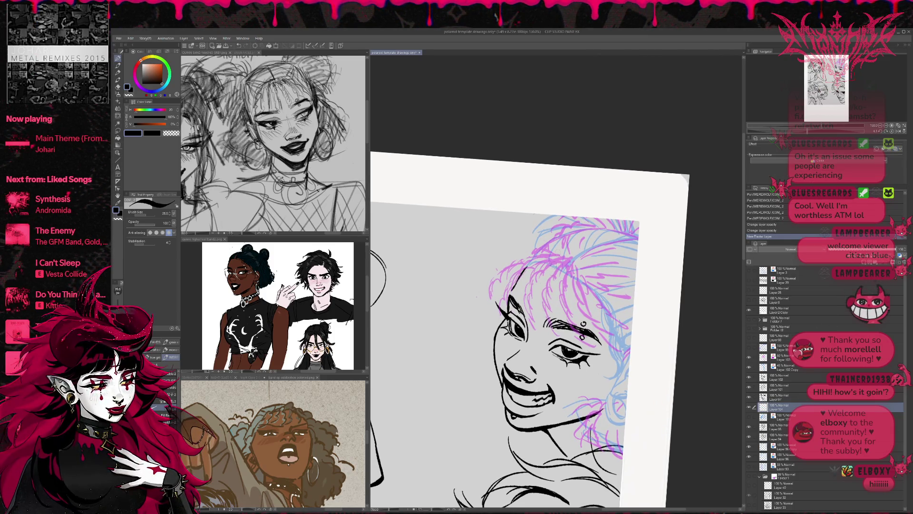
{"action": "left_click_drag", "start_coordinate": [555, 272], "coordinate": [560, 264]}
{"action": "key", "text": "ctrl+z"}
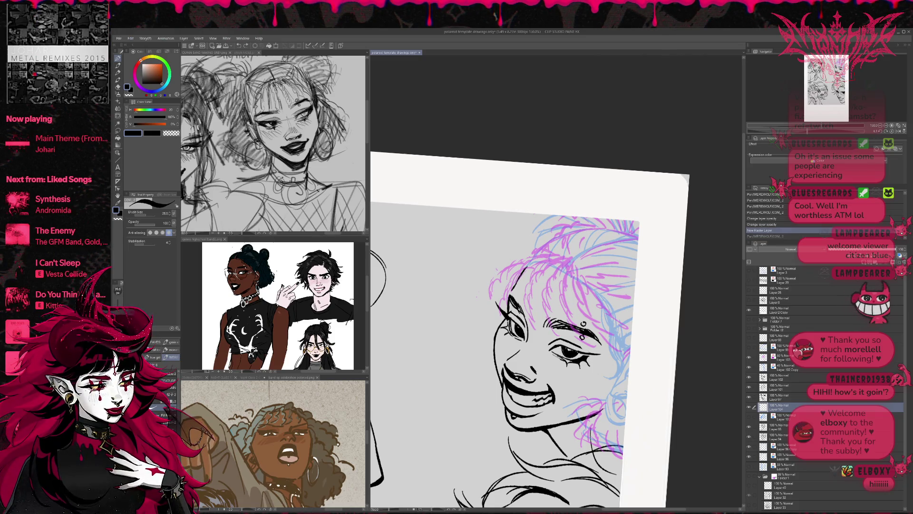
{"action": "left_click_drag", "start_coordinate": [780, 403], "coordinate": [780, 356]}
{"action": "left_click_drag", "start_coordinate": [560, 265], "coordinate": [543, 304]}
{"action": "left_click_drag", "start_coordinate": [551, 284], "coordinate": [543, 315]}
{"action": "left_click_drag", "start_coordinate": [563, 268], "coordinate": [545, 319]}
{"action": "key", "text": "ctrl+z"}
{"action": "key", "text": "ctrl+z"}
{"action": "key", "text": "ctrl+z"}
{"action": "key", "text": "ctrl+z"}
{"action": "left_click_drag", "start_coordinate": [559, 270], "coordinate": [545, 306]}
{"action": "key", "text": "ctrl+y"}
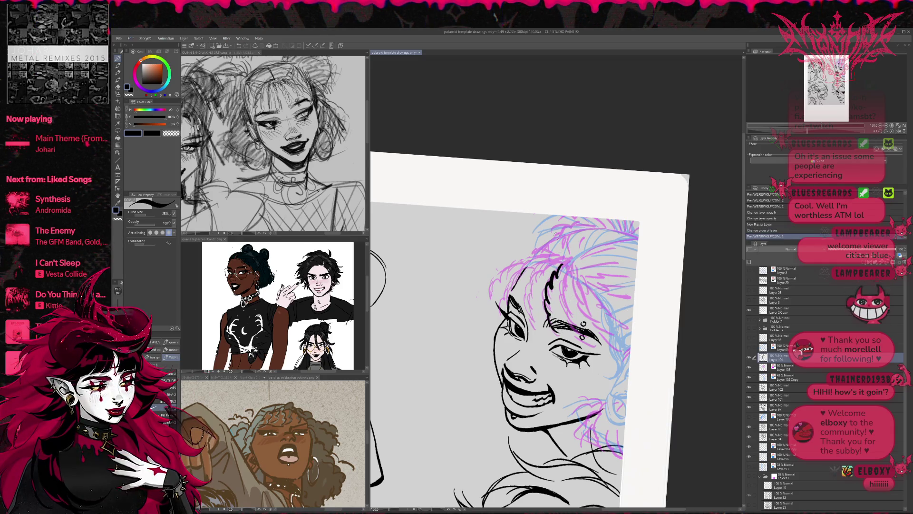
{"action": "mouse_move", "coordinate": [568, 266]}
{"action": "left_mouse_down"}
{"action": "mouse_move", "coordinate": [563, 288]}
{"action": "mouse_move", "coordinate": [581, 339]}
{"action": "left_mouse_up"}
{"action": "key", "text": "ctrl+z"}
{"action": "key", "text": "ctrl+z"}
{"action": "key", "text": "ctrl+z"}
{"action": "key", "text": "ctrl+at"}
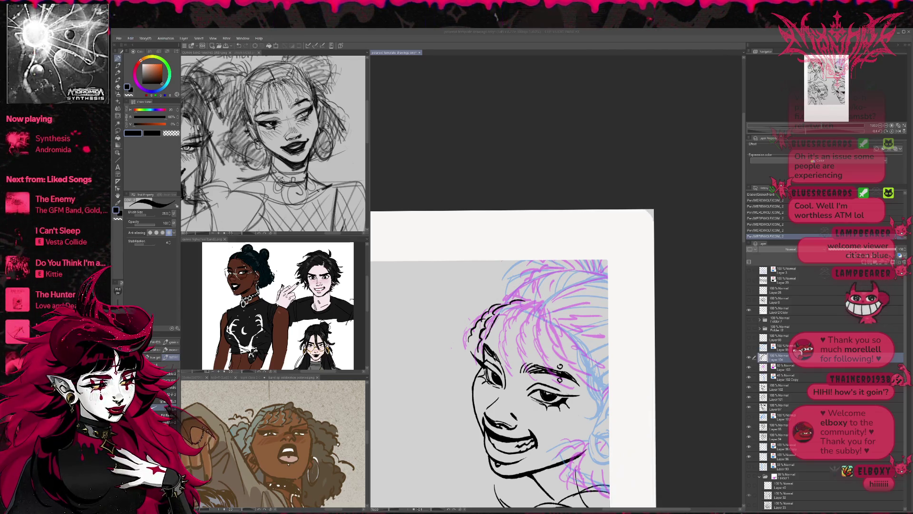
- Ink trial braid strands in the bangs and undo the unsatisfactory ones
{"action": "mouse_move", "coordinate": [528, 307]}
{"action": "left_mouse_down"}
{"action": "mouse_move", "coordinate": [514, 339]}
{"action": "mouse_move", "coordinate": [525, 378]}
{"action": "left_mouse_up"}
{"action": "left_click_drag", "start_coordinate": [518, 303], "coordinate": [504, 327]}
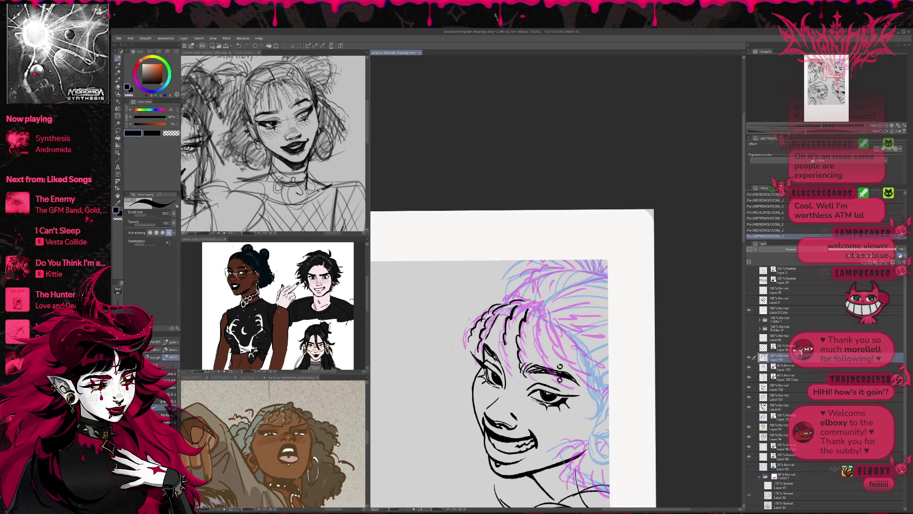
{"action": "key", "text": "ctrl+z"}
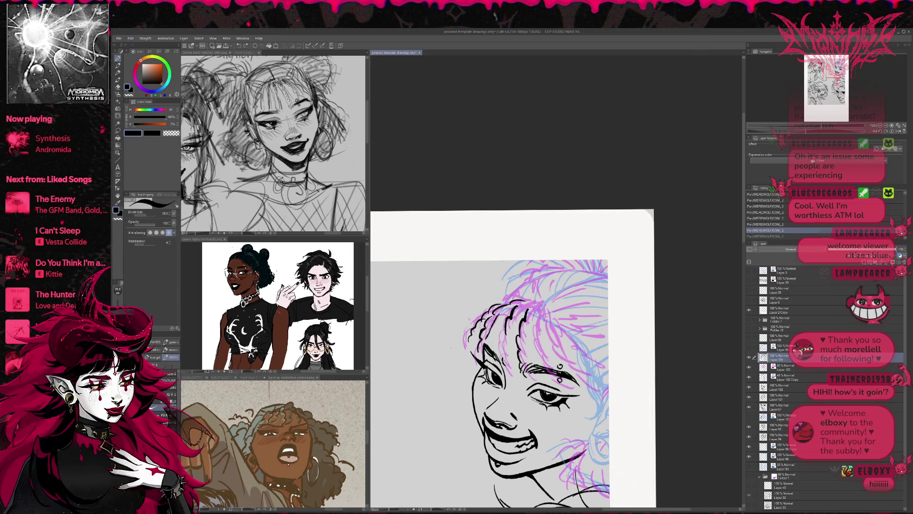
{"action": "key", "text": "ctrl+z"}
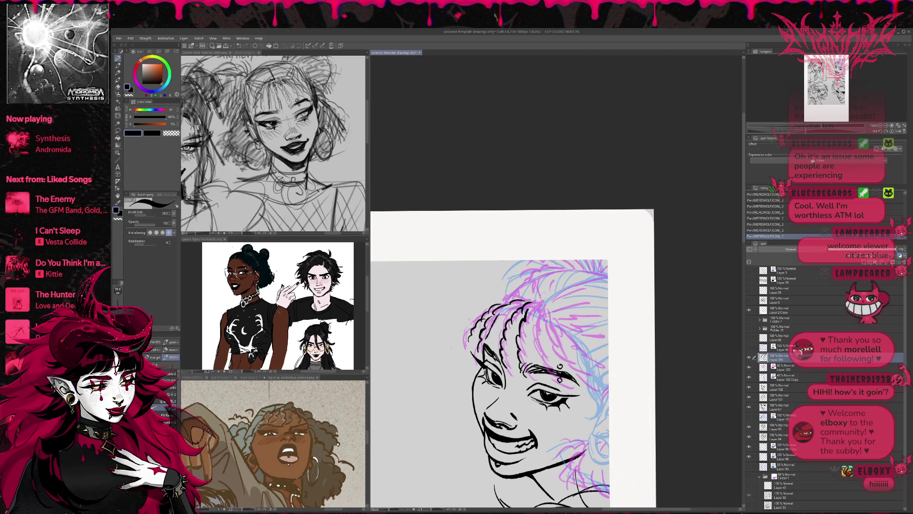
{"action": "left_click_drag", "start_coordinate": [489, 381], "coordinate": [483, 364]}
{"action": "mouse_move", "coordinate": [522, 299]}
{"action": "left_mouse_down"}
{"action": "mouse_move", "coordinate": [530, 294]}
{"action": "mouse_move", "coordinate": [541, 340]}
{"action": "mouse_move", "coordinate": [538, 327]}
{"action": "left_mouse_up"}
{"action": "key", "text": "ctrl+z"}
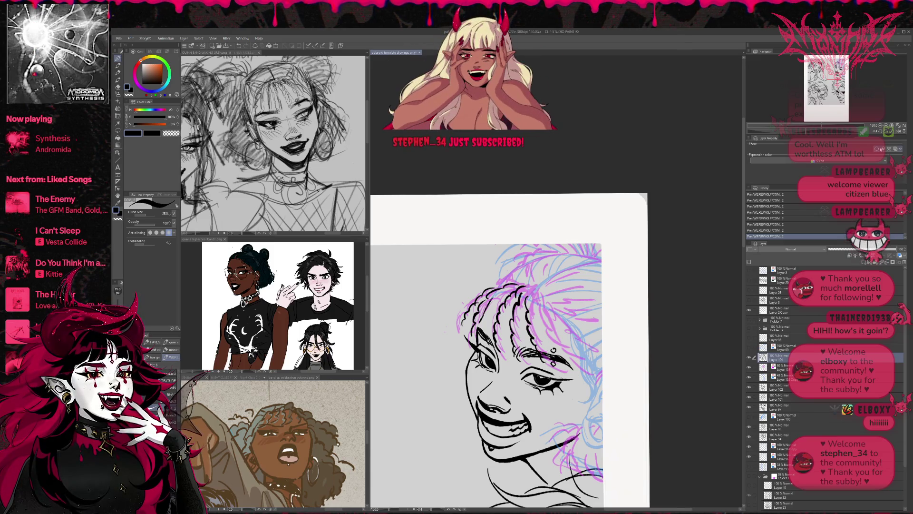
- Ink more braid strands across the bangs with the view mirrored and tilted
{"action": "key", "text": "h"}
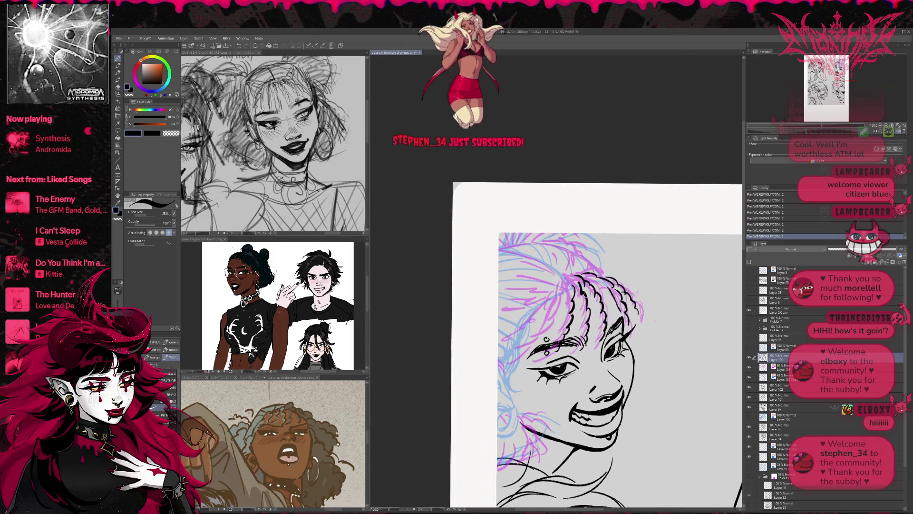
{"action": "left_click_drag", "start_coordinate": [568, 284], "coordinate": [538, 345]}
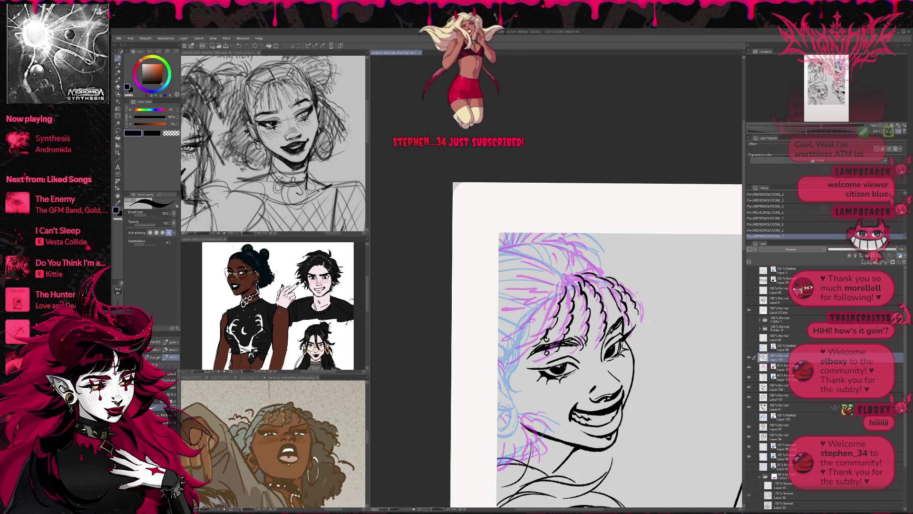
{"action": "key", "text": "ctrl+z"}
{"action": "key", "text": "ctrl+z"}
{"action": "key", "text": "ctrl+z"}
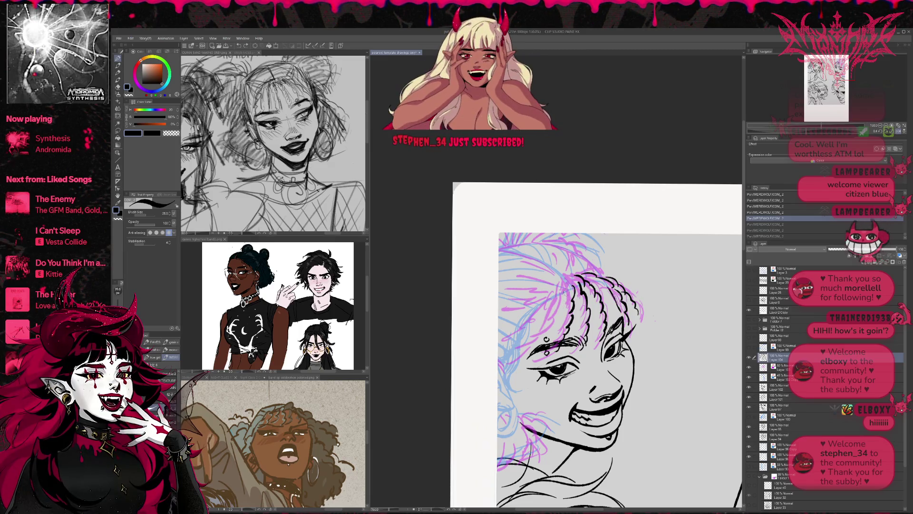
{"action": "key", "text": "ctrl+y"}
{"action": "key", "text": "ctrl+y"}
{"action": "key", "text": "ctrl+y"}
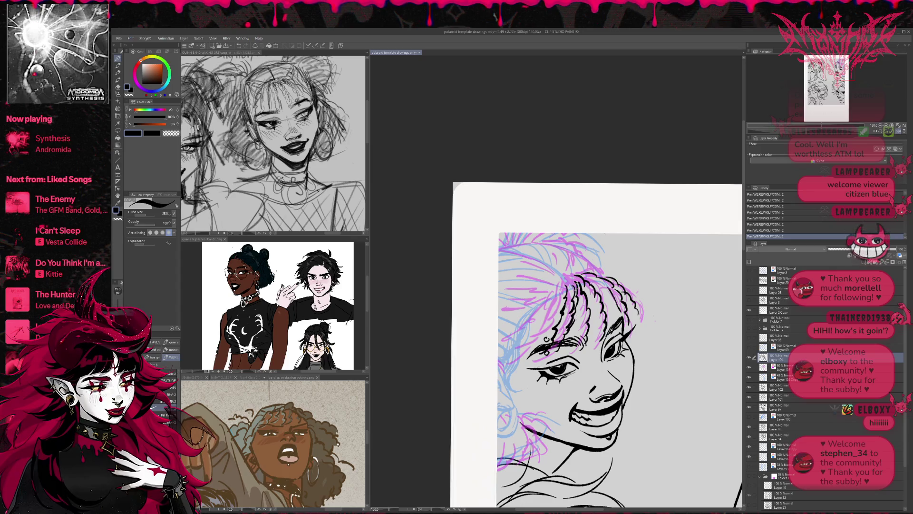
{"action": "left_click_drag", "start_coordinate": [575, 279], "coordinate": [585, 291]}
{"action": "mouse_move", "coordinate": [580, 283]}
{"action": "left_mouse_down"}
{"action": "mouse_move", "coordinate": [588, 297]}
{"action": "mouse_move", "coordinate": [614, 302]}
{"action": "left_mouse_up"}
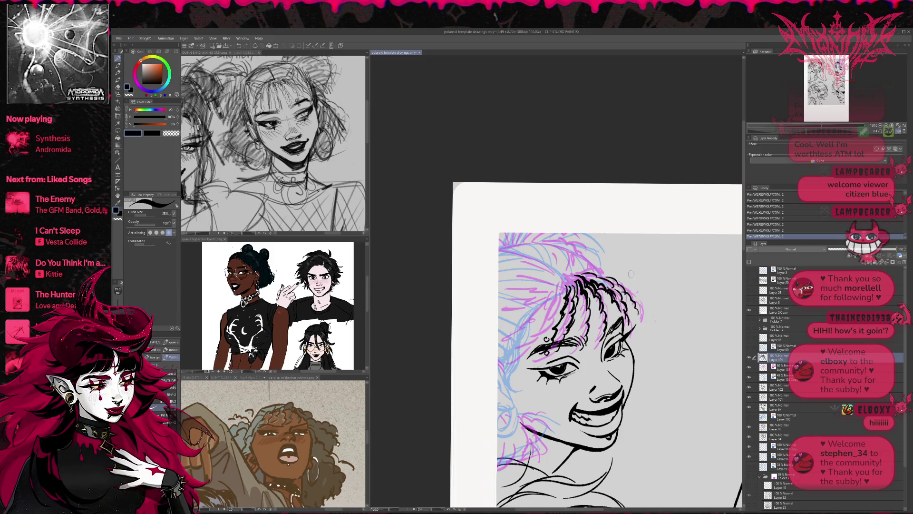
{"action": "left_click_drag", "start_coordinate": [607, 269], "coordinate": [621, 285]}
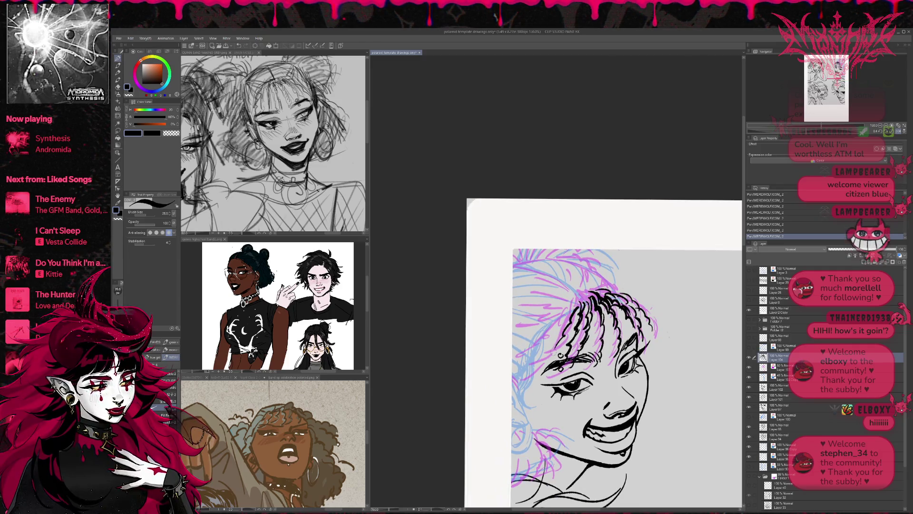
{"action": "mouse_move", "coordinate": [581, 294]}
{"action": "left_mouse_down"}
{"action": "mouse_move", "coordinate": [574, 308]}
{"action": "mouse_move", "coordinate": [584, 302]}
{"action": "mouse_move", "coordinate": [583, 295]}
{"action": "mouse_move", "coordinate": [553, 337]}
{"action": "left_mouse_up"}
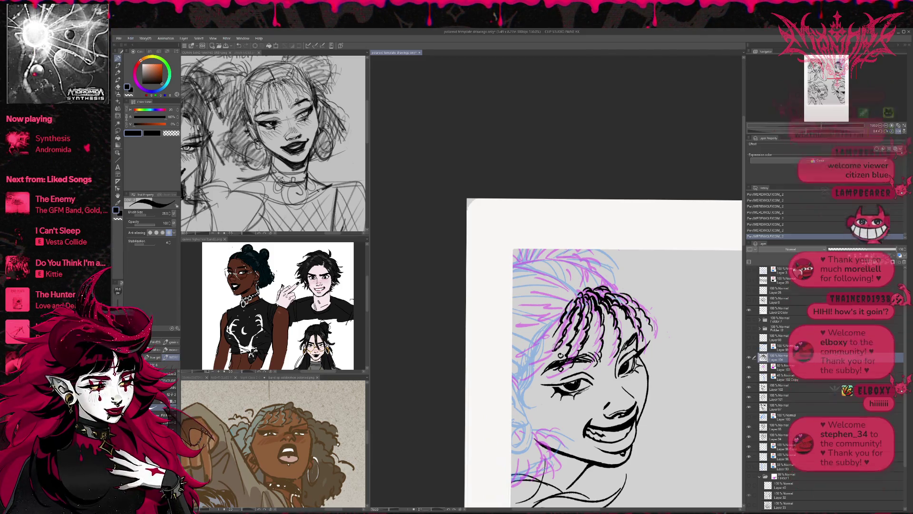
{"action": "key", "text": "r"}
{"action": "left_click_drag", "start_coordinate": [685, 342], "coordinate": [673, 279]}
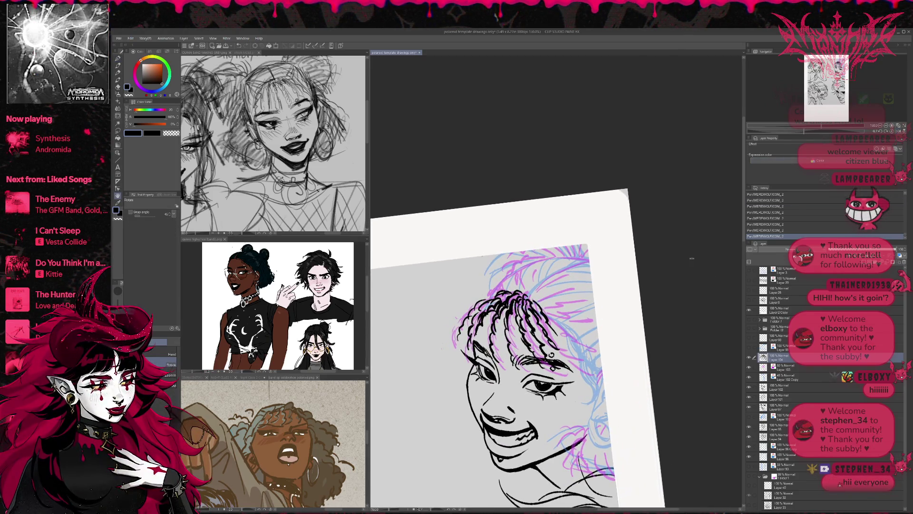
- Reshape the bangs' strands with Liquify and ink small strokes in the hair
{"action": "left_click", "coordinate": [117, 115]}
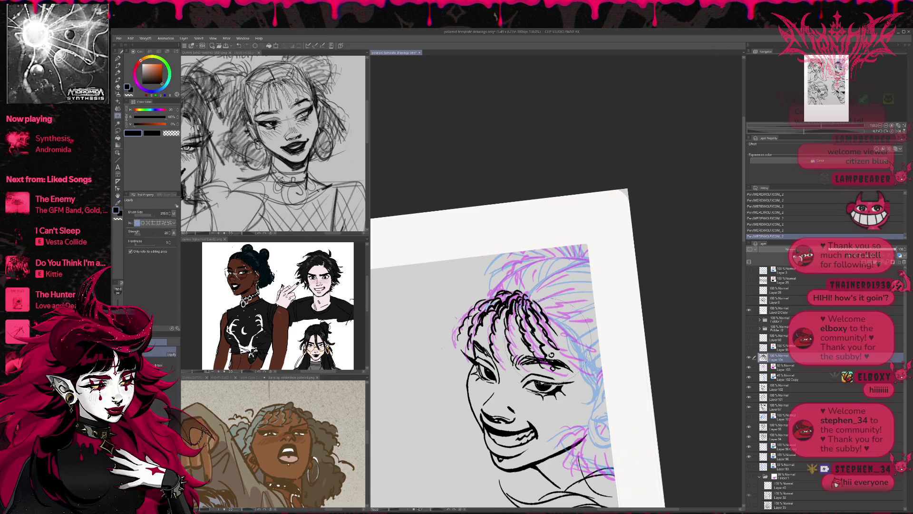
{"action": "mouse_move", "coordinate": [551, 342]}
{"action": "left_mouse_down"}
{"action": "mouse_move", "coordinate": [535, 329]}
{"action": "mouse_move", "coordinate": [512, 333]}
{"action": "mouse_move", "coordinate": [525, 331]}
{"action": "mouse_move", "coordinate": [480, 302]}
{"action": "mouse_move", "coordinate": [533, 333]}
{"action": "mouse_move", "coordinate": [513, 285]}
{"action": "mouse_move", "coordinate": [509, 292]}
{"action": "mouse_move", "coordinate": [520, 284]}
{"action": "mouse_move", "coordinate": [469, 290]}
{"action": "mouse_move", "coordinate": [504, 281]}
{"action": "mouse_move", "coordinate": [524, 256]}
{"action": "left_mouse_up"}
{"action": "key", "text": "p"}
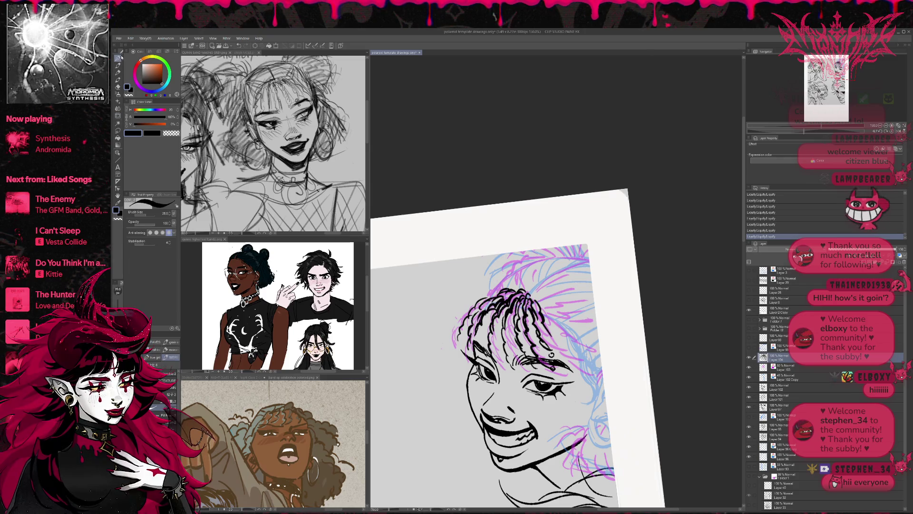
{"action": "left_click_drag", "start_coordinate": [567, 290], "coordinate": [547, 274]}
{"action": "key", "text": "e"}
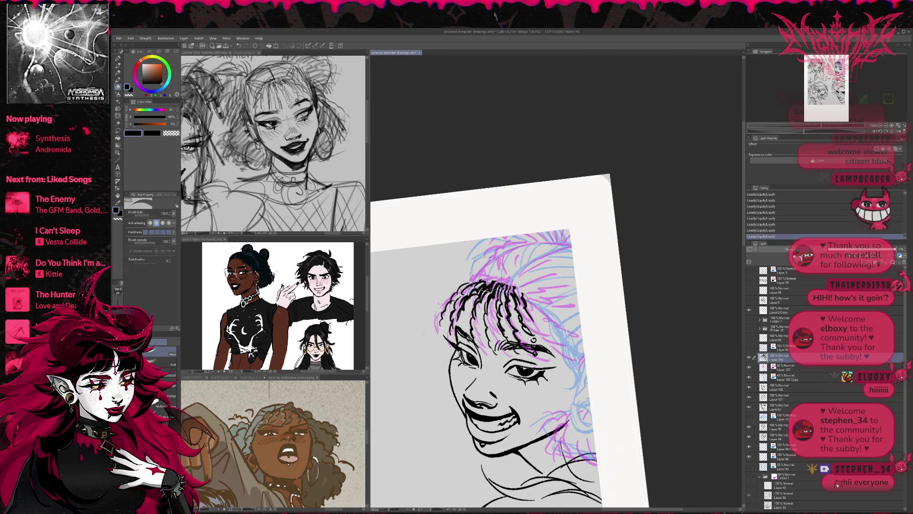
{"action": "key", "text": "p"}
{"action": "left_click_drag", "start_coordinate": [503, 279], "coordinate": [488, 284]}
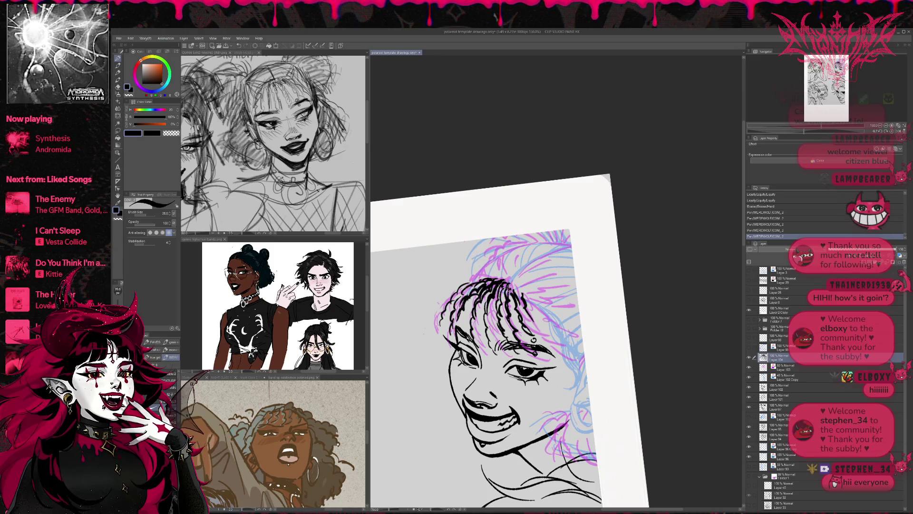
- With the view tilted, ink short hair strokes beside the bangs
{"action": "key", "text": "r"}
{"action": "left_click_drag", "start_coordinate": [562, 240], "coordinate": [528, 248]}
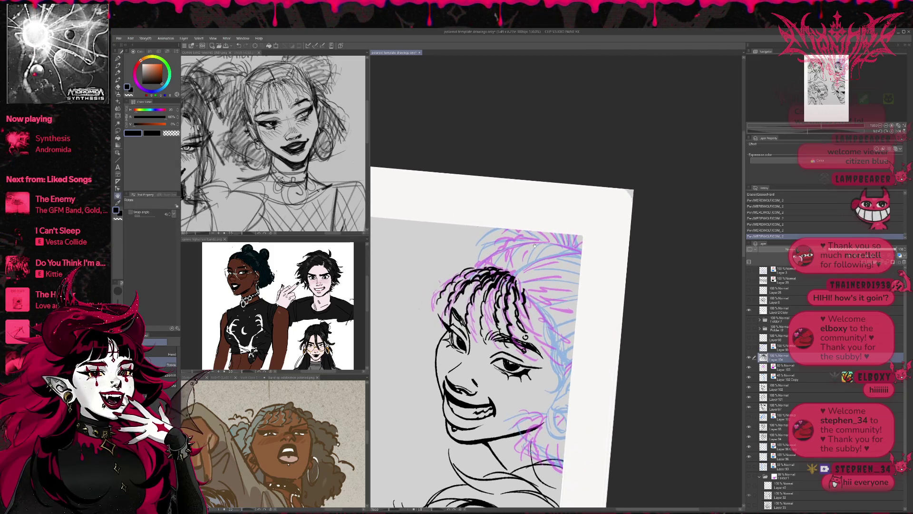
{"action": "key", "text": "e"}
{"action": "key", "text": "p"}
{"action": "mouse_move", "coordinate": [527, 281]}
{"action": "left_mouse_down"}
{"action": "mouse_move", "coordinate": [517, 290]}
{"action": "mouse_move", "coordinate": [573, 301]}
{"action": "mouse_move", "coordinate": [539, 310]}
{"action": "left_mouse_up"}
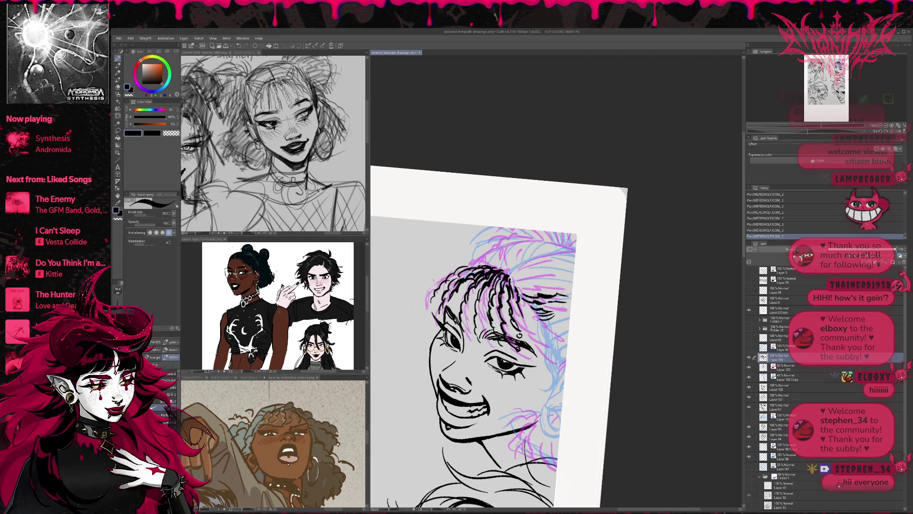
{"action": "left_click_drag", "start_coordinate": [549, 316], "coordinate": [567, 309]}
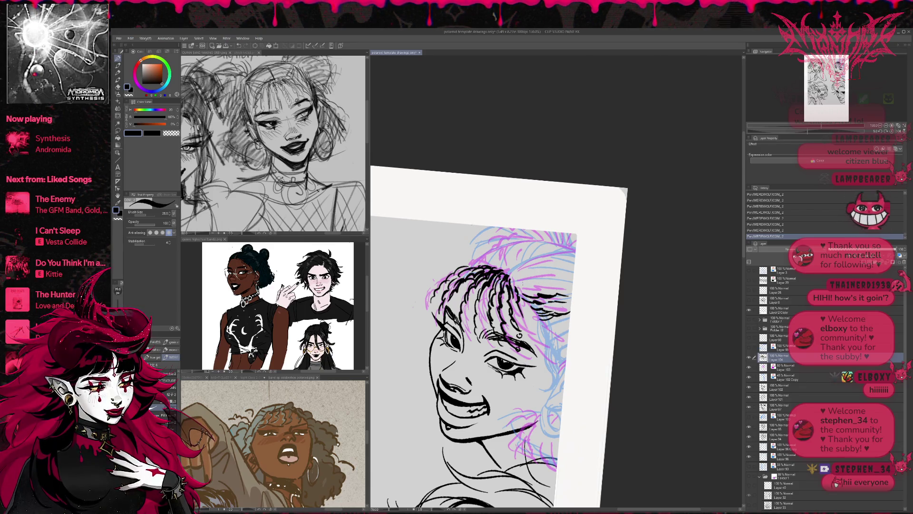
{"action": "mouse_move", "coordinate": [513, 300]}
{"action": "left_mouse_down"}
{"action": "mouse_move", "coordinate": [527, 299]}
{"action": "mouse_move", "coordinate": [540, 271]}
{"action": "mouse_move", "coordinate": [511, 300]}
{"action": "mouse_move", "coordinate": [570, 302]}
{"action": "mouse_move", "coordinate": [589, 288]}
{"action": "mouse_move", "coordinate": [539, 298]}
{"action": "mouse_move", "coordinate": [569, 278]}
{"action": "left_mouse_up"}
- Erase unwanted strokes and ink new swept-back strands above the bangs
{"action": "key", "text": "e"}
{"action": "key", "text": "p"}
{"action": "left_click_drag", "start_coordinate": [510, 283], "coordinate": [568, 276]}
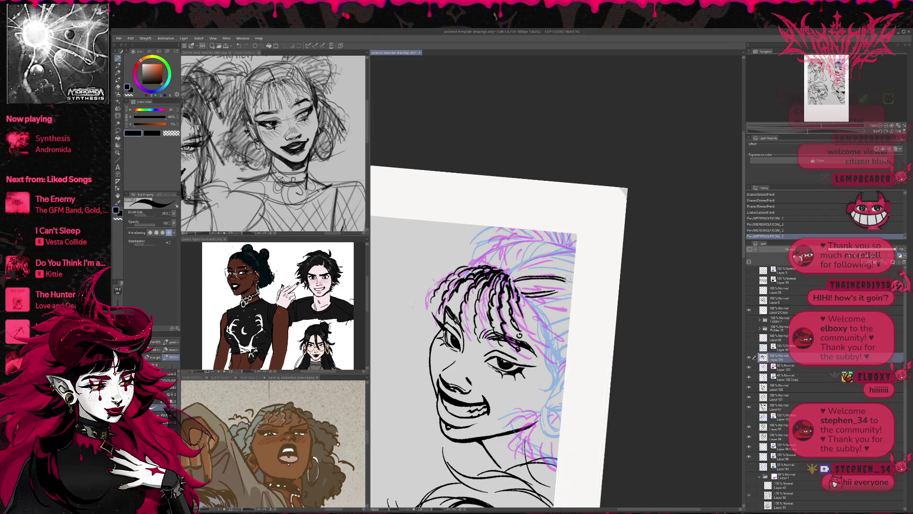
{"action": "mouse_move", "coordinate": [510, 280]}
{"action": "left_mouse_down"}
{"action": "mouse_move", "coordinate": [563, 267]}
{"action": "mouse_move", "coordinate": [543, 262]}
{"action": "left_mouse_up"}
{"action": "left_click_drag", "start_coordinate": [529, 270], "coordinate": [576, 255]}
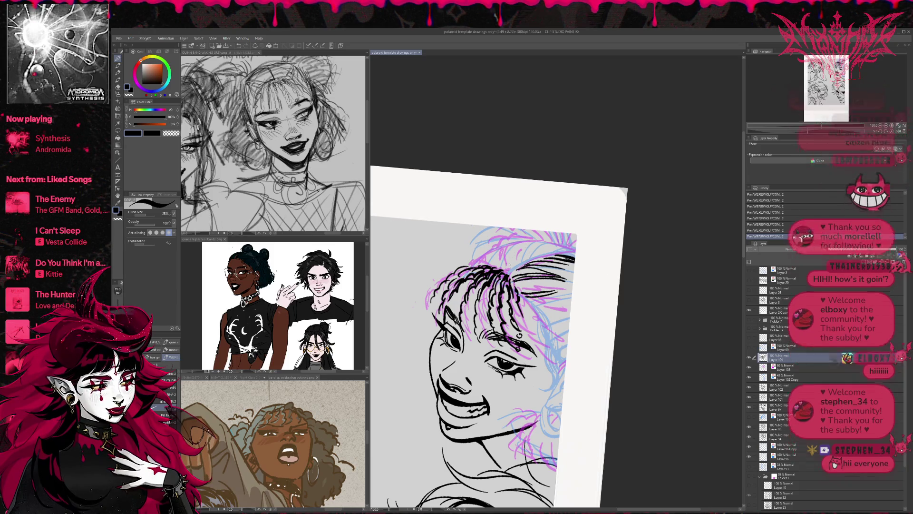
- Ink several more strands into the braided bangs, undoing a misplaced stroke
{"action": "key", "text": "h"}
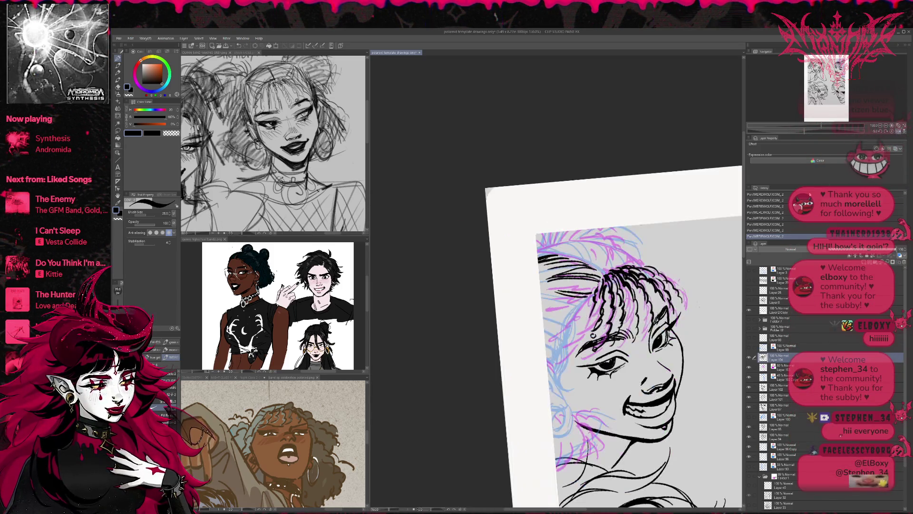
{"action": "key", "text": "ctrl+at"}
{"action": "left_click_drag", "start_coordinate": [543, 261], "coordinate": [549, 273]}
{"action": "mouse_move", "coordinate": [537, 246]}
{"action": "left_mouse_down"}
{"action": "mouse_move", "coordinate": [560, 272]}
{"action": "mouse_move", "coordinate": [585, 270]}
{"action": "left_mouse_up"}
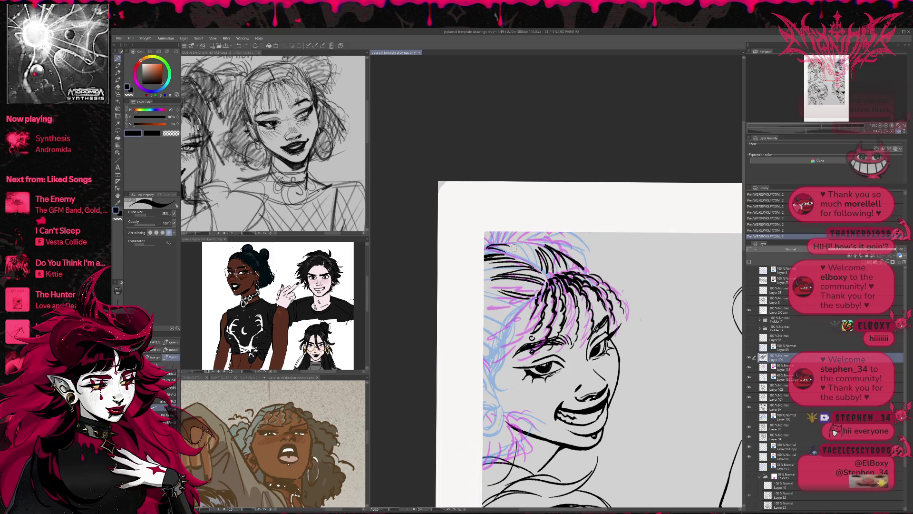
{"action": "key", "text": "e"}
{"action": "key", "text": "p"}
{"action": "mouse_move", "coordinate": [494, 243]}
{"action": "left_mouse_down"}
{"action": "mouse_move", "coordinate": [489, 252]}
{"action": "mouse_move", "coordinate": [528, 266]}
{"action": "mouse_move", "coordinate": [528, 253]}
{"action": "mouse_move", "coordinate": [540, 264]}
{"action": "mouse_move", "coordinate": [542, 251]}
{"action": "left_mouse_up"}
{"action": "left_click_drag", "start_coordinate": [529, 241], "coordinate": [551, 255]}
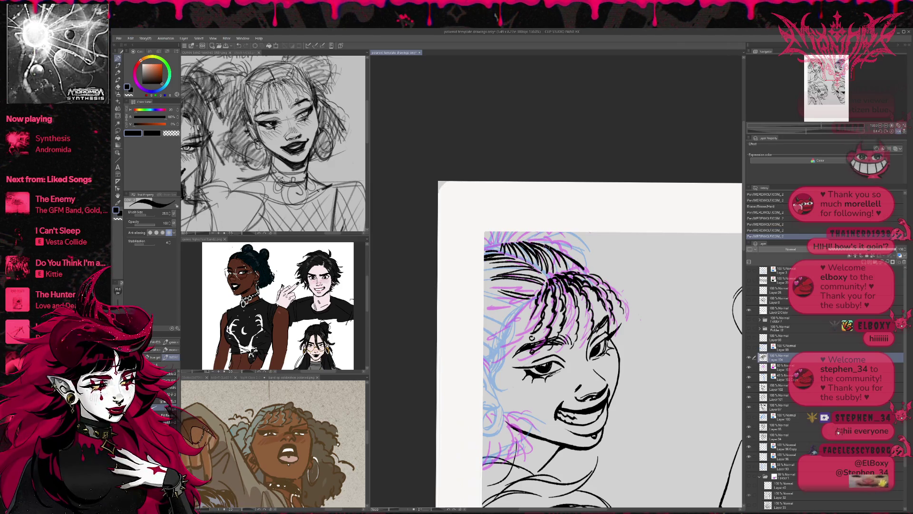
{"action": "left_click_drag", "start_coordinate": [493, 242], "coordinate": [506, 250]}
{"action": "key", "text": "ctrl+z"}
- With the canvas turned nearly upside down, erase pink and blue sketch lines below the bangs
{"action": "key", "text": "r"}
{"action": "mouse_move", "coordinate": [618, 309]}
{"action": "left_mouse_down"}
{"action": "mouse_move", "coordinate": [594, 333]}
{"action": "mouse_move", "coordinate": [546, 342]}
{"action": "left_mouse_up"}
{"action": "key", "text": "e"}
{"action": "mouse_move", "coordinate": [540, 276]}
{"action": "left_mouse_down"}
{"action": "mouse_move", "coordinate": [552, 282]}
{"action": "mouse_move", "coordinate": [545, 318]}
{"action": "mouse_move", "coordinate": [573, 362]}
{"action": "left_mouse_up"}
{"action": "mouse_move", "coordinate": [547, 316]}
{"action": "left_mouse_down"}
{"action": "mouse_move", "coordinate": [542, 267]}
{"action": "mouse_move", "coordinate": [552, 354]}
{"action": "left_mouse_up"}
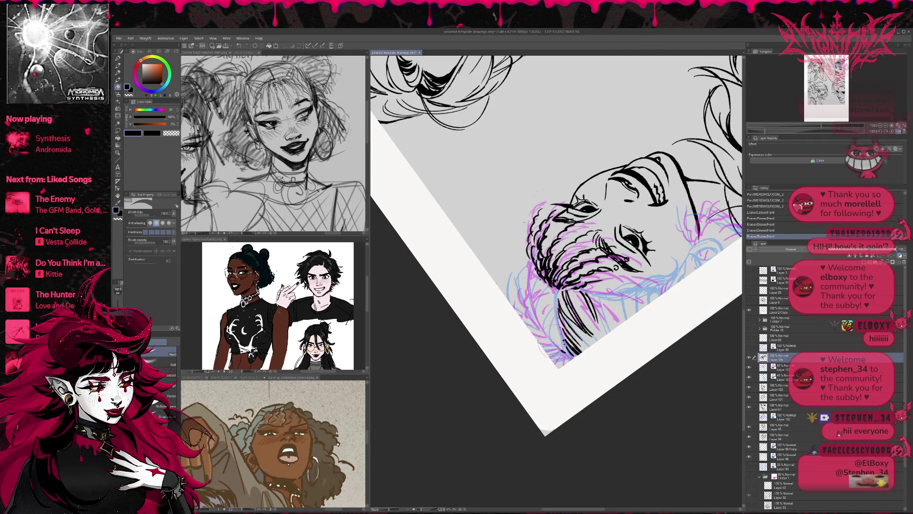
{"action": "key", "text": "r"}
{"action": "left_click_drag", "start_coordinate": [540, 343], "coordinate": [580, 339]}
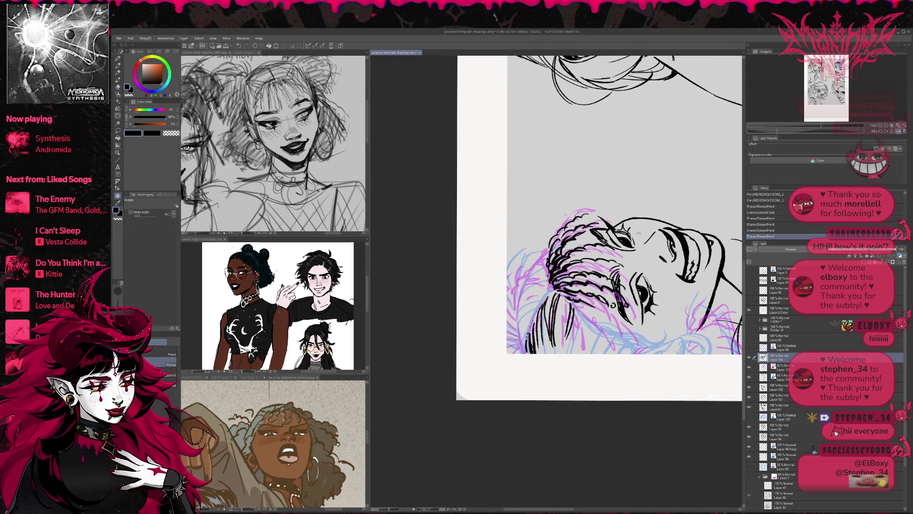
{"action": "key", "text": "e"}
{"action": "key", "text": "r"}
{"action": "mouse_move", "coordinate": [534, 309]}
{"action": "left_mouse_down"}
{"action": "mouse_move", "coordinate": [511, 250]}
{"action": "mouse_move", "coordinate": [570, 269]}
{"action": "left_mouse_up"}
{"action": "key", "text": "p"}
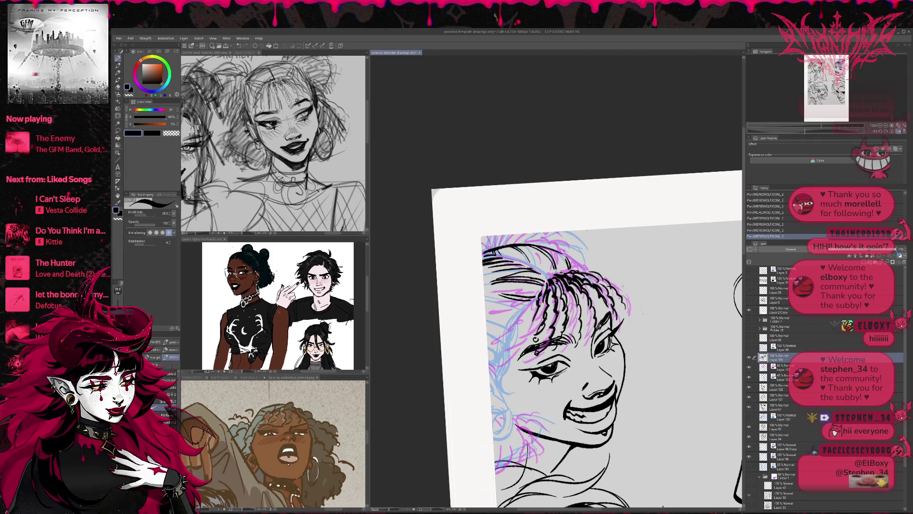
{"action": "mouse_move", "coordinate": [584, 267]}
{"action": "left_mouse_down"}
{"action": "mouse_move", "coordinate": [579, 241]}
{"action": "mouse_move", "coordinate": [583, 252]}
{"action": "left_mouse_up"}
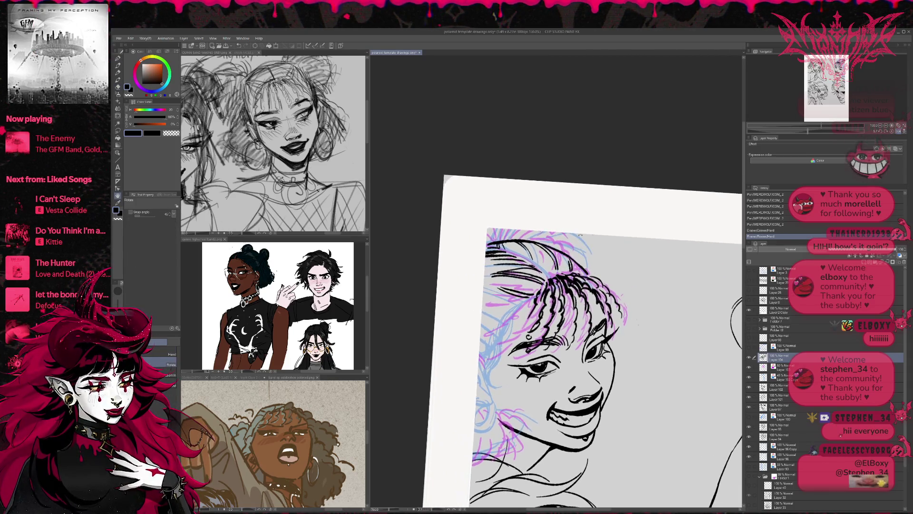
- Erase pink sketch strands and ink strands along the top and side of the hair
{"action": "left_click", "coordinate": [899, 131]}
{"action": "key", "text": "e"}
{"action": "mouse_move", "coordinate": [576, 270]}
{"action": "left_mouse_down"}
{"action": "mouse_move", "coordinate": [637, 259]}
{"action": "mouse_move", "coordinate": [601, 285]}
{"action": "mouse_move", "coordinate": [618, 273]}
{"action": "mouse_move", "coordinate": [603, 271]}
{"action": "mouse_move", "coordinate": [625, 259]}
{"action": "left_mouse_up"}
{"action": "key", "text": "p"}
{"action": "mouse_move", "coordinate": [573, 272]}
{"action": "left_mouse_down"}
{"action": "mouse_move", "coordinate": [626, 254]}
{"action": "mouse_move", "coordinate": [610, 254]}
{"action": "mouse_move", "coordinate": [625, 246]}
{"action": "left_mouse_up"}
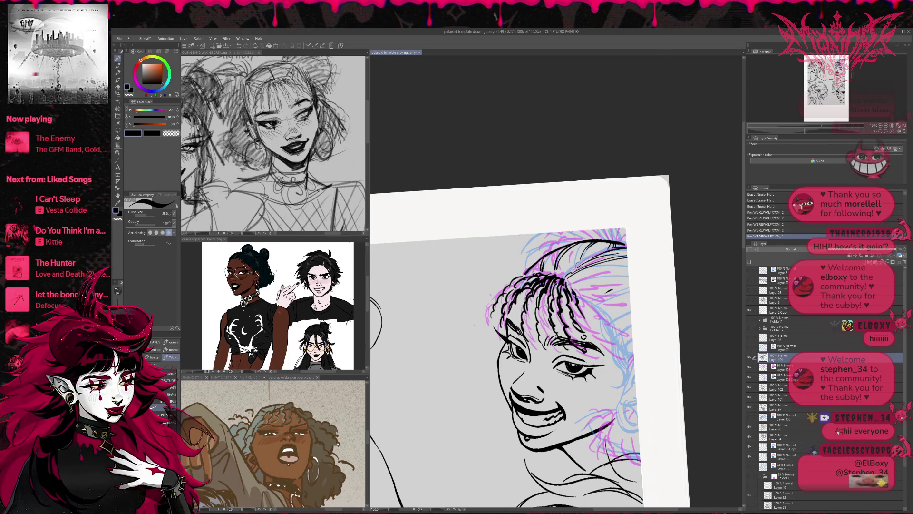
{"action": "mouse_move", "coordinate": [610, 289]}
{"action": "left_mouse_down"}
{"action": "mouse_move", "coordinate": [590, 304]}
{"action": "mouse_move", "coordinate": [614, 297]}
{"action": "mouse_move", "coordinate": [630, 305]}
{"action": "mouse_move", "coordinate": [619, 324]}
{"action": "mouse_move", "coordinate": [639, 316]}
{"action": "left_mouse_up"}
{"action": "mouse_move", "coordinate": [613, 336]}
{"action": "left_mouse_down"}
{"action": "mouse_move", "coordinate": [632, 325]}
{"action": "mouse_move", "coordinate": [613, 349]}
{"action": "mouse_move", "coordinate": [612, 370]}
{"action": "left_mouse_up"}
{"action": "left_click_drag", "start_coordinate": [604, 285], "coordinate": [571, 295]}
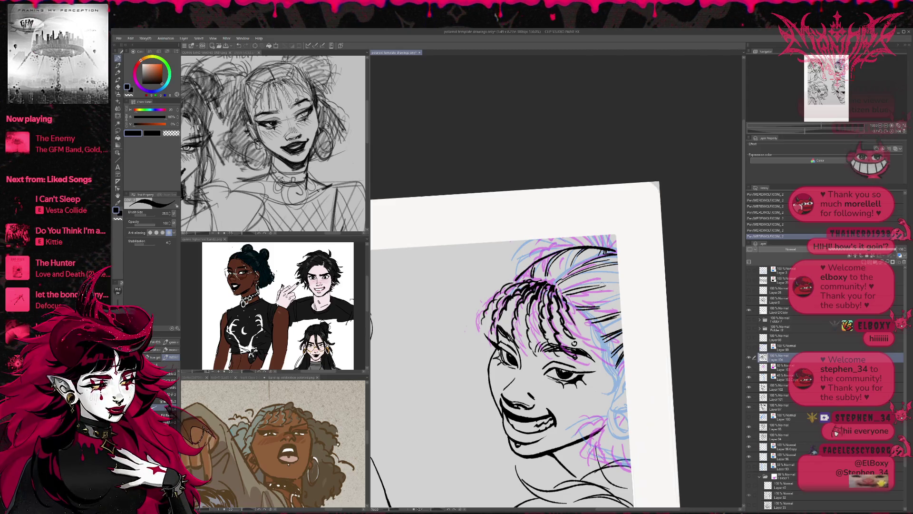
- Ink a strand at the face's edge, the cheek line, and the hoop earring's curve
{"action": "mouse_move", "coordinate": [647, 291]}
{"action": "left_mouse_down"}
{"action": "mouse_move", "coordinate": [633, 288]}
{"action": "mouse_move", "coordinate": [631, 264]}
{"action": "left_mouse_up"}
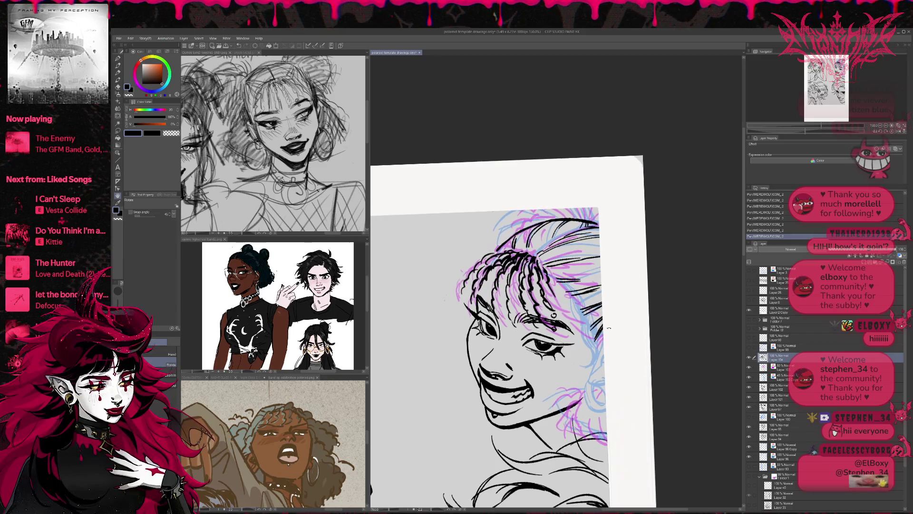
{"action": "left_click_drag", "start_coordinate": [603, 333], "coordinate": [595, 345]}
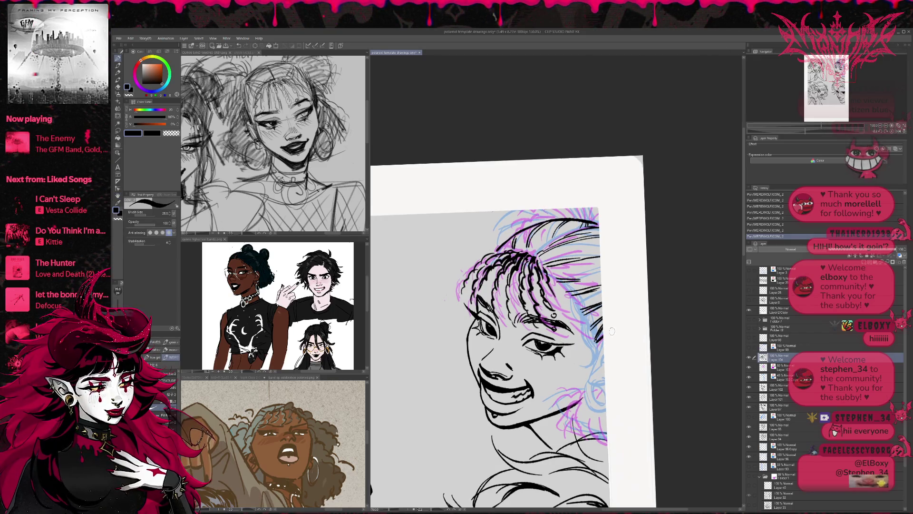
{"action": "left_click_drag", "start_coordinate": [588, 381], "coordinate": [593, 409]}
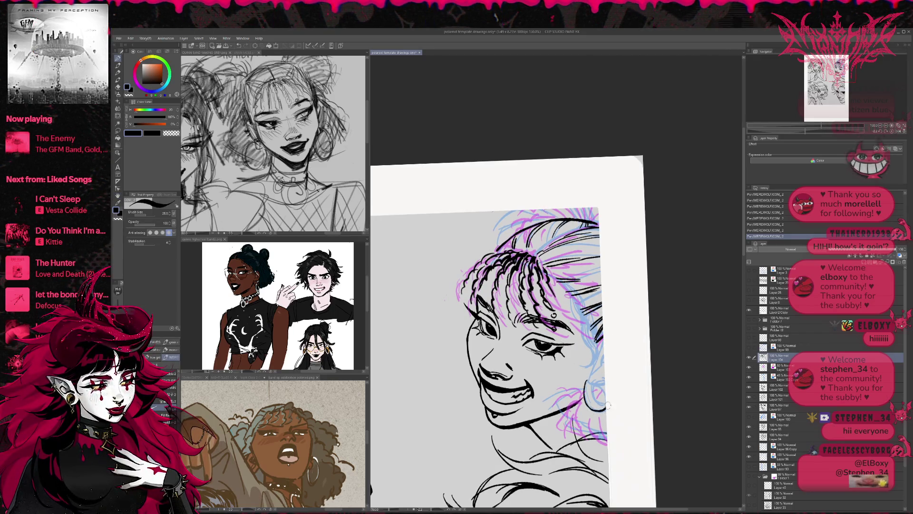
{"action": "mouse_move", "coordinate": [597, 378]}
{"action": "left_mouse_down"}
{"action": "mouse_move", "coordinate": [605, 388]}
{"action": "mouse_move", "coordinate": [597, 405]}
{"action": "mouse_move", "coordinate": [606, 391]}
{"action": "left_mouse_up"}
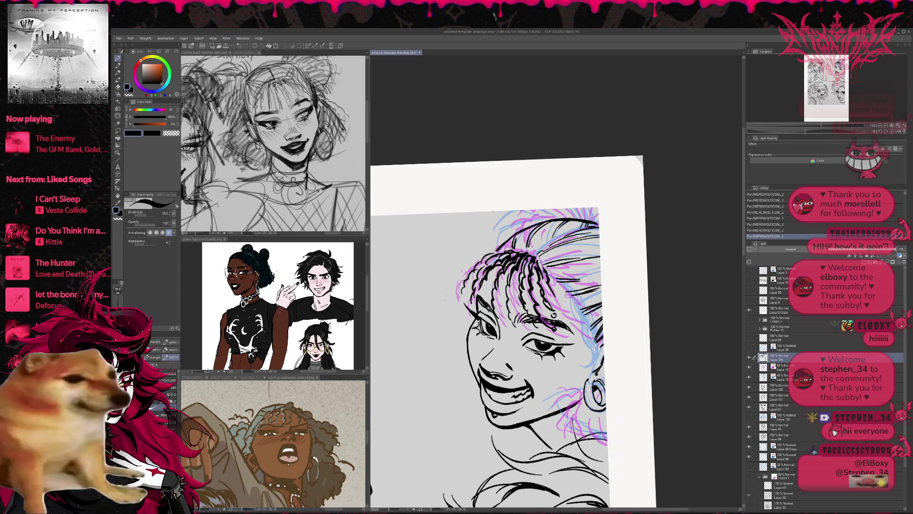
- Erase stray marks beside the earring and ink a short strand in the hair
{"action": "key", "text": "e"}
{"action": "mouse_move", "coordinate": [600, 380]}
{"action": "left_mouse_down"}
{"action": "mouse_move", "coordinate": [611, 376]}
{"action": "mouse_move", "coordinate": [616, 397]}
{"action": "mouse_move", "coordinate": [612, 373]}
{"action": "left_mouse_up"}
{"action": "key", "text": "p"}
{"action": "left_click_drag", "start_coordinate": [476, 282], "coordinate": [482, 291]}
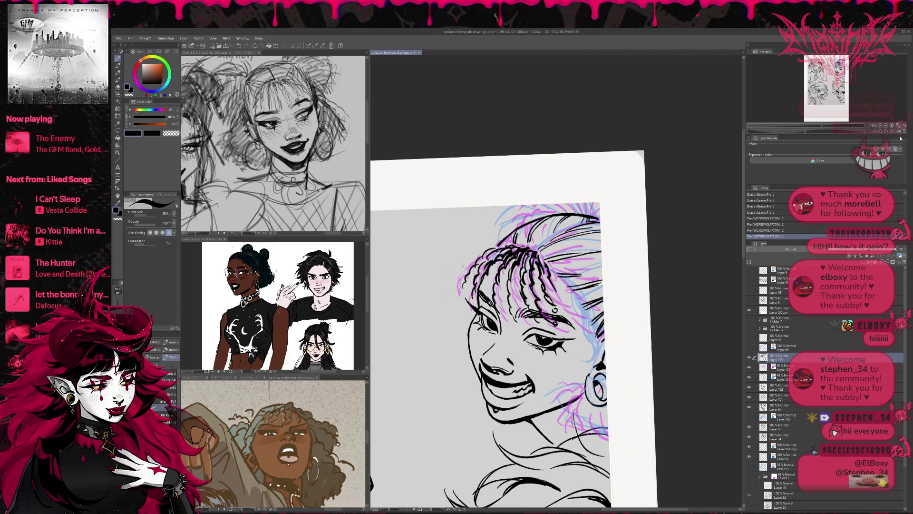
- On the mirrored canvas, ink short braid strands on the bangs, undoing the last one
{"action": "left_click", "coordinate": [899, 132]}
{"action": "mouse_move", "coordinate": [616, 247]}
{"action": "left_mouse_down"}
{"action": "mouse_move", "coordinate": [627, 243]}
{"action": "mouse_move", "coordinate": [618, 263]}
{"action": "mouse_move", "coordinate": [641, 284]}
{"action": "left_mouse_up"}
{"action": "left_click_drag", "start_coordinate": [639, 280], "coordinate": [640, 296]}
{"action": "left_click_drag", "start_coordinate": [629, 266], "coordinate": [635, 283]}
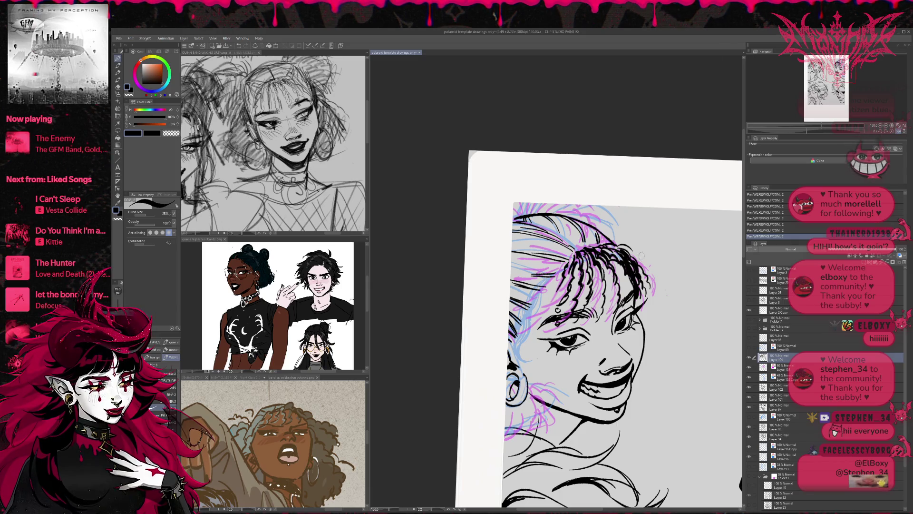
{"action": "key", "text": "ctrl+z"}
{"action": "key", "text": "ctrl+z"}
{"action": "key", "text": "ctrl+z"}
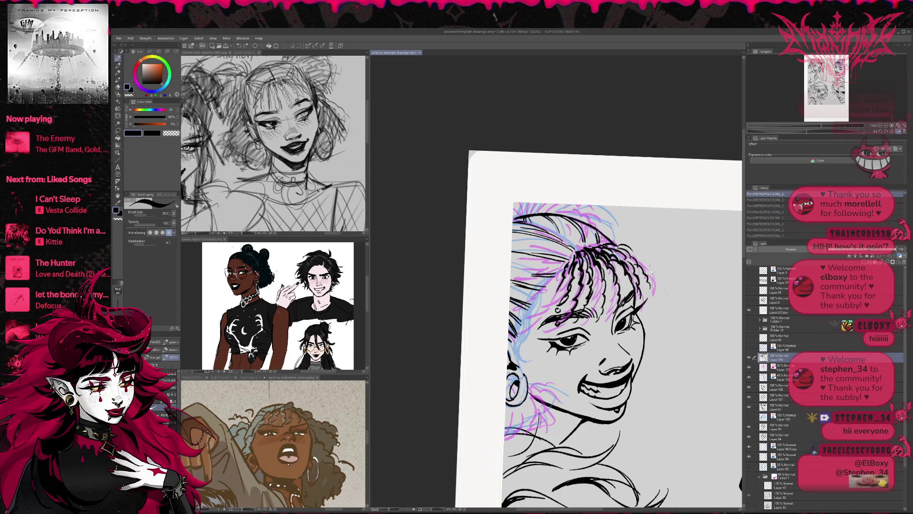
- Erase the strokes at the top of the bangs and redraw small strands there
{"action": "key", "text": "e"}
{"action": "mouse_move", "coordinate": [613, 237]}
{"action": "left_mouse_down"}
{"action": "mouse_move", "coordinate": [632, 249]}
{"action": "mouse_move", "coordinate": [600, 262]}
{"action": "left_mouse_up"}
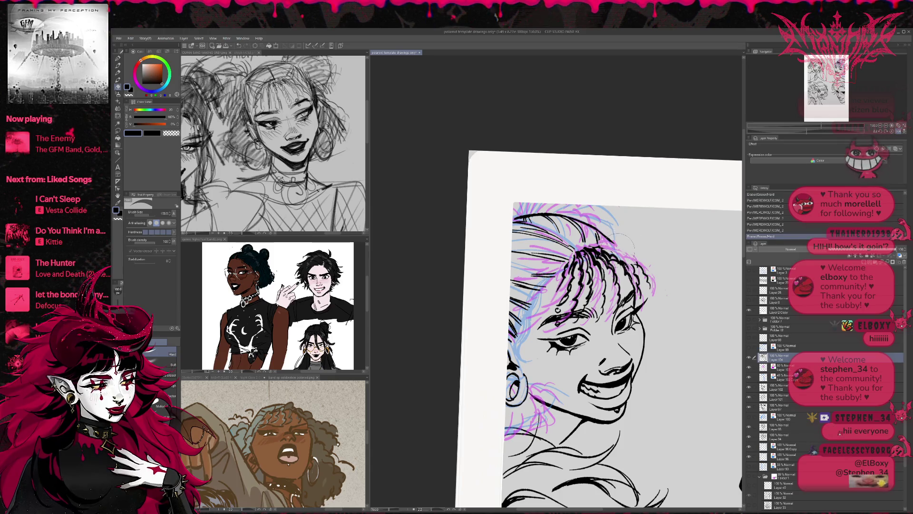
{"action": "left_click", "coordinate": [642, 285]}
{"action": "key", "text": "p"}
{"action": "left_click_drag", "start_coordinate": [597, 234], "coordinate": [602, 249]}
{"action": "left_click_drag", "start_coordinate": [600, 235], "coordinate": [618, 262]}
- Unmirror the canvas and tilt the view slightly before inking the hairline
{"action": "key", "text": "e"}
{"action": "key", "text": "p"}
{"action": "key", "text": "e"}
{"action": "key", "text": "p"}
{"action": "key", "text": "e"}
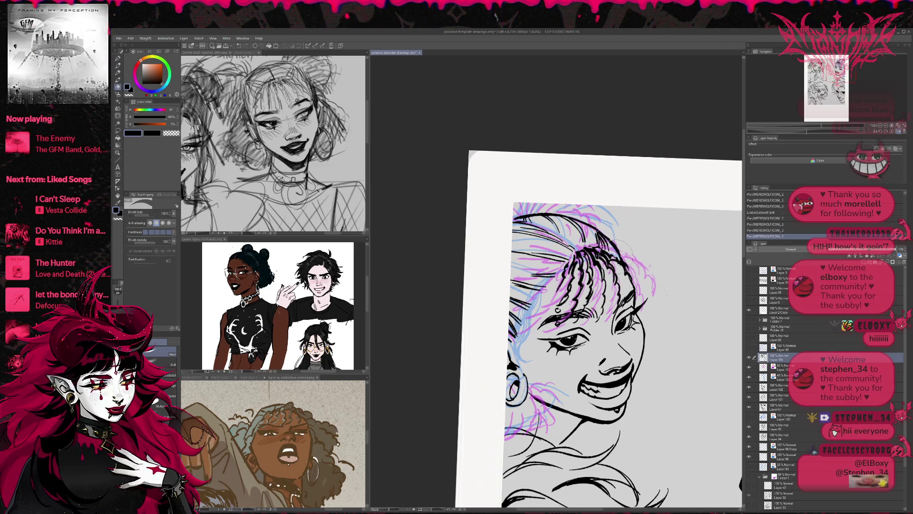
{"action": "left_click", "coordinate": [899, 131]}
{"action": "key", "text": "r"}
{"action": "left_click_drag", "start_coordinate": [656, 205], "coordinate": [681, 231]}
{"action": "key", "text": "p"}
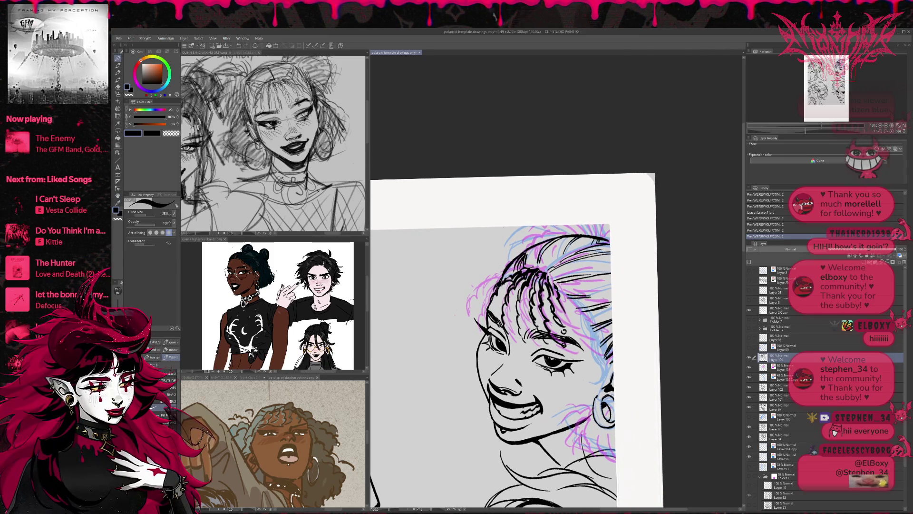
- Try strands along the hairline and left edge, undo them, and turn the view back upright
{"action": "mouse_move", "coordinate": [482, 322]}
{"action": "left_mouse_down"}
{"action": "mouse_move", "coordinate": [495, 285]}
{"action": "mouse_move", "coordinate": [533, 268]}
{"action": "left_mouse_up"}
{"action": "left_click_drag", "start_coordinate": [477, 294], "coordinate": [495, 281]}
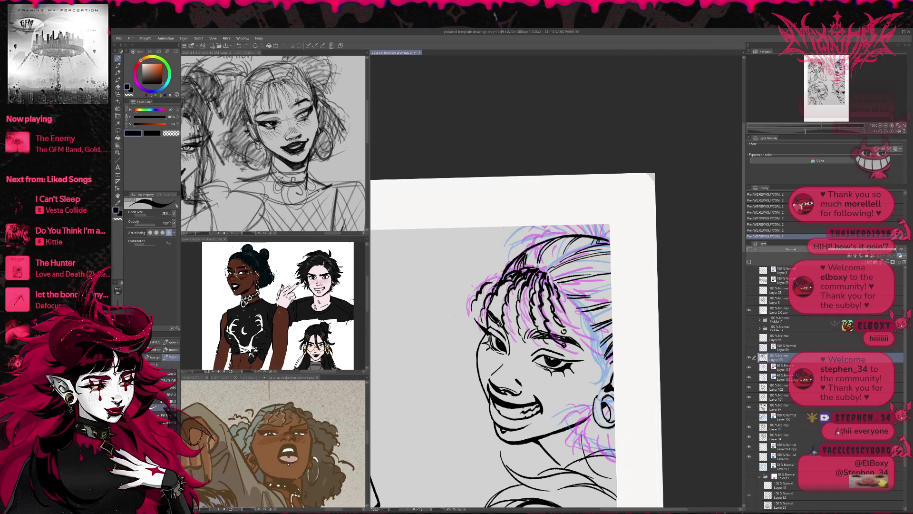
{"action": "key", "text": "ctrl+z"}
{"action": "key", "text": "ctrl+z"}
{"action": "key", "text": "ctrl+z"}
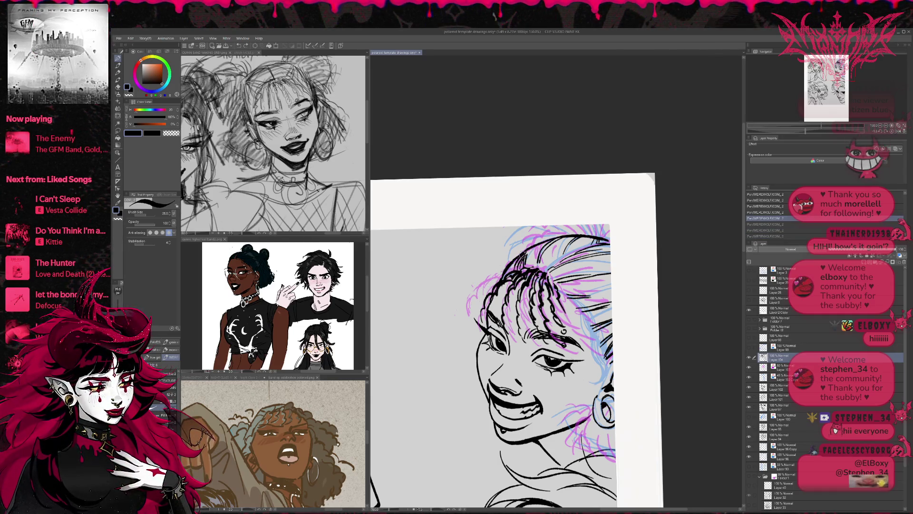
{"action": "mouse_move", "coordinate": [532, 250]}
{"action": "left_mouse_down"}
{"action": "mouse_move", "coordinate": [525, 291]}
{"action": "mouse_move", "coordinate": [498, 339]}
{"action": "left_mouse_up"}
{"action": "key", "text": "ctrl+z"}
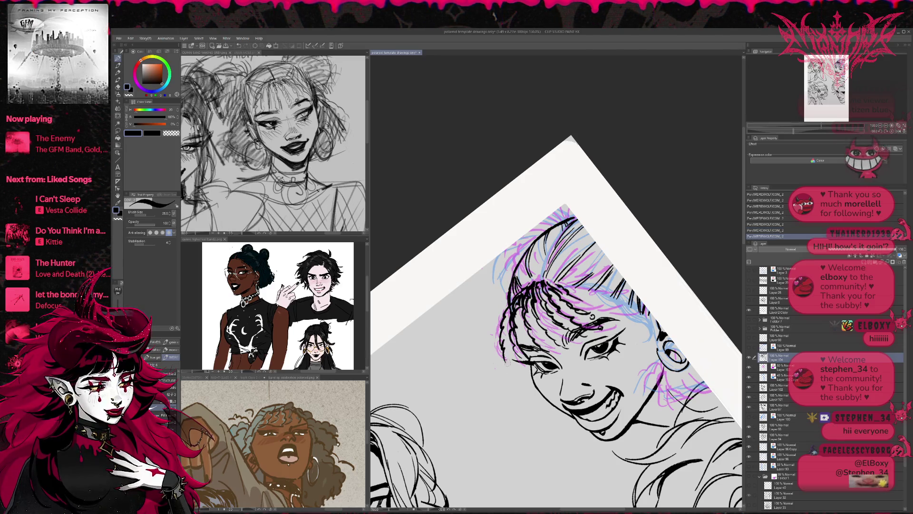
{"action": "key", "text": "r"}
{"action": "mouse_move", "coordinate": [508, 366]}
{"action": "left_mouse_down"}
{"action": "mouse_move", "coordinate": [601, 284]}
{"action": "mouse_move", "coordinate": [563, 327]}
{"action": "mouse_move", "coordinate": [547, 285]}
{"action": "mouse_move", "coordinate": [559, 310]}
{"action": "mouse_move", "coordinate": [537, 271]}
{"action": "mouse_move", "coordinate": [529, 275]}
{"action": "mouse_move", "coordinate": [537, 266]}
{"action": "mouse_move", "coordinate": [529, 275]}
{"action": "mouse_move", "coordinate": [542, 283]}
{"action": "mouse_move", "coordinate": [521, 263]}
{"action": "left_mouse_up"}
- Erase lines beside the eye, mirror the view back, and ink two short hair strands
{"action": "key", "text": "e"}
{"action": "key", "text": "p"}
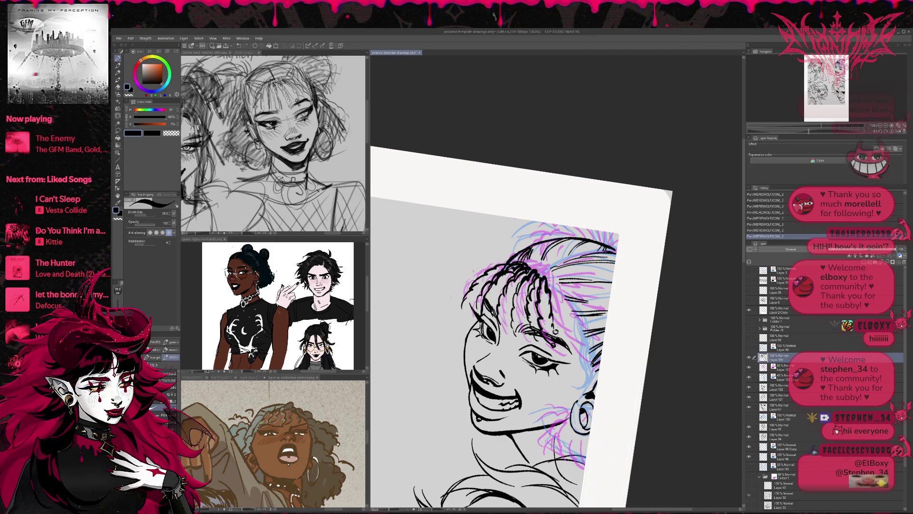
{"action": "left_click_drag", "start_coordinate": [548, 309], "coordinate": [542, 340]}
{"action": "key", "text": "e"}
{"action": "left_click_drag", "start_coordinate": [594, 328], "coordinate": [600, 339]}
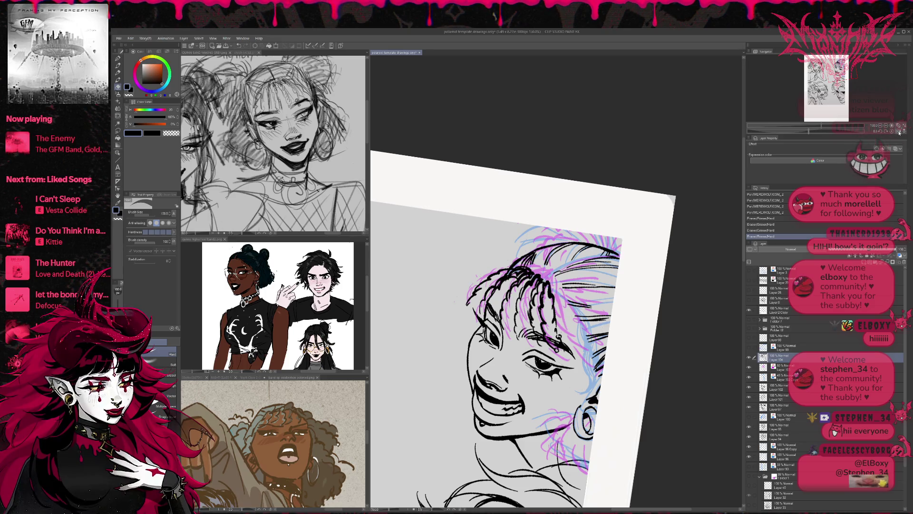
{"action": "left_click", "coordinate": [899, 133]}
{"action": "key", "text": "p"}
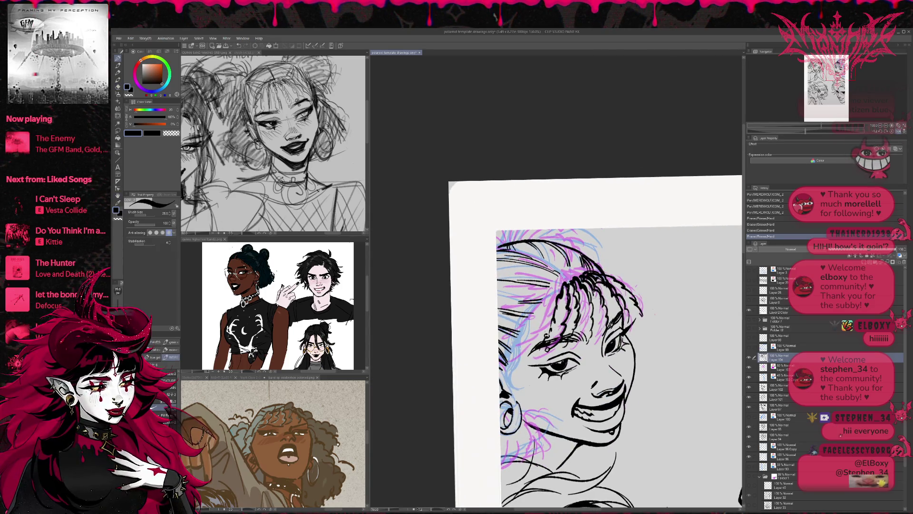
{"action": "left_click_drag", "start_coordinate": [601, 315], "coordinate": [595, 338]}
{"action": "left_click_drag", "start_coordinate": [583, 281], "coordinate": [562, 336]}
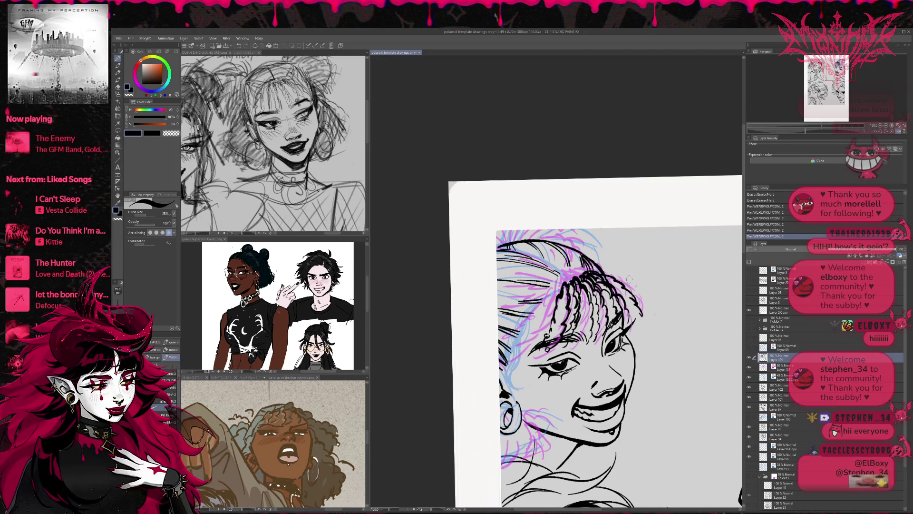
- Hide the magenta sketch with Ctrl+H and erase the braid strands on the right of the bangs
{"action": "key", "text": "ctrl+h"}
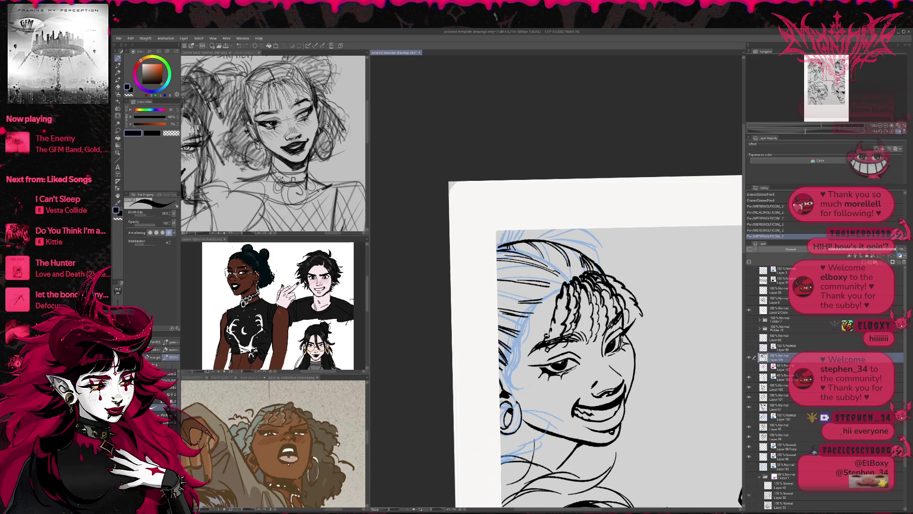
{"action": "left_click_drag", "start_coordinate": [637, 265], "coordinate": [587, 366]}
{"action": "key", "text": "e"}
{"action": "mouse_move", "coordinate": [566, 333]}
{"action": "left_mouse_down"}
{"action": "mouse_move", "coordinate": [561, 366]}
{"action": "mouse_move", "coordinate": [569, 324]}
{"action": "mouse_move", "coordinate": [598, 335]}
{"action": "mouse_move", "coordinate": [582, 335]}
{"action": "mouse_move", "coordinate": [575, 333]}
{"action": "mouse_move", "coordinate": [594, 328]}
{"action": "mouse_move", "coordinate": [603, 348]}
{"action": "left_mouse_up"}
{"action": "mouse_move", "coordinate": [608, 329]}
{"action": "left_mouse_down"}
{"action": "mouse_move", "coordinate": [614, 350]}
{"action": "mouse_move", "coordinate": [590, 343]}
{"action": "left_mouse_up"}
{"action": "left_click_drag", "start_coordinate": [598, 312], "coordinate": [629, 352]}
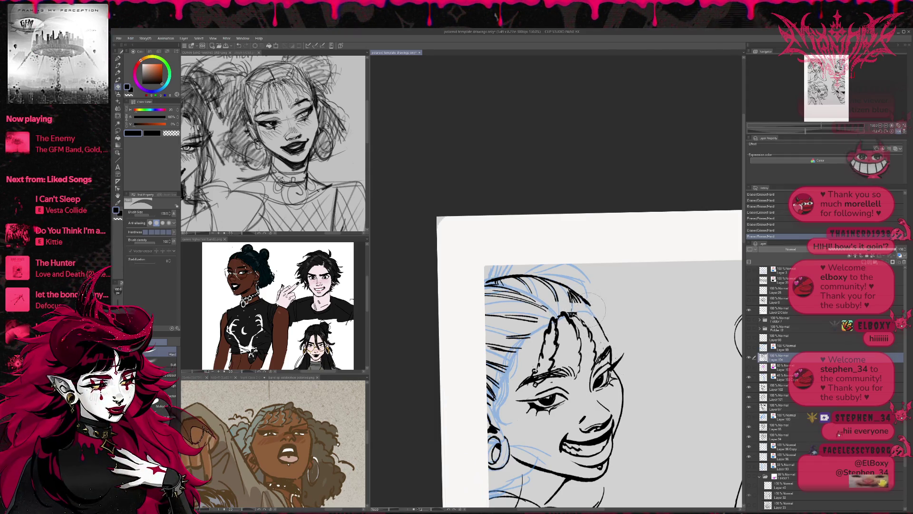
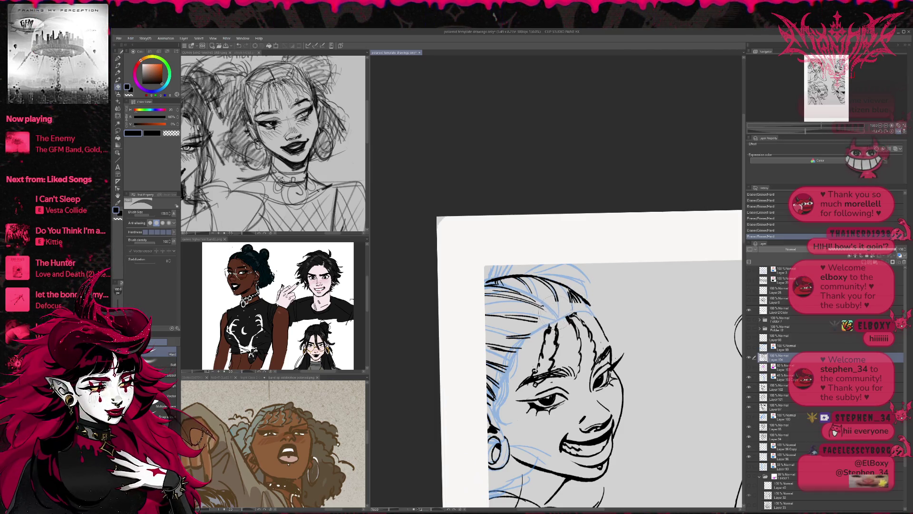
- Ink short black strokes along the forehead hairline on a tilted view, then reset and mirror it
{"action": "key", "text": "p"}
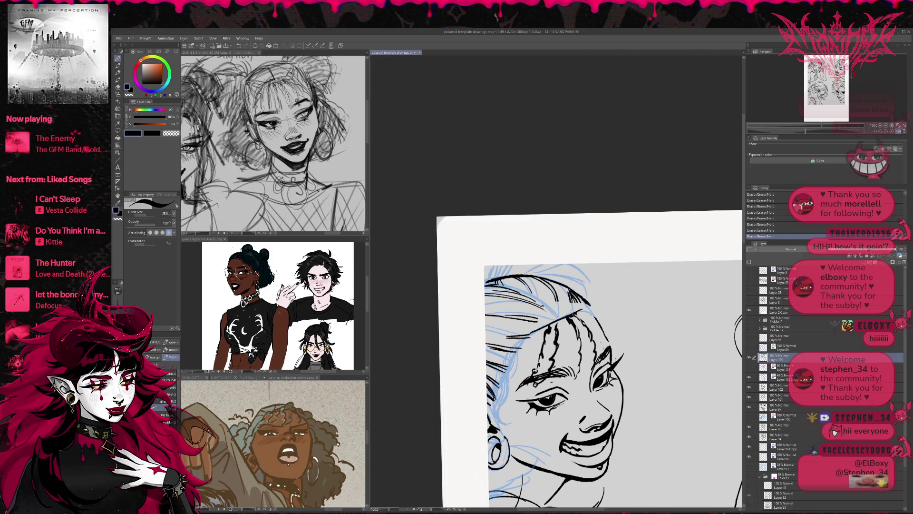
{"action": "key", "text": "r"}
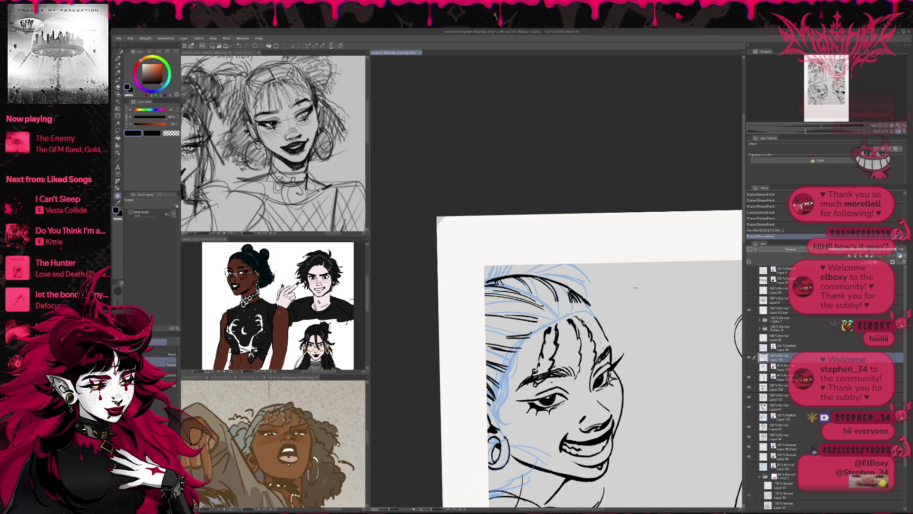
{"action": "left_click_drag", "start_coordinate": [633, 285], "coordinate": [626, 301]}
{"action": "key", "text": "p"}
{"action": "mouse_move", "coordinate": [527, 326]}
{"action": "left_mouse_down"}
{"action": "mouse_move", "coordinate": [547, 318]}
{"action": "mouse_move", "coordinate": [527, 374]}
{"action": "mouse_move", "coordinate": [573, 323]}
{"action": "mouse_move", "coordinate": [563, 366]}
{"action": "left_mouse_up"}
{"action": "key", "text": "e"}
{"action": "key", "text": "p"}
{"action": "left_click_drag", "start_coordinate": [531, 327], "coordinate": [568, 314]}
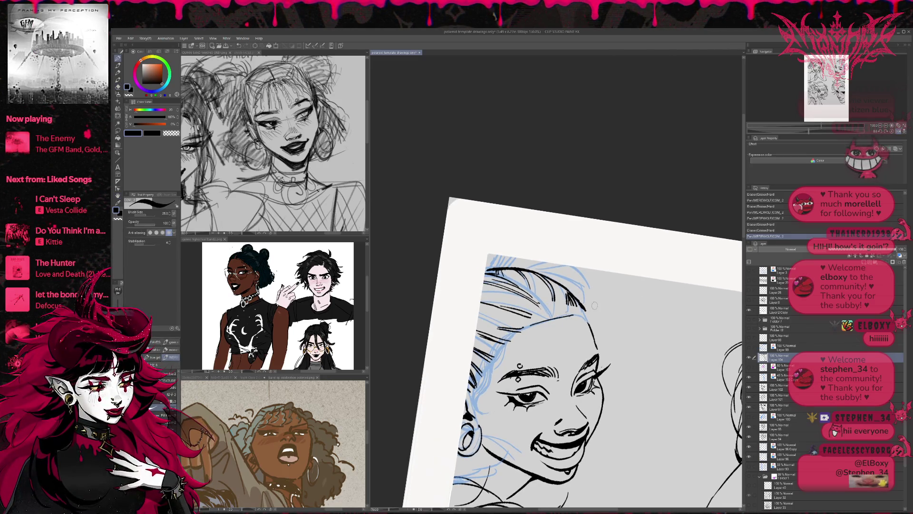
{"action": "left_click", "coordinate": [892, 131]}
{"action": "left_click", "coordinate": [898, 132]}
- Erase a small mark near the forehead hairline and add a tiny ink stroke there
{"action": "key", "text": "e"}
{"action": "left_click_drag", "start_coordinate": [535, 319], "coordinate": [578, 313]}
{"action": "key", "text": "e"}
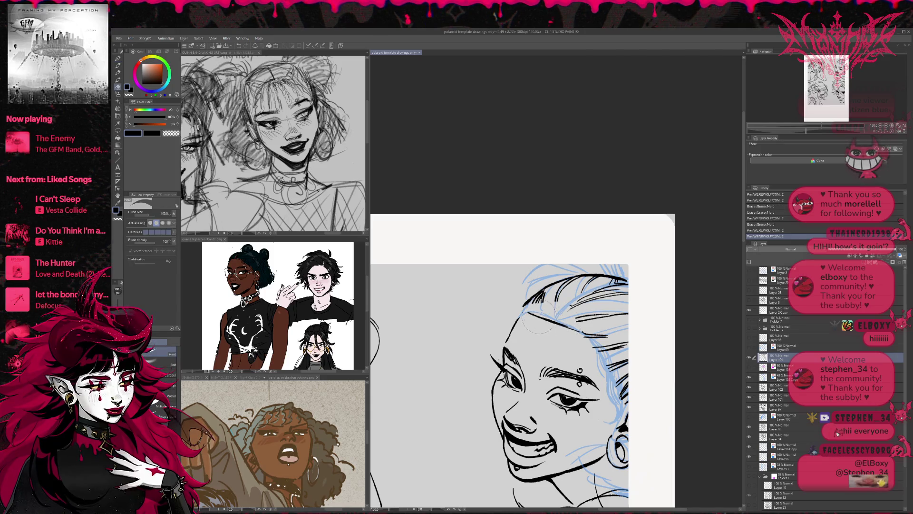
{"action": "key", "text": "p"}
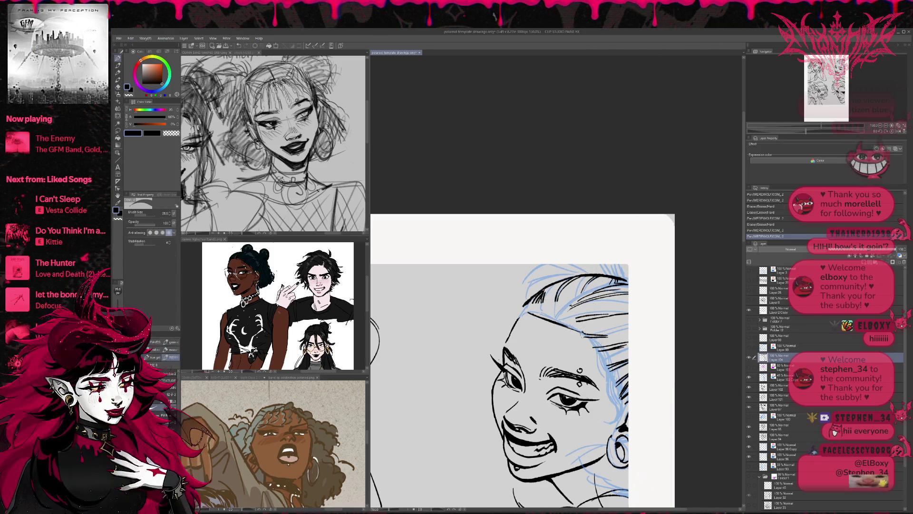
{"action": "left_click_drag", "start_coordinate": [523, 318], "coordinate": [527, 314]}
{"action": "key", "text": "r"}
{"action": "mouse_move", "coordinate": [654, 298]}
{"action": "left_mouse_down"}
{"action": "mouse_move", "coordinate": [644, 287]}
{"action": "mouse_move", "coordinate": [660, 281]}
{"action": "left_mouse_up"}
{"action": "key", "text": "p"}
{"action": "scroll", "coordinate": [605, 268], "scroll_direction": "down", "scroll_amount": 2}
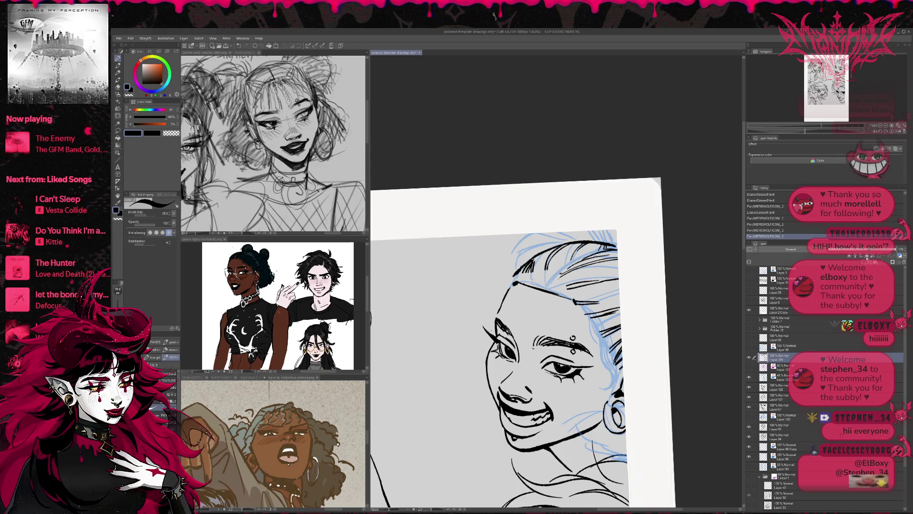
- Erase a stray mark, then add a new layer with a blue layer colour
{"action": "key", "text": "e"}
{"action": "left_click", "coordinate": [559, 330]}
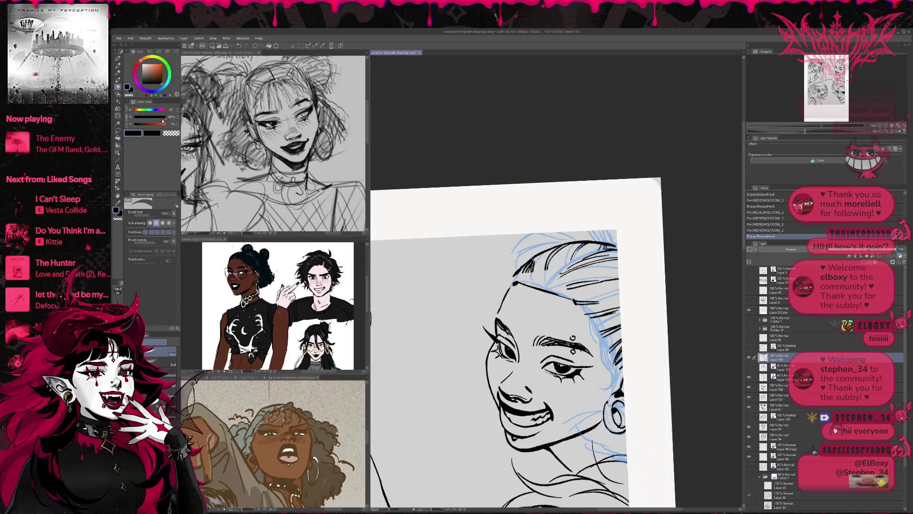
{"action": "key", "text": "ctrl+shift+n"}
{"action": "left_click", "coordinate": [899, 255]}
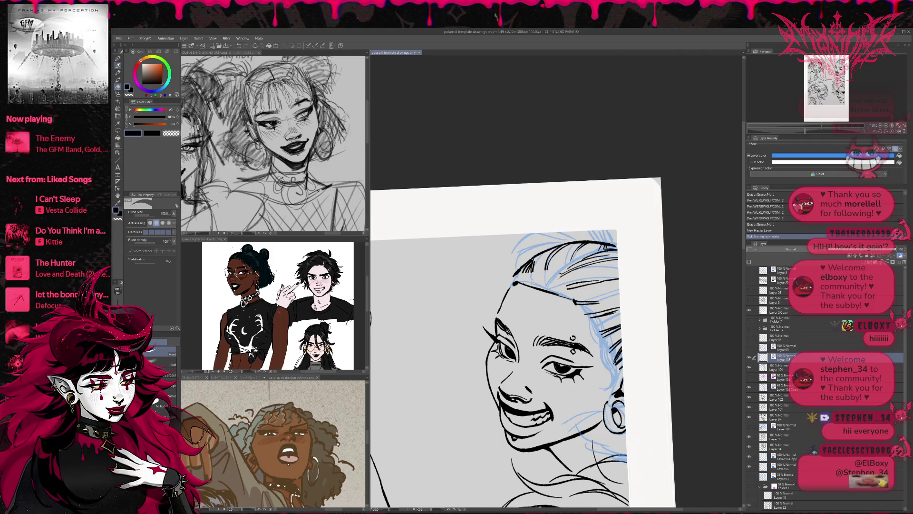
- Sketch a blue eyebrow line and first bang strands on the forehead
{"action": "left_click", "coordinate": [119, 58]}
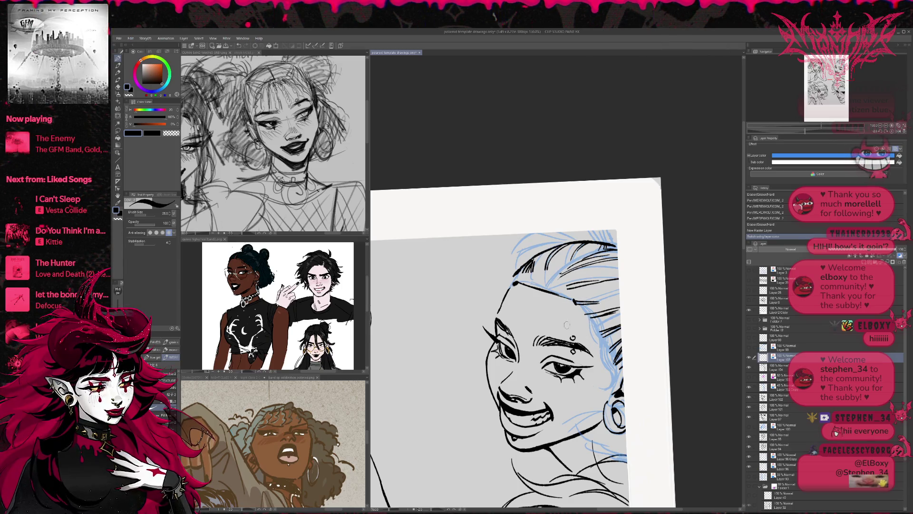
{"action": "left_click_drag", "start_coordinate": [488, 316], "coordinate": [588, 352]}
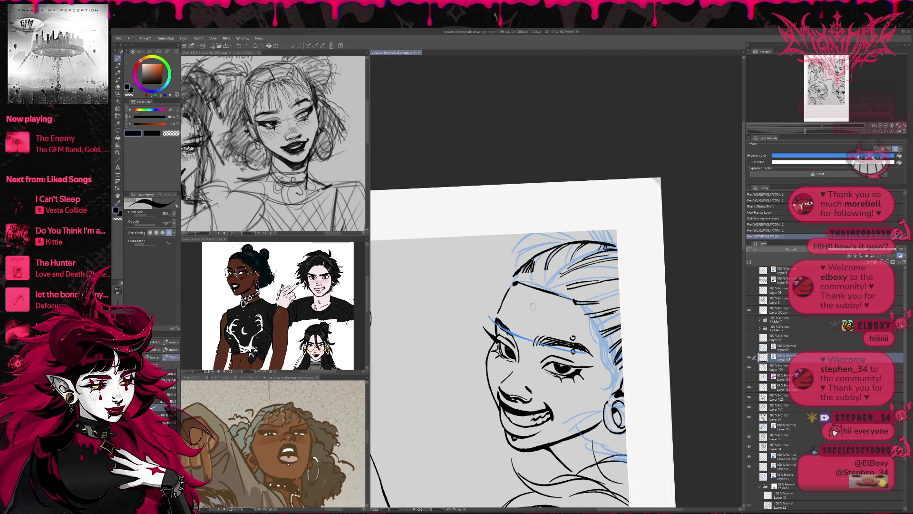
{"action": "mouse_move", "coordinate": [542, 290]}
{"action": "left_mouse_down"}
{"action": "mouse_move", "coordinate": [518, 335]}
{"action": "mouse_move", "coordinate": [542, 316]}
{"action": "mouse_move", "coordinate": [538, 341]}
{"action": "mouse_move", "coordinate": [502, 331]}
{"action": "mouse_move", "coordinate": [511, 307]}
{"action": "mouse_move", "coordinate": [489, 318]}
{"action": "mouse_move", "coordinate": [561, 347]}
{"action": "mouse_move", "coordinate": [562, 339]}
{"action": "left_mouse_up"}
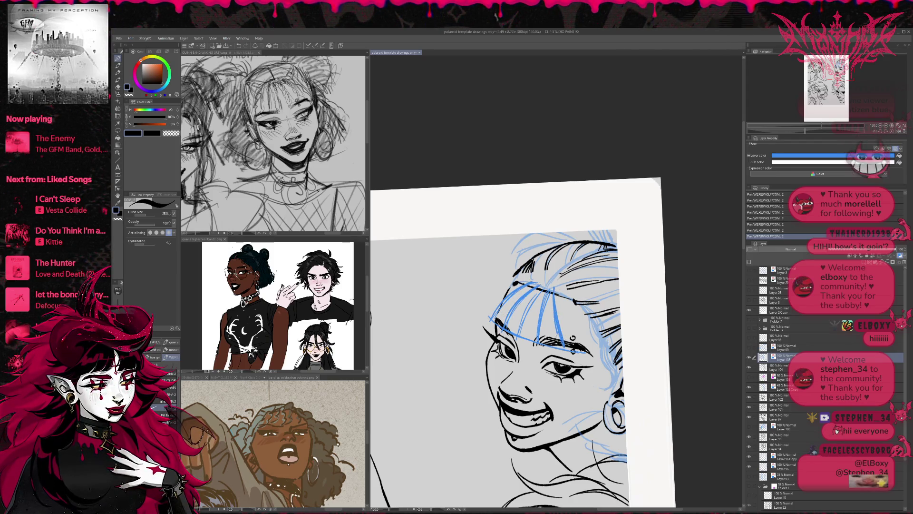
{"action": "key", "text": "ctrl+z"}
{"action": "key", "text": "ctrl+z"}
{"action": "key", "text": "ctrl+z"}
{"action": "key", "text": "ctrl+z"}
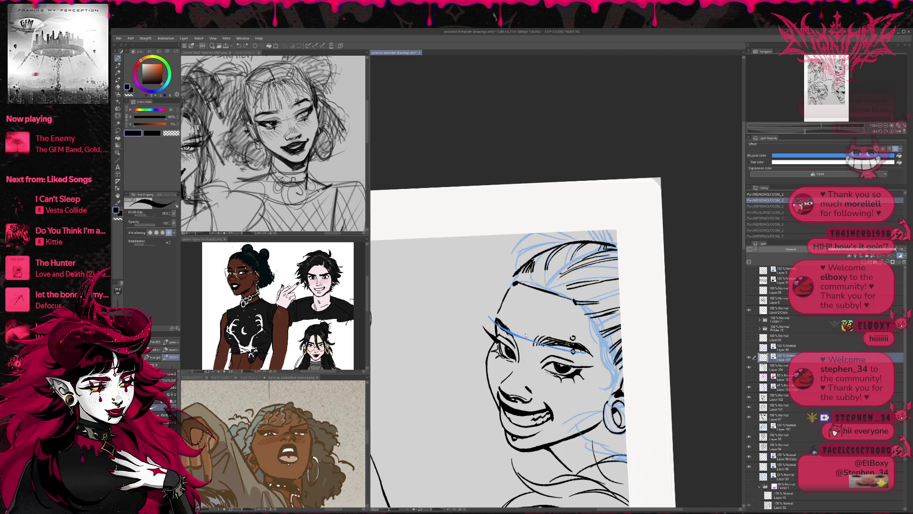
{"action": "left_click_drag", "start_coordinate": [544, 291], "coordinate": [522, 332]}
{"action": "left_click_drag", "start_coordinate": [551, 292], "coordinate": [537, 337]}
{"action": "left_click_drag", "start_coordinate": [546, 305], "coordinate": [540, 340]}
- On the mirrored view, redraw blue guide strokes for the bangs across the forehead
{"action": "key", "text": "h"}
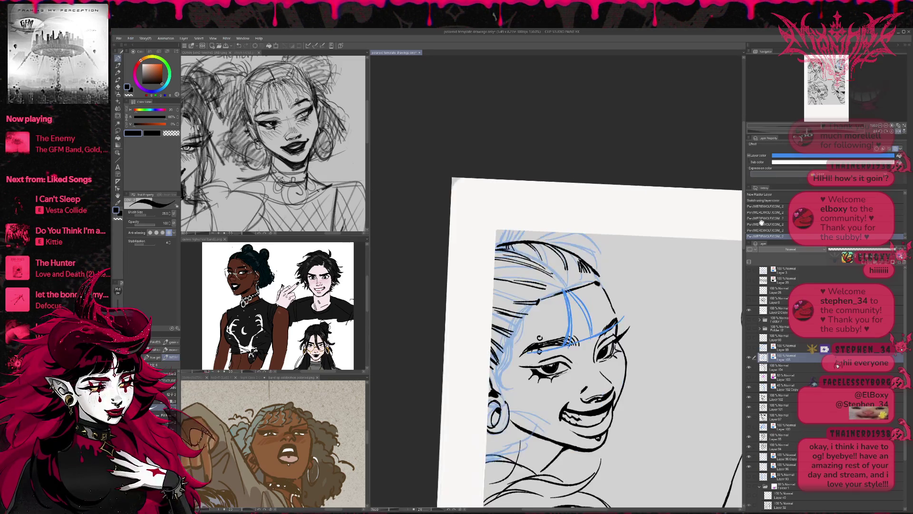
{"action": "left_click", "coordinate": [761, 224]}
{"action": "left_click_drag", "start_coordinate": [600, 269], "coordinate": [606, 322]}
{"action": "key", "text": "ctrl+z"}
{"action": "left_click_drag", "start_coordinate": [598, 271], "coordinate": [605, 320]}
{"action": "key", "text": "ctrl+z"}
{"action": "key", "text": "ctrl+z"}
{"action": "left_click_drag", "start_coordinate": [601, 272], "coordinate": [600, 325]}
{"action": "left_click_drag", "start_coordinate": [605, 267], "coordinate": [618, 317]}
{"action": "key", "text": "ctrl+z"}
{"action": "mouse_move", "coordinate": [604, 269]}
{"action": "left_mouse_down"}
{"action": "mouse_move", "coordinate": [618, 318]}
{"action": "mouse_move", "coordinate": [639, 309]}
{"action": "left_mouse_up"}
{"action": "left_click_drag", "start_coordinate": [626, 264], "coordinate": [640, 307]}
{"action": "key", "text": "ctrl+z"}
- Sketch blue guides for the left bangs and a strand down through the bangs
{"action": "mouse_move", "coordinate": [615, 264]}
{"action": "left_mouse_down"}
{"action": "mouse_move", "coordinate": [637, 312]}
{"action": "mouse_move", "coordinate": [658, 302]}
{"action": "left_mouse_up"}
{"action": "mouse_move", "coordinate": [595, 273]}
{"action": "left_mouse_down"}
{"action": "mouse_move", "coordinate": [576, 333]}
{"action": "mouse_move", "coordinate": [589, 312]}
{"action": "left_mouse_up"}
{"action": "left_click_drag", "start_coordinate": [590, 276], "coordinate": [553, 334]}
{"action": "left_click_drag", "start_coordinate": [596, 269], "coordinate": [554, 334]}
{"action": "key", "text": "ctrl+z"}
{"action": "mouse_move", "coordinate": [595, 271]}
{"action": "left_mouse_down"}
{"action": "mouse_move", "coordinate": [557, 338]}
{"action": "mouse_move", "coordinate": [562, 325]}
{"action": "left_mouse_up"}
{"action": "key", "text": "ctrl+z"}
{"action": "key", "text": "ctrl+y"}
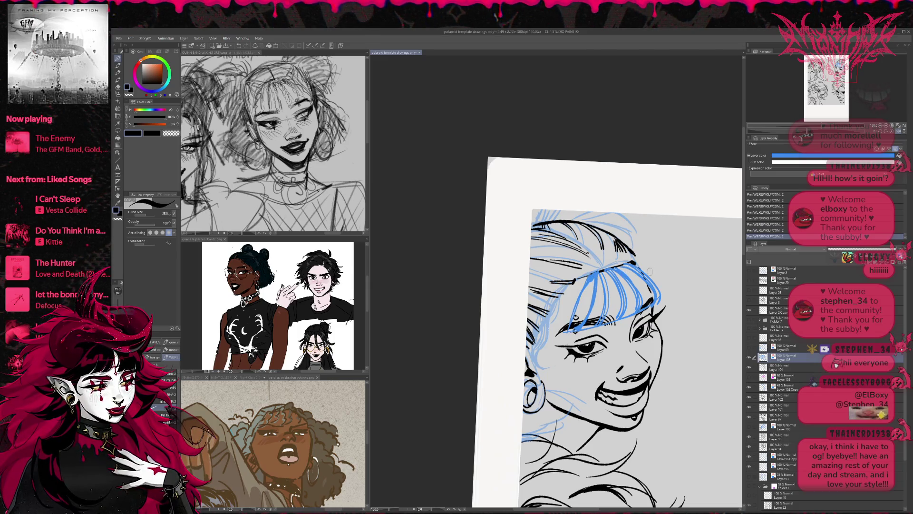
{"action": "left_click_drag", "start_coordinate": [594, 266], "coordinate": [609, 308]}
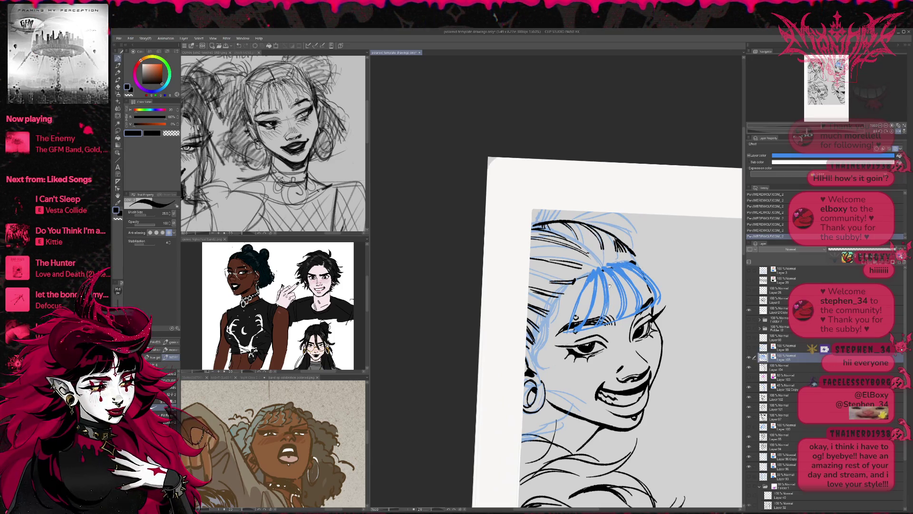
{"action": "left_click_drag", "start_coordinate": [606, 284], "coordinate": [607, 286]}
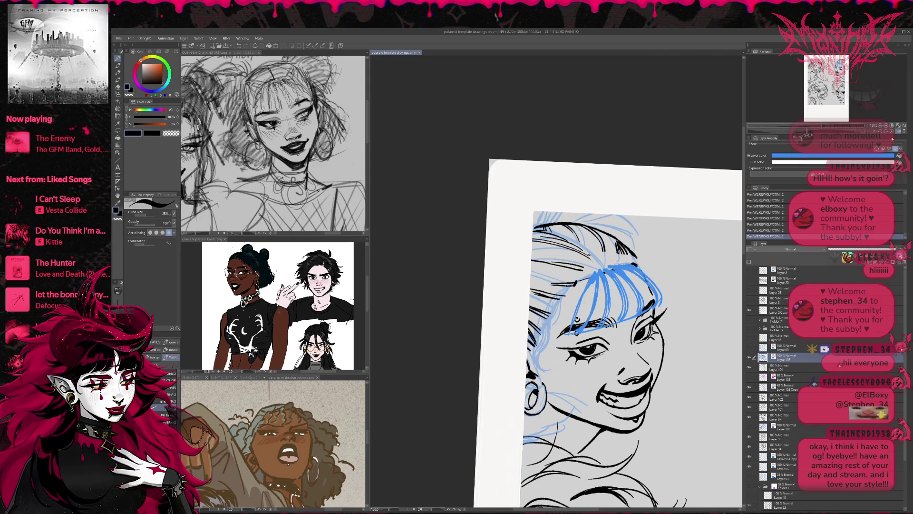
- Erase stray blue strokes near the bangs and undo a misplaced bang strand
{"action": "left_click", "coordinate": [897, 131]}
{"action": "key", "text": "e"}
{"action": "left_click_drag", "start_coordinate": [538, 315], "coordinate": [551, 330]}
{"action": "key", "text": "p"}
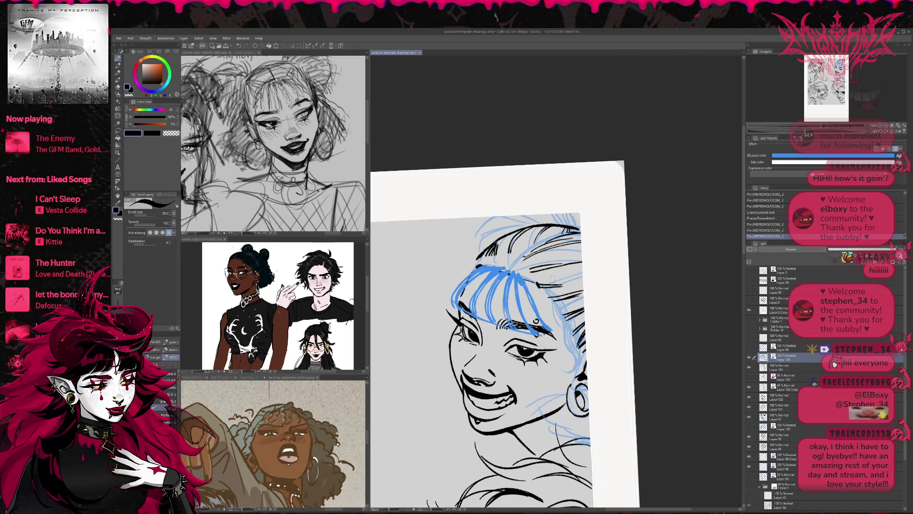
{"action": "key", "text": "ctrl+z"}
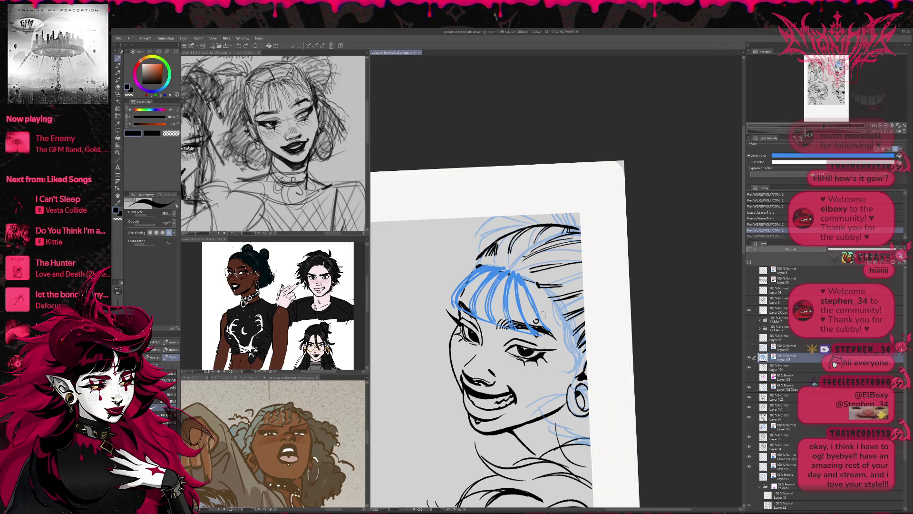
{"action": "mouse_move", "coordinate": [525, 280]}
{"action": "left_mouse_down"}
{"action": "mouse_move", "coordinate": [548, 338]}
{"action": "mouse_move", "coordinate": [566, 336]}
{"action": "left_mouse_up"}
{"action": "key", "text": "ctrl+z"}
- Undo recent bang strokes and erase unwanted blue bang lines on the forehead
{"action": "key", "text": "e"}
{"action": "key", "text": "p"}
{"action": "key", "text": "e"}
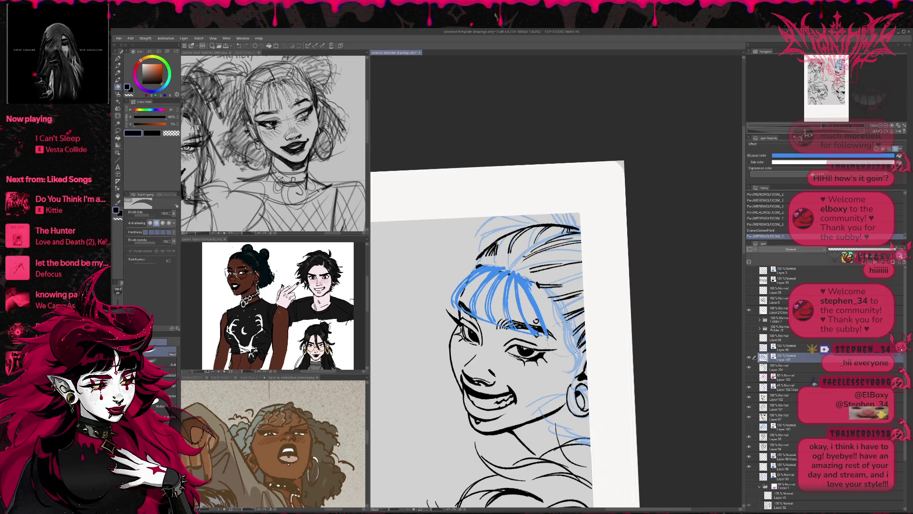
{"action": "key", "text": "p"}
{"action": "key", "text": "ctrl+z"}
{"action": "key", "text": "ctrl+z"}
{"action": "key", "text": "ctrl+z"}
{"action": "key", "text": "e"}
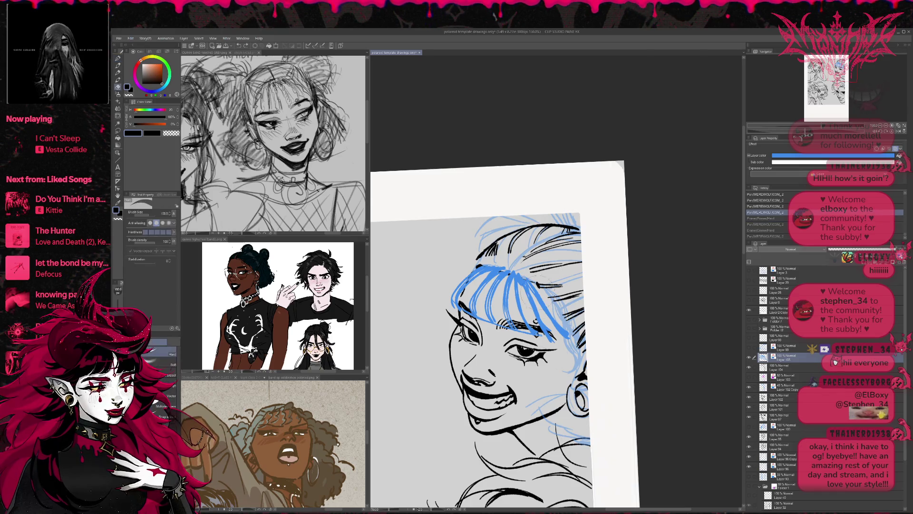
{"action": "left_click_drag", "start_coordinate": [542, 321], "coordinate": [566, 335]}
{"action": "left_click_drag", "start_coordinate": [521, 276], "coordinate": [521, 287]}
- Add a short blue bang stroke and erase part of a blue strand
{"action": "key", "text": "p"}
{"action": "left_click_drag", "start_coordinate": [542, 314], "coordinate": [527, 290]}
{"action": "key", "text": "ctrl+z"}
{"action": "key", "text": "ctrl+z"}
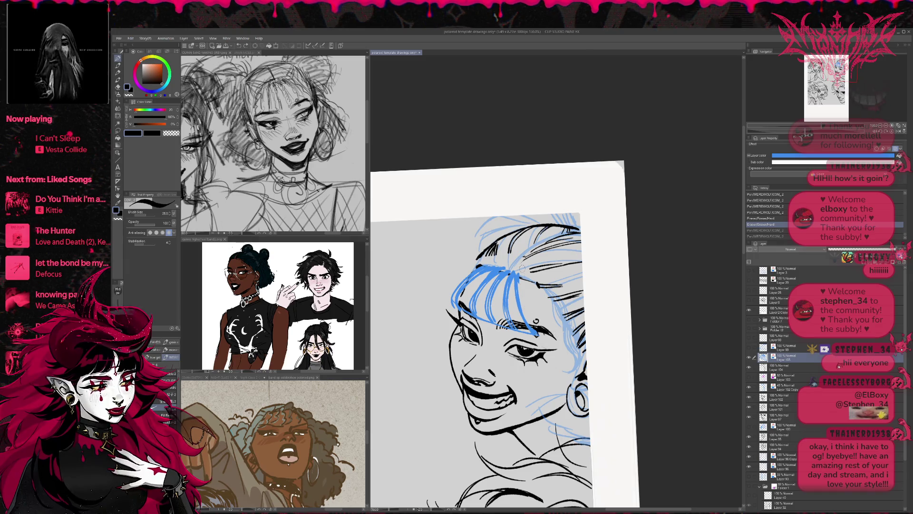
{"action": "left_click", "coordinate": [536, 333]}
{"action": "key", "text": "e"}
{"action": "mouse_move", "coordinate": [525, 328]}
{"action": "left_mouse_down"}
{"action": "mouse_move", "coordinate": [517, 276]}
{"action": "mouse_move", "coordinate": [515, 288]}
{"action": "mouse_move", "coordinate": [594, 260]}
{"action": "mouse_move", "coordinate": [610, 275]}
{"action": "mouse_move", "coordinate": [608, 303]}
{"action": "left_mouse_up"}
{"action": "key", "text": "p"}
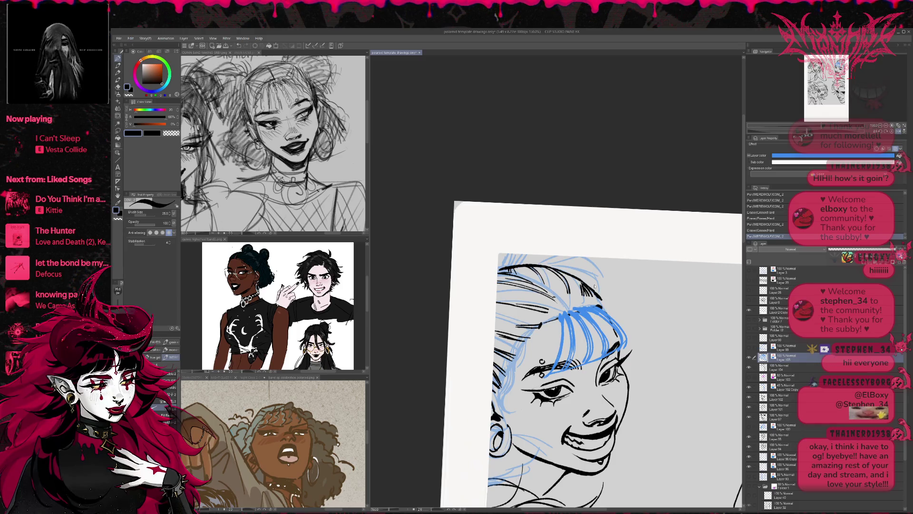
- Stretch the blue bangs sketch slightly upward with Scale/Rotate and confirm
{"action": "key", "text": "ctrl+t"}
{"action": "left_click_drag", "start_coordinate": [586, 306], "coordinate": [588, 304]}
{"action": "left_click", "coordinate": [568, 390]}
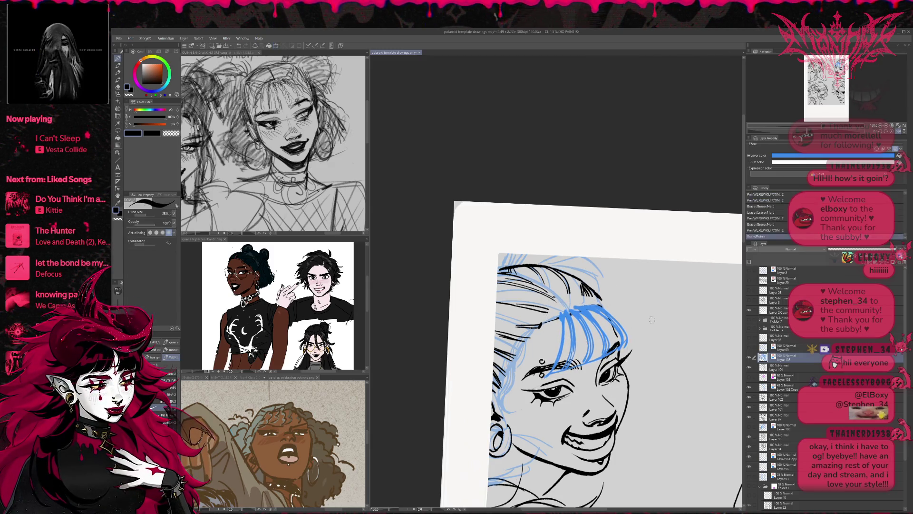
{"action": "left_click_drag", "start_coordinate": [651, 315], "coordinate": [661, 314]}
{"action": "key", "text": "t"}
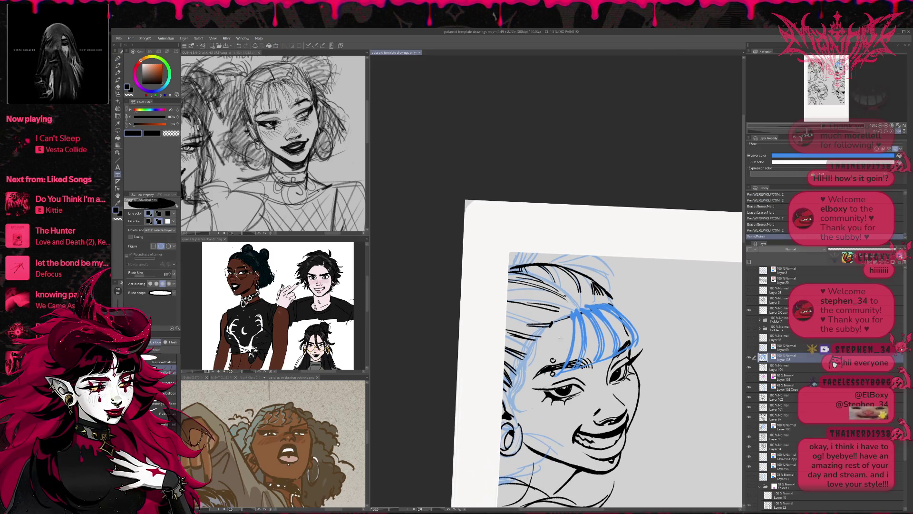
{"action": "key", "text": "p"}
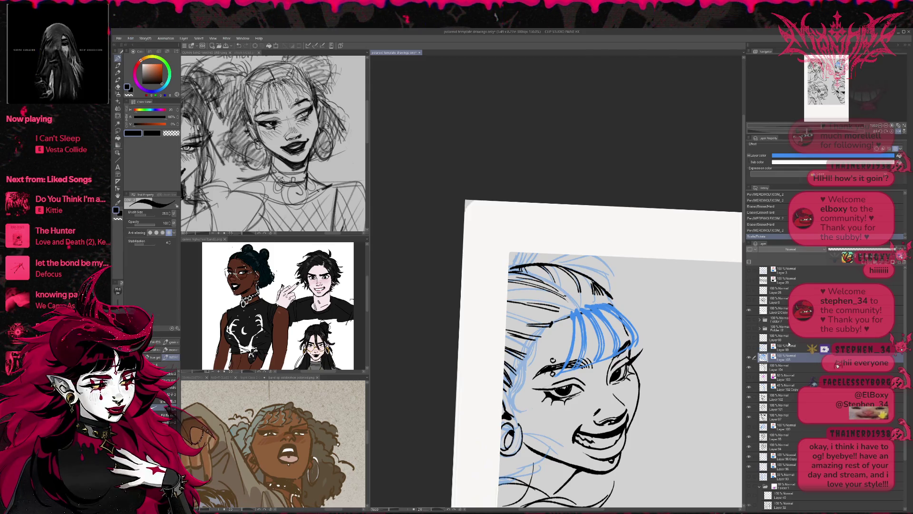
- On the black lineart layer, erase hair strokes under the bangs and touch up the hair edge
{"action": "left_click", "coordinate": [765, 367]}
{"action": "key", "text": "e"}
{"action": "mouse_move", "coordinate": [506, 335]}
{"action": "left_mouse_down"}
{"action": "mouse_move", "coordinate": [552, 323]}
{"action": "mouse_move", "coordinate": [507, 328]}
{"action": "mouse_move", "coordinate": [526, 316]}
{"action": "left_mouse_up"}
{"action": "key", "text": "p"}
{"action": "key", "text": "e"}
{"action": "left_click_drag", "start_coordinate": [523, 354], "coordinate": [507, 340]}
{"action": "key", "text": "p"}
{"action": "key", "text": "e"}
{"action": "left_click_drag", "start_coordinate": [509, 302], "coordinate": [496, 309]}
{"action": "key", "text": "p"}
{"action": "mouse_move", "coordinate": [561, 314]}
{"action": "left_mouse_down"}
{"action": "mouse_move", "coordinate": [511, 295]}
{"action": "mouse_move", "coordinate": [585, 263]}
{"action": "mouse_move", "coordinate": [554, 295]}
{"action": "left_mouse_up"}
{"action": "key", "text": "r"}
{"action": "key", "text": "e"}
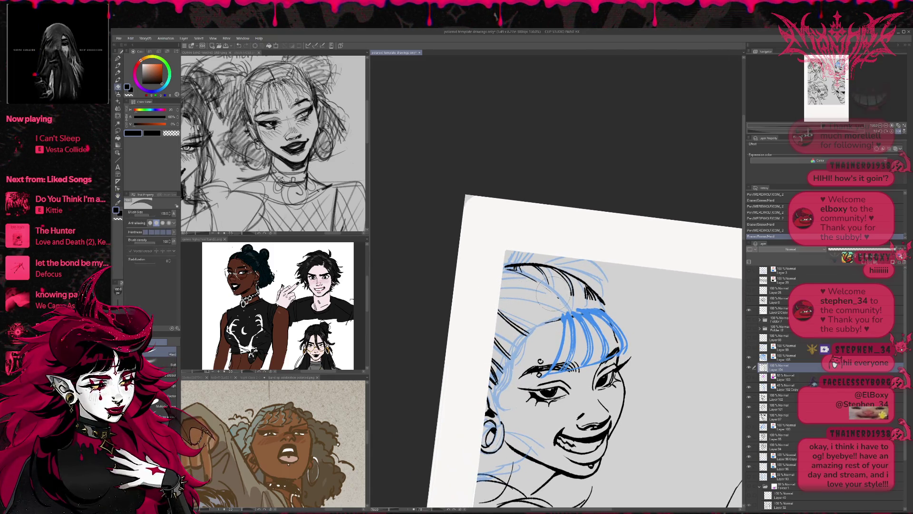
- Erase a spot in the hair and ink short black hair strands on the head
{"action": "left_click", "coordinate": [894, 131]}
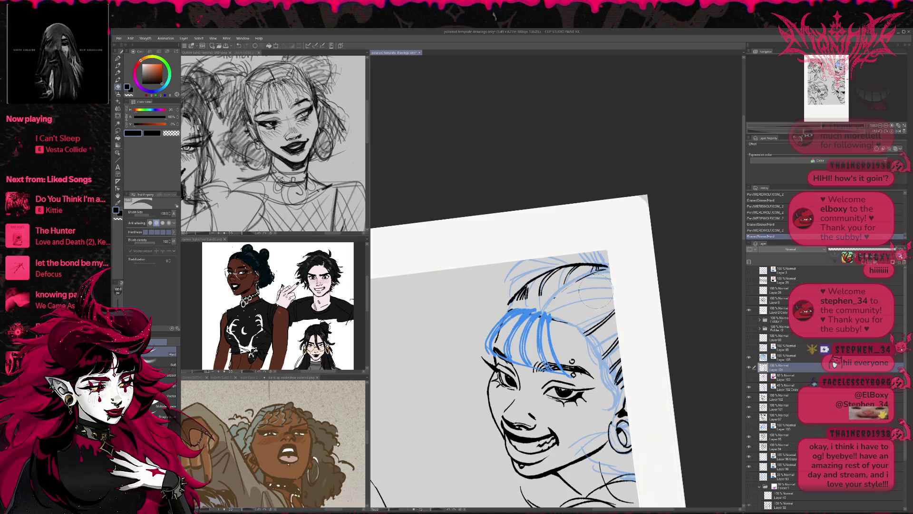
{"action": "mouse_move", "coordinate": [564, 295]}
{"action": "left_mouse_down"}
{"action": "mouse_move", "coordinate": [552, 294]}
{"action": "mouse_move", "coordinate": [600, 272]}
{"action": "left_mouse_up"}
{"action": "key", "text": "p"}
{"action": "key", "text": "e"}
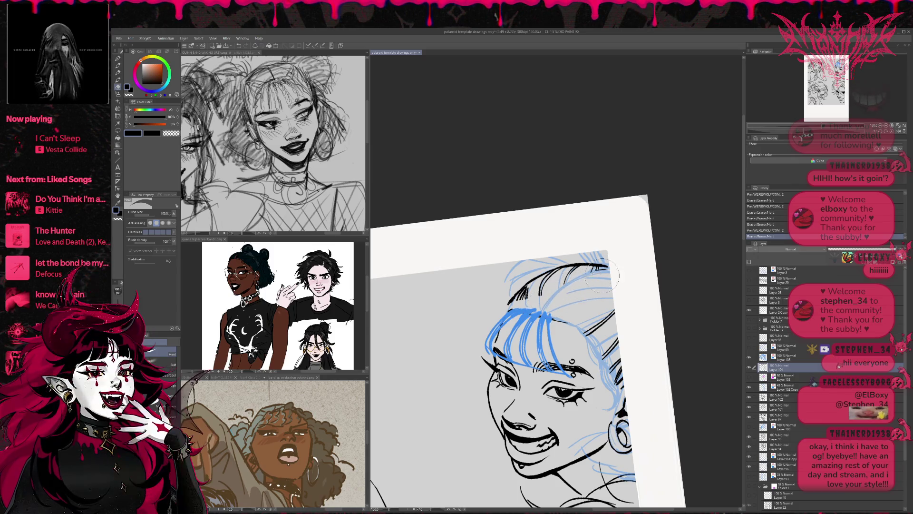
{"action": "key", "text": "p"}
{"action": "left_click_drag", "start_coordinate": [539, 309], "coordinate": [574, 282]}
{"action": "mouse_move", "coordinate": [564, 290]}
{"action": "left_mouse_down"}
{"action": "mouse_move", "coordinate": [583, 283]}
{"action": "mouse_move", "coordinate": [570, 283]}
{"action": "left_mouse_up"}
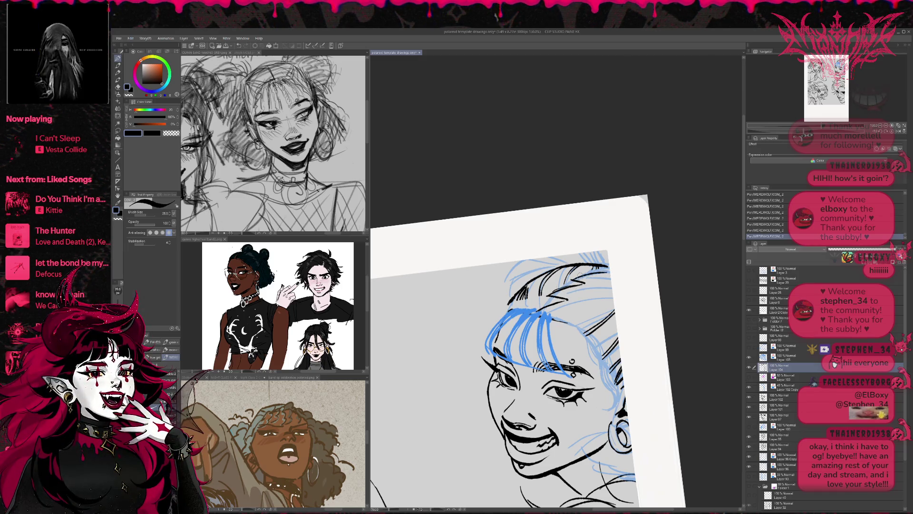
- With the view levelled, erase stray ink and ink short hair strokes in the bangs
{"action": "key", "text": "r"}
{"action": "mouse_move", "coordinate": [604, 272]}
{"action": "left_mouse_down"}
{"action": "mouse_move", "coordinate": [650, 273]}
{"action": "mouse_move", "coordinate": [647, 285]}
{"action": "left_mouse_up"}
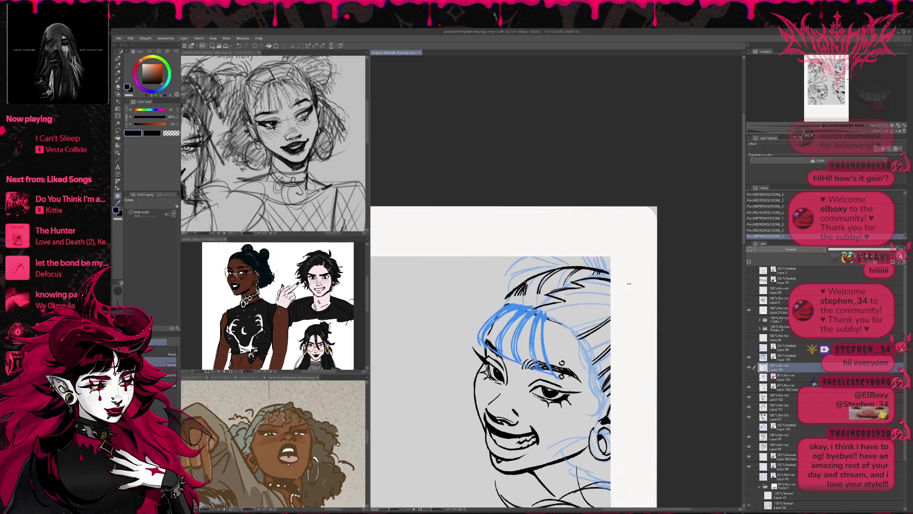
{"action": "left_click_drag", "start_coordinate": [539, 311], "coordinate": [603, 301]}
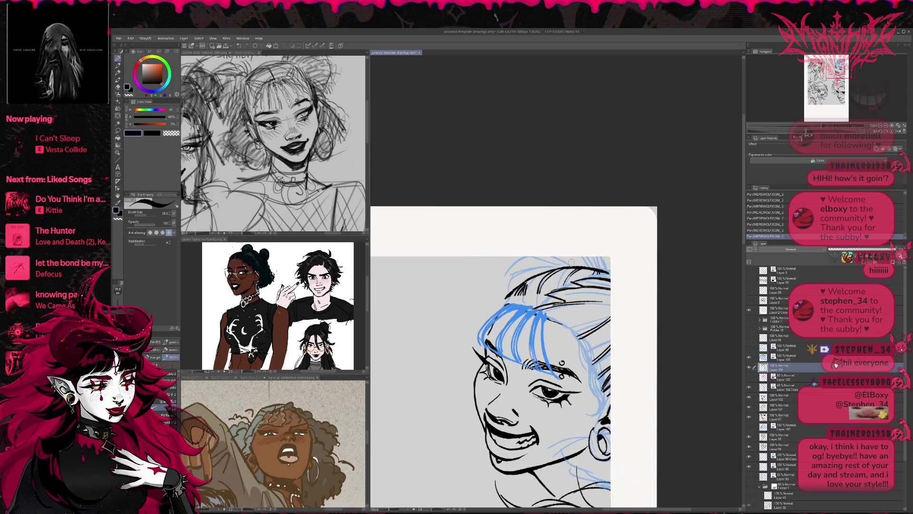
{"action": "key", "text": "r"}
{"action": "mouse_move", "coordinate": [578, 261]}
{"action": "left_mouse_down"}
{"action": "mouse_move", "coordinate": [647, 249]}
{"action": "mouse_move", "coordinate": [655, 277]}
{"action": "left_mouse_up"}
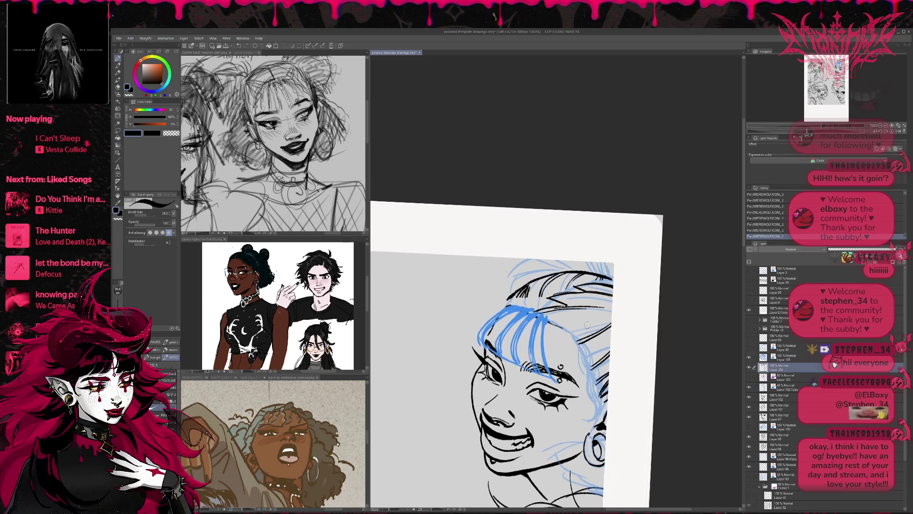
{"action": "key", "text": "e"}
{"action": "mouse_move", "coordinate": [576, 321]}
{"action": "left_mouse_down"}
{"action": "mouse_move", "coordinate": [577, 340]}
{"action": "mouse_move", "coordinate": [576, 319]}
{"action": "mouse_move", "coordinate": [563, 322]}
{"action": "mouse_move", "coordinate": [591, 352]}
{"action": "left_mouse_up"}
{"action": "key", "text": "p"}
{"action": "left_click_drag", "start_coordinate": [581, 349], "coordinate": [591, 355]}
{"action": "key", "text": "e"}
{"action": "mouse_move", "coordinate": [550, 314]}
{"action": "left_mouse_down"}
{"action": "mouse_move", "coordinate": [561, 311]}
{"action": "mouse_move", "coordinate": [582, 344]}
{"action": "left_mouse_up"}
{"action": "key", "text": "p"}
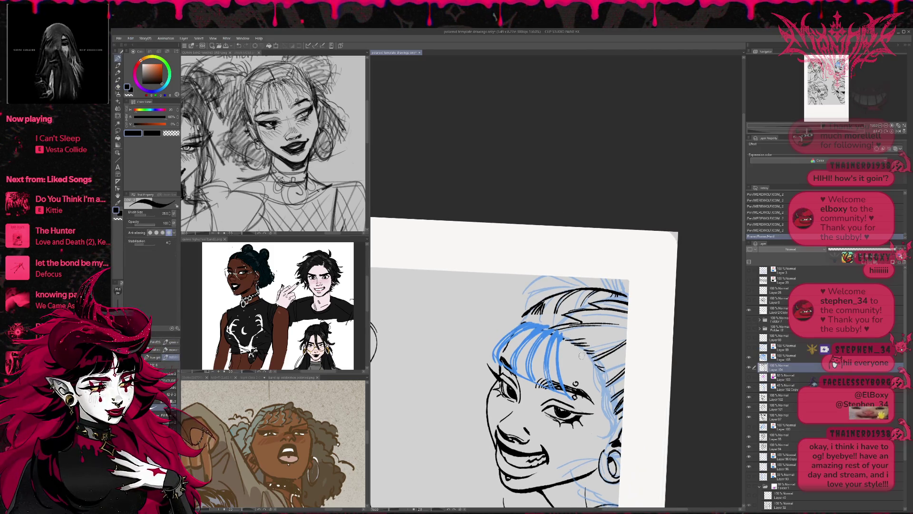
- Ink dark strands over the right side of the bangs, erasing stray lines
{"action": "left_click_drag", "start_coordinate": [576, 346], "coordinate": [607, 407]}
{"action": "left_click_drag", "start_coordinate": [597, 369], "coordinate": [607, 415]}
{"action": "left_click_drag", "start_coordinate": [604, 375], "coordinate": [613, 438]}
{"action": "left_click_drag", "start_coordinate": [582, 348], "coordinate": [595, 387]}
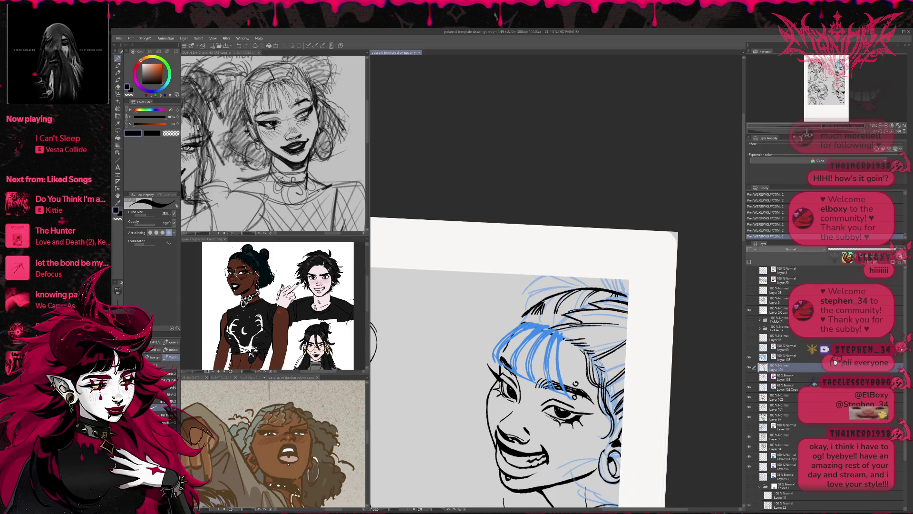
{"action": "key", "text": "e"}
{"action": "left_click_drag", "start_coordinate": [603, 370], "coordinate": [613, 395]}
{"action": "key", "text": "p"}
{"action": "mouse_move", "coordinate": [608, 426]}
{"action": "left_mouse_down"}
{"action": "mouse_move", "coordinate": [619, 436]}
{"action": "mouse_move", "coordinate": [609, 438]}
{"action": "left_mouse_up"}
- Clean up the hair near the ear and redraw the hair's right edge
{"action": "key", "text": "e"}
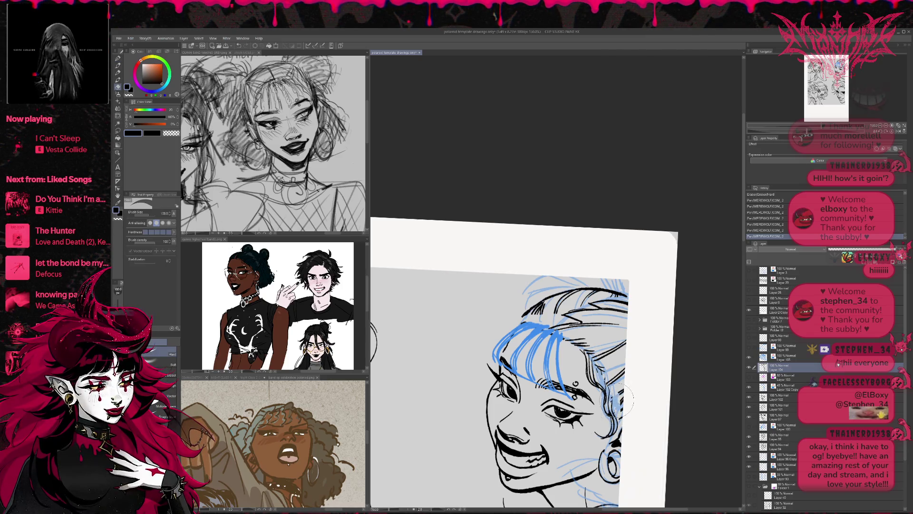
{"action": "mouse_move", "coordinate": [627, 387]}
{"action": "left_mouse_down"}
{"action": "mouse_move", "coordinate": [639, 394]}
{"action": "mouse_move", "coordinate": [616, 417]}
{"action": "mouse_move", "coordinate": [620, 427]}
{"action": "left_mouse_up"}
{"action": "key", "text": "p"}
{"action": "key", "text": "e"}
{"action": "mouse_move", "coordinate": [600, 363]}
{"action": "left_mouse_down"}
{"action": "mouse_move", "coordinate": [609, 381]}
{"action": "mouse_move", "coordinate": [625, 378]}
{"action": "mouse_move", "coordinate": [597, 365]}
{"action": "mouse_move", "coordinate": [628, 386]}
{"action": "mouse_move", "coordinate": [614, 420]}
{"action": "left_mouse_up"}
{"action": "key", "text": "p"}
{"action": "key", "text": "e"}
{"action": "key", "text": "p"}
{"action": "mouse_move", "coordinate": [613, 385]}
{"action": "left_mouse_down"}
{"action": "mouse_move", "coordinate": [609, 408]}
{"action": "mouse_move", "coordinate": [618, 409]}
{"action": "mouse_move", "coordinate": [609, 392]}
{"action": "left_mouse_up"}
{"action": "key", "text": "e"}
{"action": "key", "text": "p"}
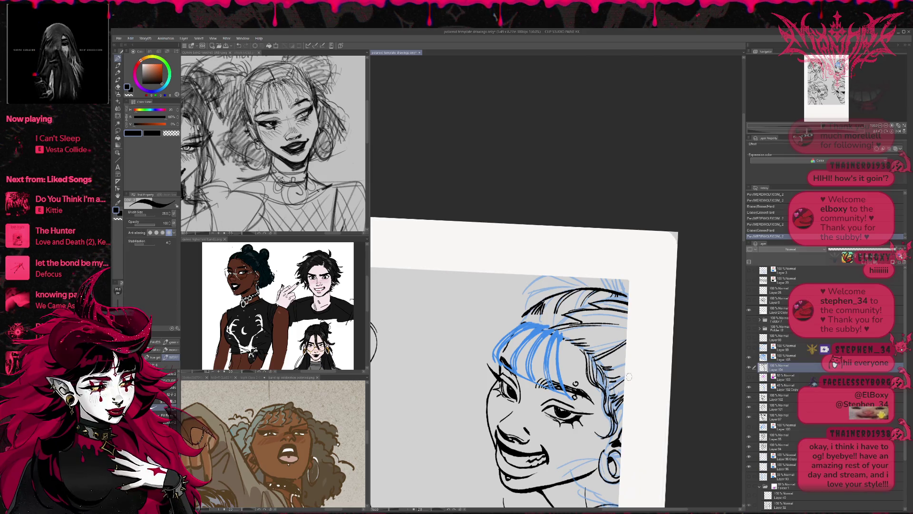
{"action": "left_click", "coordinate": [898, 133]}
{"action": "key", "text": "r"}
{"action": "left_click_drag", "start_coordinate": [699, 314], "coordinate": [699, 288]}
- Ink short hair strokes left of the bangs, near the eyebrow and along the left hairline, erasing strays
{"action": "key", "text": "e"}
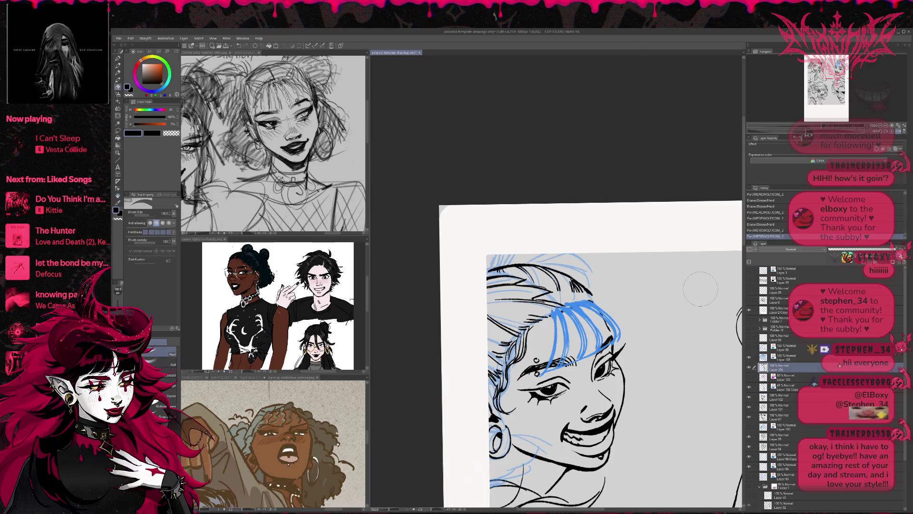
{"action": "key", "text": "p"}
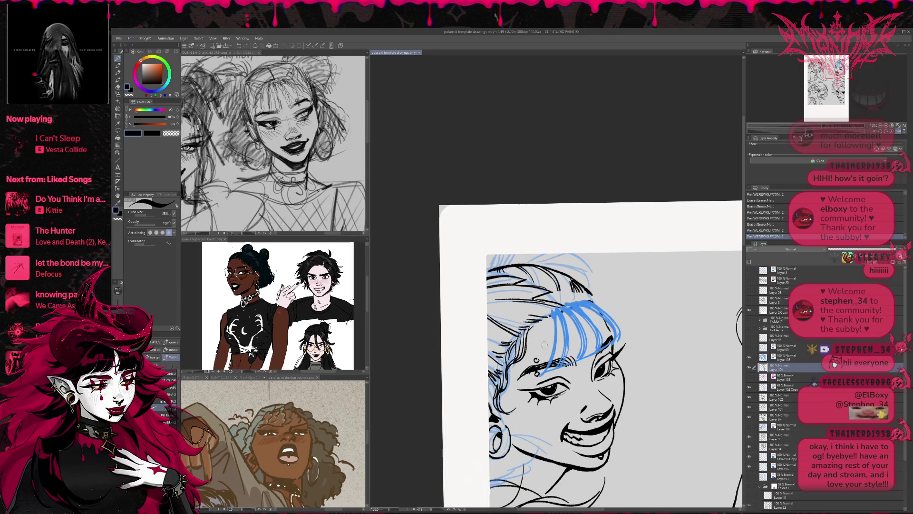
{"action": "key", "text": "e"}
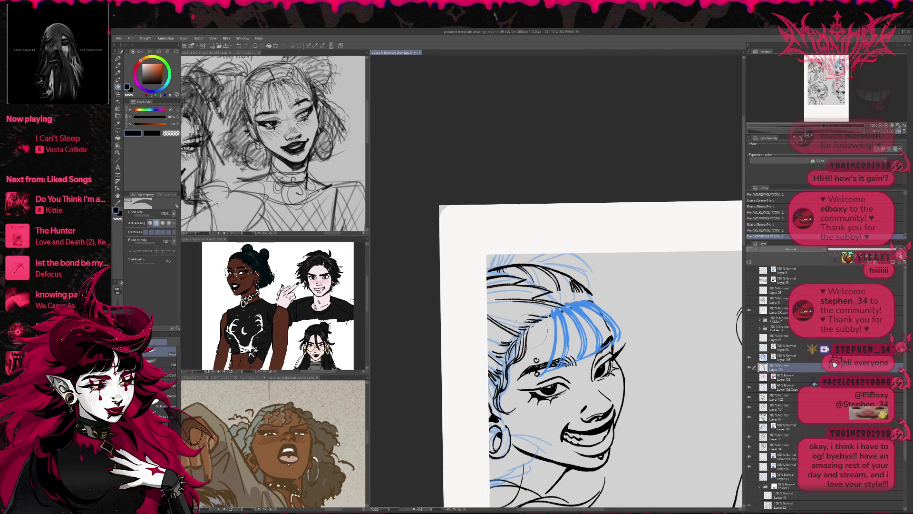
{"action": "key", "text": "p"}
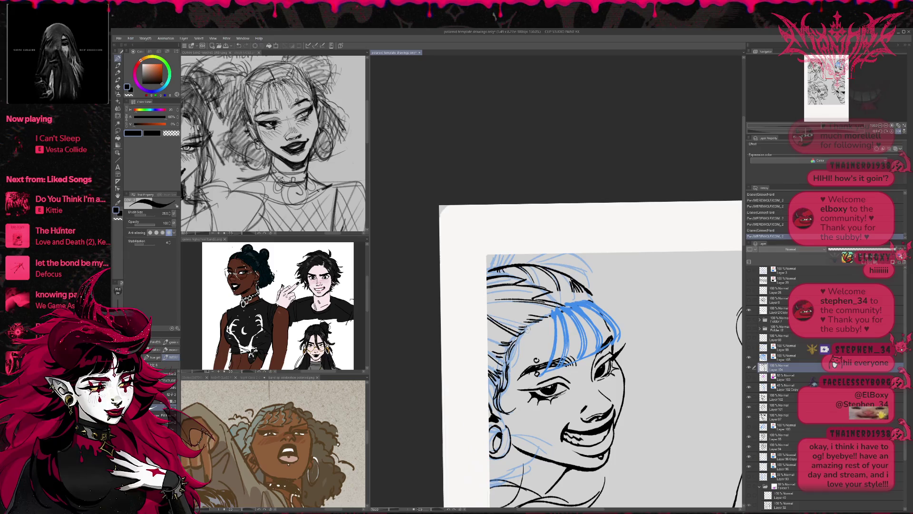
{"action": "mouse_move", "coordinate": [523, 344]}
{"action": "left_mouse_down"}
{"action": "mouse_move", "coordinate": [503, 383]}
{"action": "mouse_move", "coordinate": [523, 355]}
{"action": "left_mouse_up"}
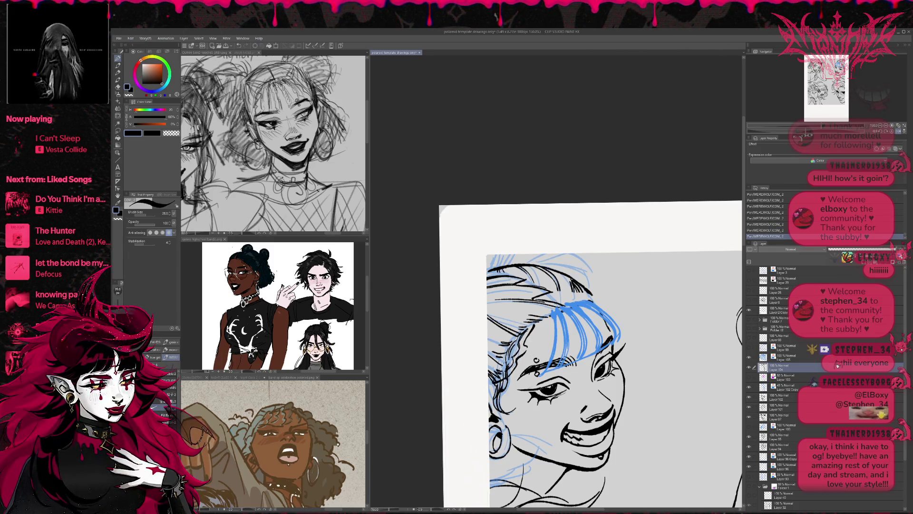
{"action": "key", "text": "e"}
{"action": "key", "text": "p"}
{"action": "mouse_move", "coordinate": [536, 328]}
{"action": "left_mouse_down"}
{"action": "mouse_move", "coordinate": [525, 357]}
{"action": "mouse_move", "coordinate": [537, 371]}
{"action": "left_mouse_up"}
{"action": "key", "text": "e"}
{"action": "key", "text": "p"}
{"action": "key", "text": "e"}
{"action": "mouse_move", "coordinate": [508, 344]}
{"action": "left_mouse_down"}
{"action": "mouse_move", "coordinate": [513, 357]}
{"action": "mouse_move", "coordinate": [521, 352]}
{"action": "mouse_move", "coordinate": [517, 379]}
{"action": "left_mouse_up"}
{"action": "key", "text": "p"}
{"action": "mouse_move", "coordinate": [504, 332]}
{"action": "left_mouse_down"}
{"action": "mouse_move", "coordinate": [520, 361]}
{"action": "mouse_move", "coordinate": [514, 381]}
{"action": "mouse_move", "coordinate": [521, 345]}
{"action": "mouse_move", "coordinate": [556, 307]}
{"action": "mouse_move", "coordinate": [535, 322]}
{"action": "mouse_move", "coordinate": [547, 302]}
{"action": "left_mouse_up"}
- Ink the braid near the left temple, move the ink layer up one place, and lighten nearby strokes
{"action": "key", "text": "e"}
{"action": "key", "text": "p"}
{"action": "key", "text": "e"}
{"action": "key", "text": "p"}
{"action": "mouse_move", "coordinate": [507, 333]}
{"action": "left_mouse_down"}
{"action": "mouse_move", "coordinate": [549, 296]}
{"action": "mouse_move", "coordinate": [576, 311]}
{"action": "mouse_move", "coordinate": [549, 313]}
{"action": "left_mouse_up"}
{"action": "left_click_drag", "start_coordinate": [782, 367], "coordinate": [781, 358]}
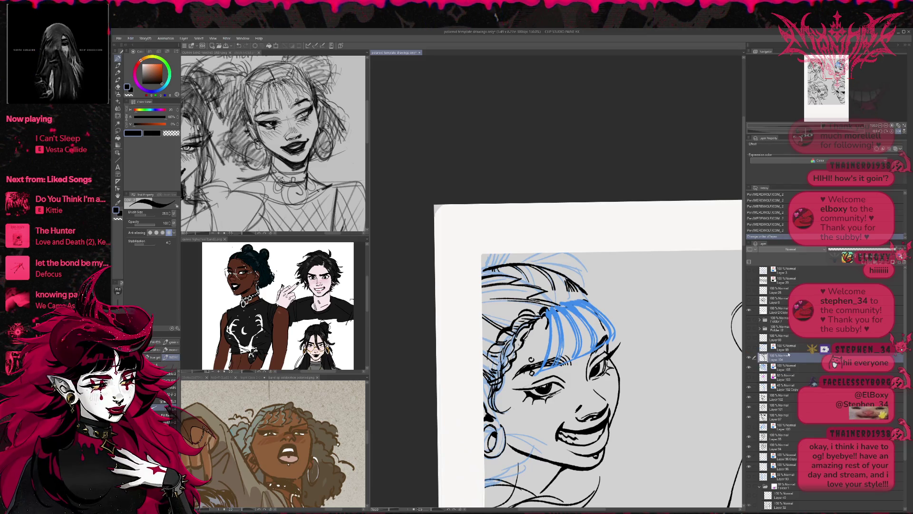
{"action": "key", "text": "e"}
{"action": "mouse_move", "coordinate": [556, 310]}
{"action": "left_mouse_down"}
{"action": "mouse_move", "coordinate": [588, 303]}
{"action": "mouse_move", "coordinate": [583, 295]}
{"action": "left_mouse_up"}
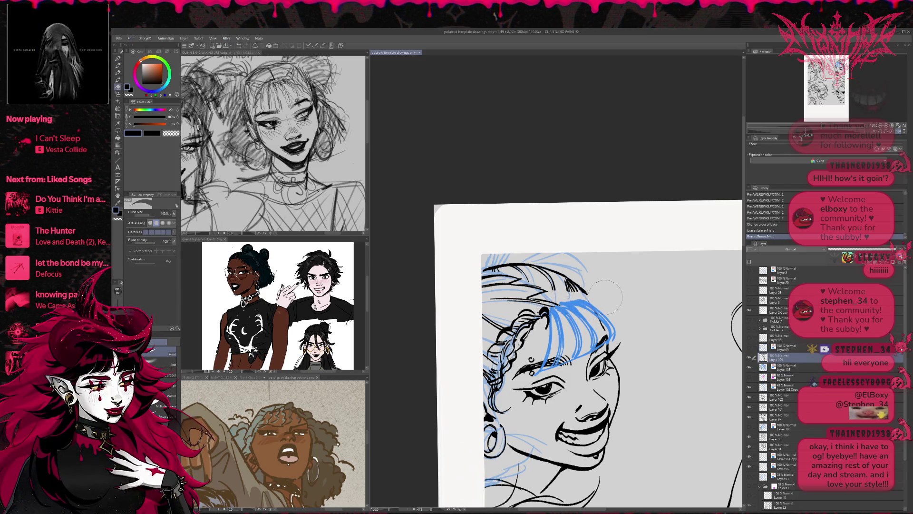
{"action": "key", "text": "p"}
- Ink both edges of the temple braid and add braided strands and top strokes beside the bangs
{"action": "left_click_drag", "start_coordinate": [552, 324], "coordinate": [539, 374]}
{"action": "mouse_move", "coordinate": [549, 304]}
{"action": "left_mouse_down"}
{"action": "mouse_move", "coordinate": [561, 326]}
{"action": "mouse_move", "coordinate": [556, 376]}
{"action": "left_mouse_up"}
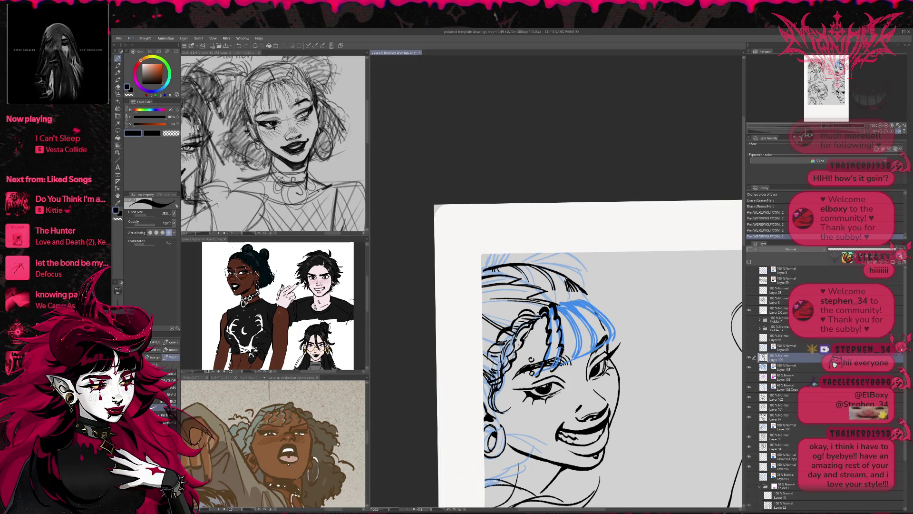
{"action": "left_click_drag", "start_coordinate": [554, 302], "coordinate": [566, 319]}
{"action": "mouse_move", "coordinate": [564, 312]}
{"action": "left_mouse_down"}
{"action": "mouse_move", "coordinate": [574, 330]}
{"action": "mouse_move", "coordinate": [578, 311]}
{"action": "left_mouse_up"}
{"action": "left_click_drag", "start_coordinate": [576, 308], "coordinate": [585, 322]}
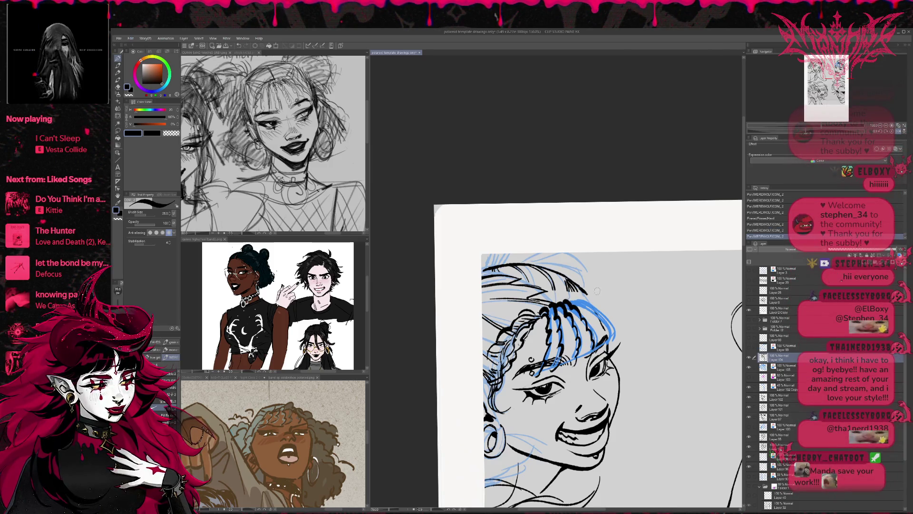
{"action": "left_click_drag", "start_coordinate": [597, 290], "coordinate": [614, 348]}
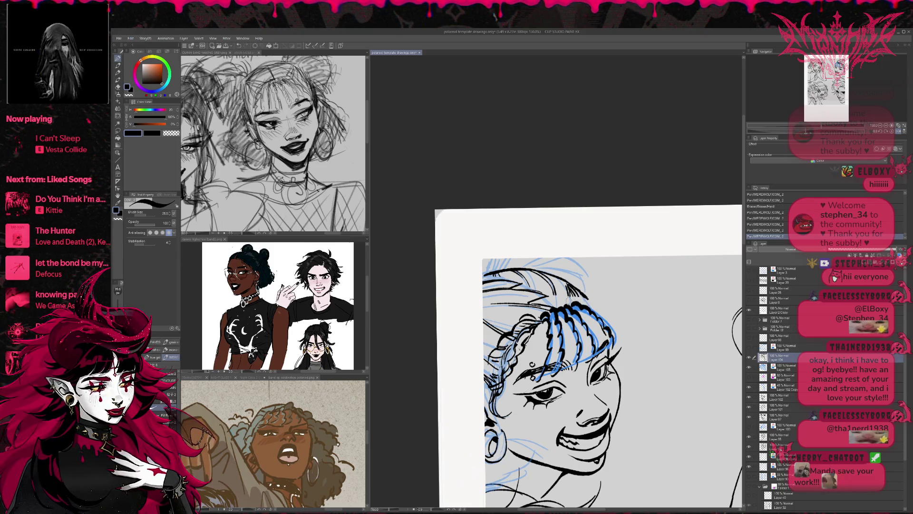
{"action": "left_click_drag", "start_coordinate": [566, 291], "coordinate": [574, 305]}
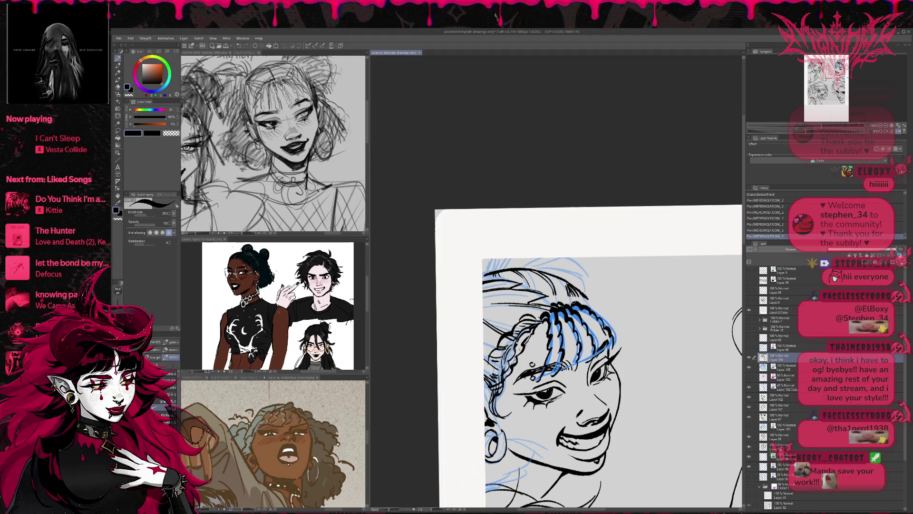
- Mirror the canvas view and tilt it slightly to check proportions
{"action": "key", "text": "e"}
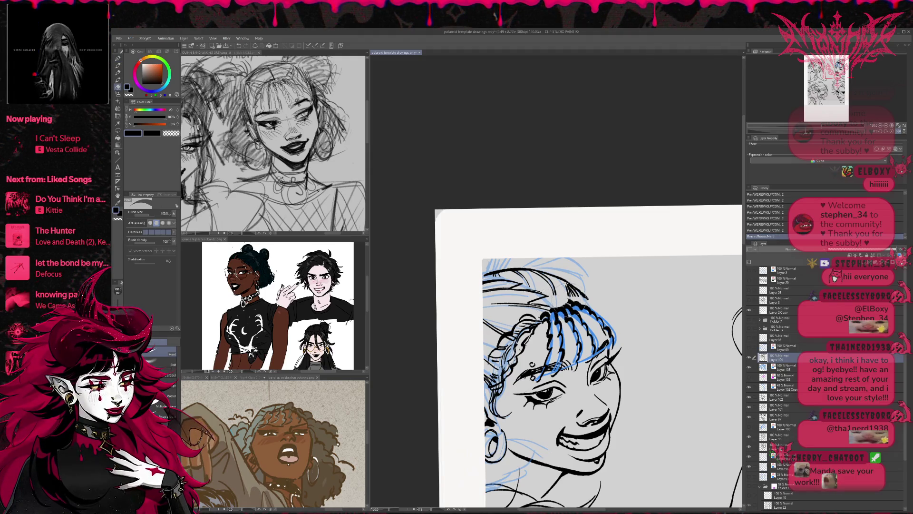
{"action": "key", "text": "p"}
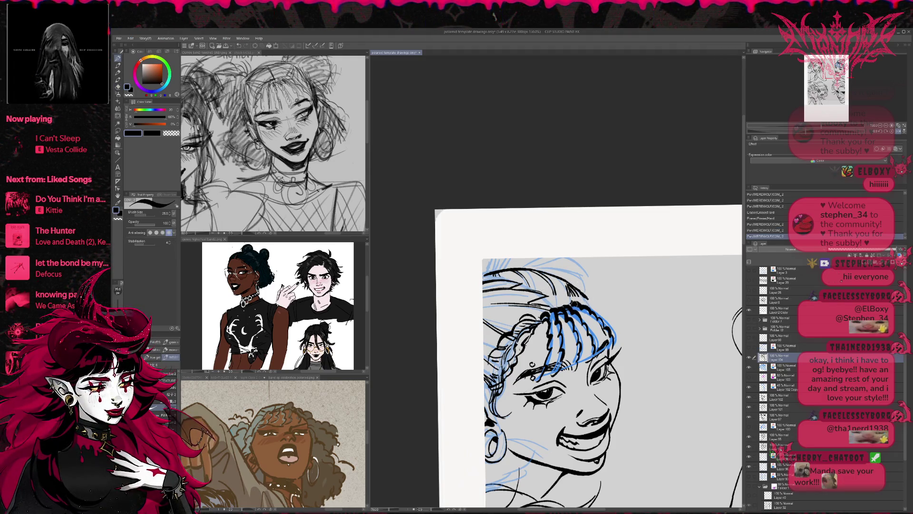
{"action": "key", "text": "h"}
{"action": "key", "text": "r"}
{"action": "left_click_drag", "start_coordinate": [691, 257], "coordinate": [679, 267]}
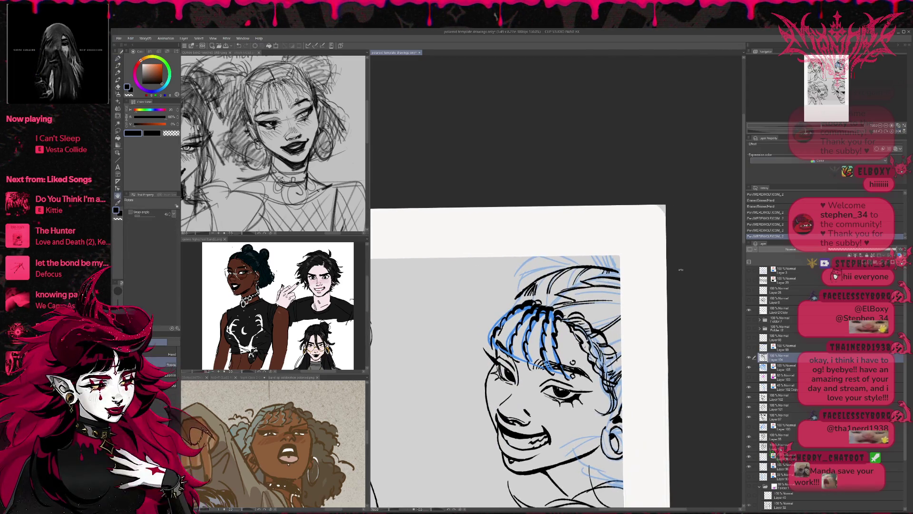
- Hide the blue sketch over the bangs and ink short braid strokes, undoing and erasing mistakes near the eye
{"action": "left_click", "coordinate": [750, 366]}
{"action": "left_click_drag", "start_coordinate": [563, 257], "coordinate": [558, 238]}
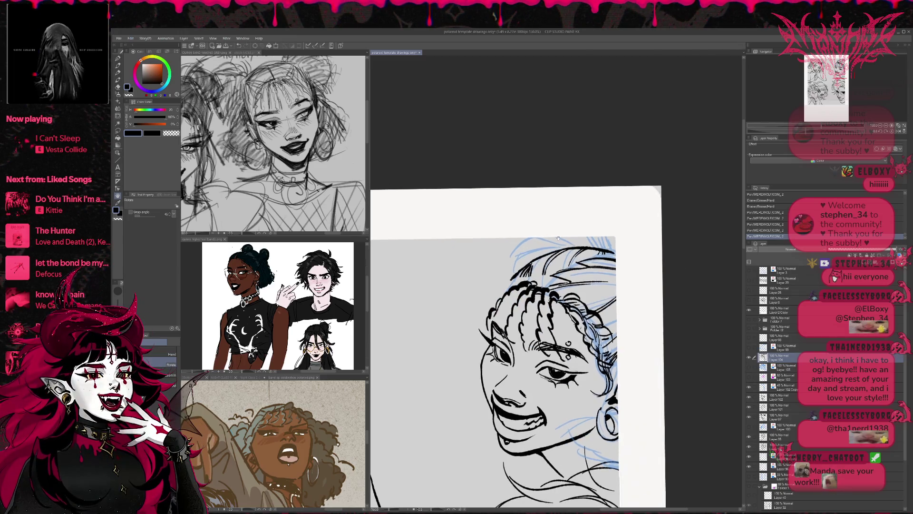
{"action": "key", "text": "p"}
{"action": "left_click_drag", "start_coordinate": [556, 320], "coordinate": [552, 339]}
{"action": "key", "text": "ctrl+z"}
{"action": "key", "text": "ctrl+z"}
{"action": "key", "text": "ctrl+z"}
{"action": "mouse_move", "coordinate": [551, 334]}
{"action": "left_mouse_down"}
{"action": "mouse_move", "coordinate": [556, 343]}
{"action": "mouse_move", "coordinate": [545, 354]}
{"action": "mouse_move", "coordinate": [578, 376]}
{"action": "mouse_move", "coordinate": [561, 358]}
{"action": "left_mouse_up"}
{"action": "key", "text": "e"}
{"action": "key", "text": "p"}
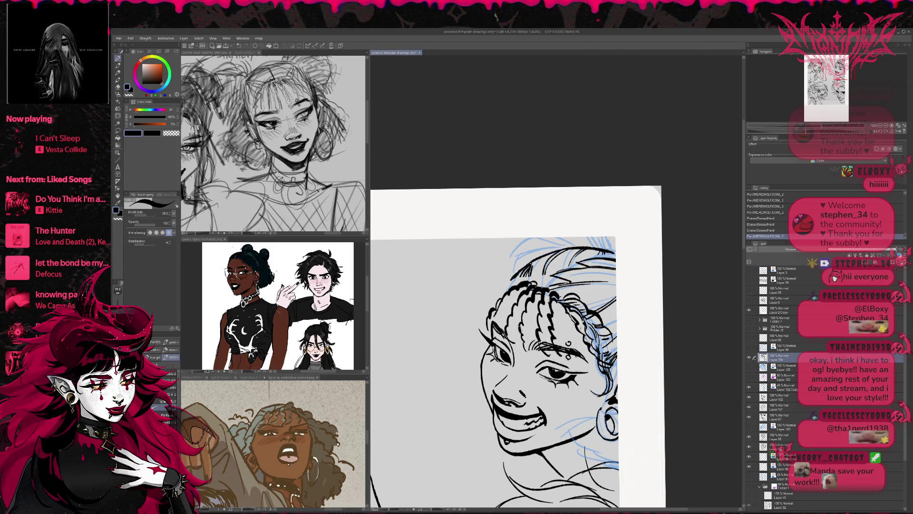
{"action": "mouse_move", "coordinate": [523, 334]}
{"action": "left_mouse_down"}
{"action": "mouse_move", "coordinate": [528, 307]}
{"action": "mouse_move", "coordinate": [527, 355]}
{"action": "mouse_move", "coordinate": [540, 339]}
{"action": "mouse_move", "coordinate": [537, 297]}
{"action": "mouse_move", "coordinate": [552, 288]}
{"action": "mouse_move", "coordinate": [554, 354]}
{"action": "left_mouse_up"}
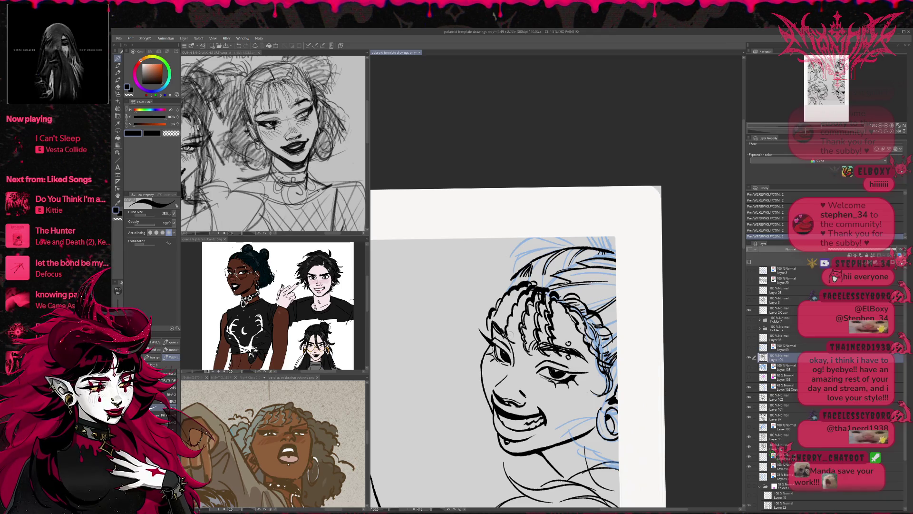
- Erase and redraw bits of the braid lines across the bangs
{"action": "key", "text": "e"}
{"action": "mouse_move", "coordinate": [491, 340]}
{"action": "left_mouse_down"}
{"action": "mouse_move", "coordinate": [499, 346]}
{"action": "mouse_move", "coordinate": [508, 328]}
{"action": "mouse_move", "coordinate": [519, 351]}
{"action": "mouse_move", "coordinate": [518, 303]}
{"action": "mouse_move", "coordinate": [532, 290]}
{"action": "mouse_move", "coordinate": [571, 328]}
{"action": "mouse_move", "coordinate": [580, 359]}
{"action": "mouse_move", "coordinate": [592, 350]}
{"action": "mouse_move", "coordinate": [563, 326]}
{"action": "mouse_move", "coordinate": [555, 298]}
{"action": "mouse_move", "coordinate": [588, 355]}
{"action": "mouse_move", "coordinate": [592, 343]}
{"action": "mouse_move", "coordinate": [563, 298]}
{"action": "mouse_move", "coordinate": [581, 317]}
{"action": "mouse_move", "coordinate": [564, 323]}
{"action": "left_mouse_up"}
{"action": "key", "text": "p"}
{"action": "key", "text": "e"}
{"action": "key", "text": "p"}
{"action": "key", "text": "e"}
{"action": "key", "text": "p"}
{"action": "key", "text": "e"}
{"action": "mouse_move", "coordinate": [571, 290]}
{"action": "left_mouse_down"}
{"action": "mouse_move", "coordinate": [556, 318]}
{"action": "mouse_move", "coordinate": [611, 322]}
{"action": "mouse_move", "coordinate": [600, 394]}
{"action": "left_mouse_up"}
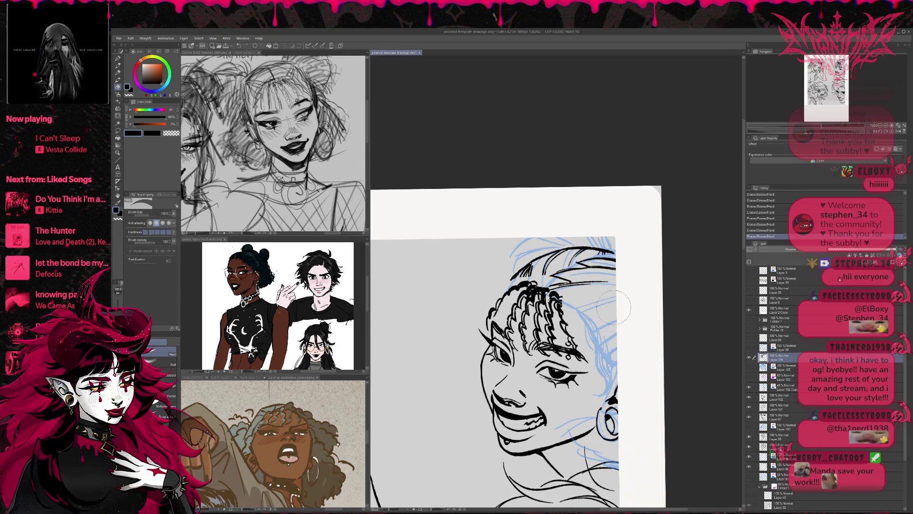
- Mirror the canvas view and tilt it clockwise
{"action": "key", "text": "h"}
{"action": "key", "text": "r"}
{"action": "mouse_move", "coordinate": [684, 266]}
{"action": "left_mouse_down"}
{"action": "mouse_move", "coordinate": [697, 279]}
{"action": "mouse_move", "coordinate": [590, 285]}
{"action": "mouse_move", "coordinate": [627, 267]}
{"action": "mouse_move", "coordinate": [632, 287]}
{"action": "left_mouse_up"}
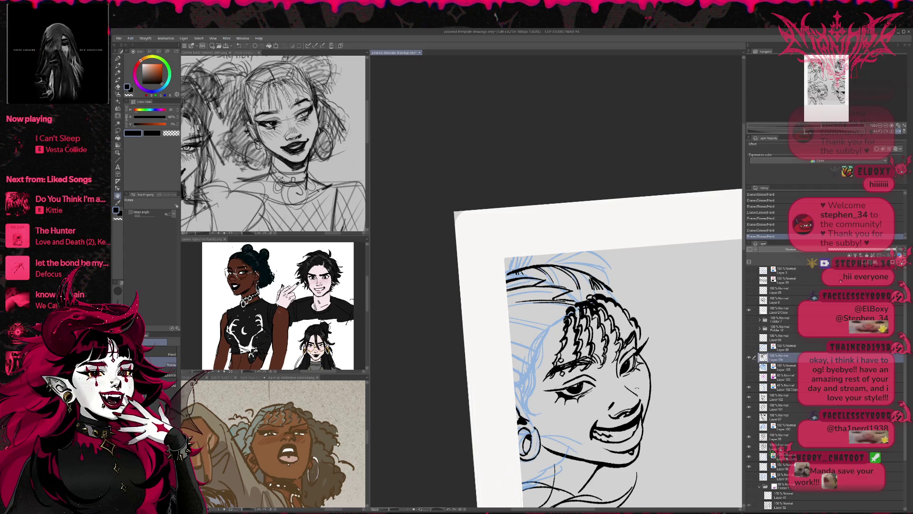
- Reshape the braided bangs with Liquify at brush size 150, with the view flipped back
{"action": "key", "text": "j"}
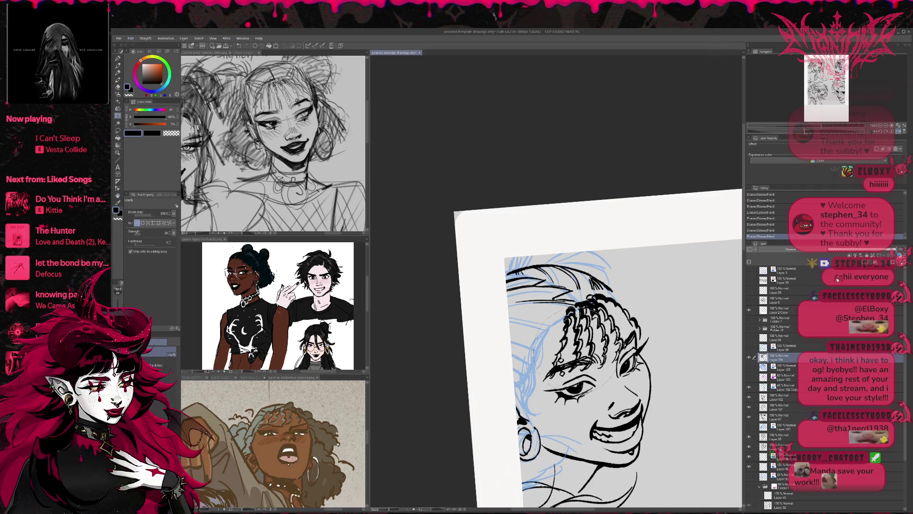
{"action": "left_click_drag", "start_coordinate": [587, 339], "coordinate": [578, 342]}
{"action": "left_click", "coordinate": [895, 132]}
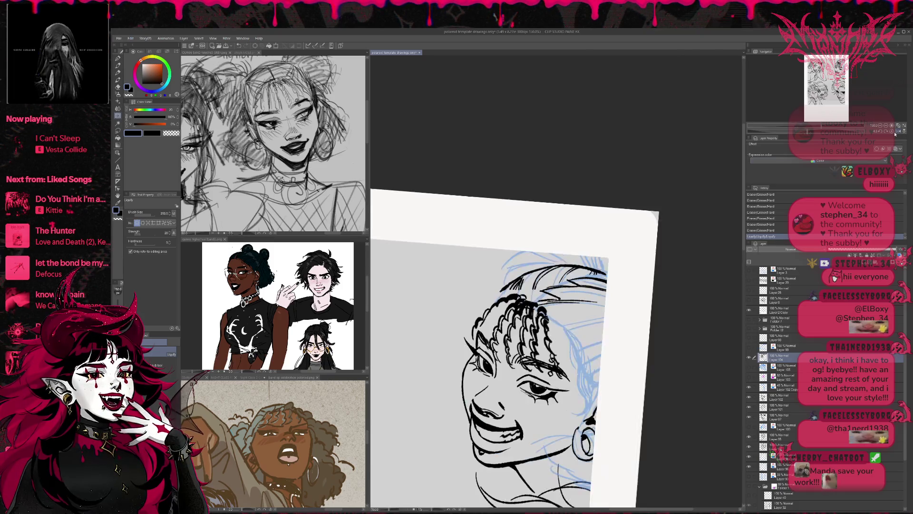
{"action": "key", "text": "bracketleft"}
{"action": "key", "text": "bracketleft"}
{"action": "key", "text": "bracketleft"}
{"action": "left_click_drag", "start_coordinate": [547, 333], "coordinate": [533, 328]}
{"action": "mouse_move", "coordinate": [527, 328]}
{"action": "left_mouse_down"}
{"action": "mouse_move", "coordinate": [504, 328]}
{"action": "mouse_move", "coordinate": [544, 331]}
{"action": "mouse_move", "coordinate": [547, 364]}
{"action": "mouse_move", "coordinate": [523, 363]}
{"action": "left_mouse_up"}
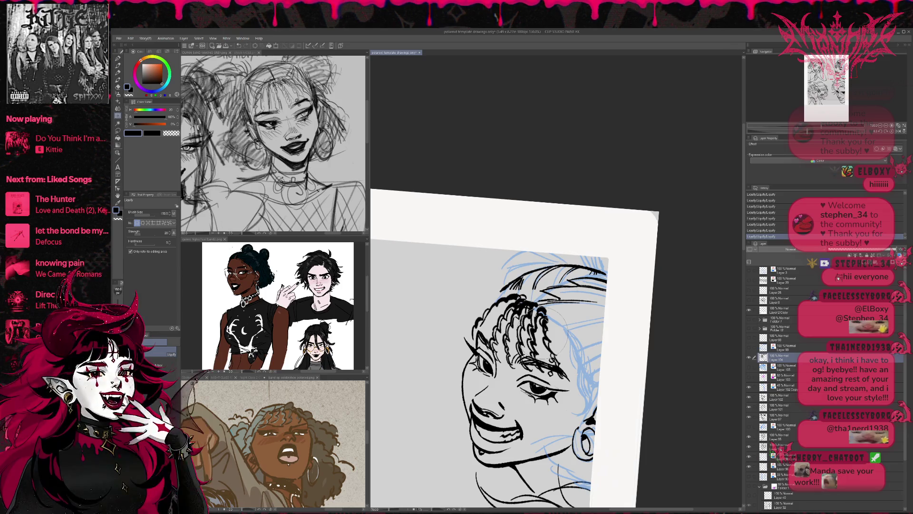
- Hide the braided ink and, on a new layer, ink straight forehead strands and an arc over the head
{"action": "left_click", "coordinate": [749, 357]}
{"action": "key", "text": "p"}
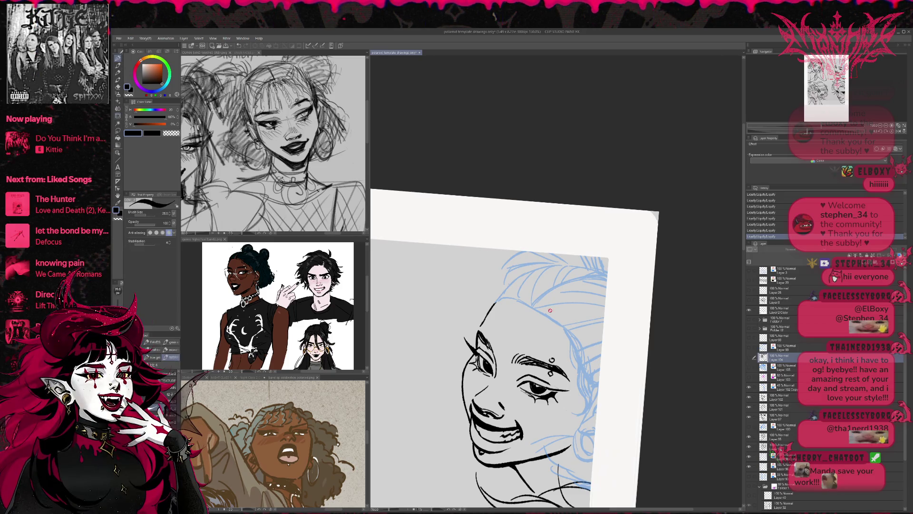
{"action": "key", "text": "ctrl+shift+n"}
{"action": "mouse_move", "coordinate": [540, 301]}
{"action": "left_mouse_down"}
{"action": "mouse_move", "coordinate": [499, 357]}
{"action": "mouse_move", "coordinate": [511, 380]}
{"action": "mouse_move", "coordinate": [541, 360]}
{"action": "mouse_move", "coordinate": [536, 377]}
{"action": "left_mouse_up"}
{"action": "mouse_move", "coordinate": [551, 306]}
{"action": "left_mouse_down"}
{"action": "mouse_move", "coordinate": [557, 369]}
{"action": "mouse_move", "coordinate": [581, 388]}
{"action": "mouse_move", "coordinate": [480, 347]}
{"action": "mouse_move", "coordinate": [537, 301]}
{"action": "left_mouse_up"}
{"action": "mouse_move", "coordinate": [478, 308]}
{"action": "left_mouse_down"}
{"action": "mouse_move", "coordinate": [511, 292]}
{"action": "mouse_move", "coordinate": [547, 294]}
{"action": "mouse_move", "coordinate": [586, 390]}
{"action": "left_mouse_up"}
- Add more hair strands across the top of the head and over the bangs
{"action": "mouse_move", "coordinate": [463, 335]}
{"action": "left_mouse_down"}
{"action": "mouse_move", "coordinate": [537, 293]}
{"action": "mouse_move", "coordinate": [512, 296]}
{"action": "mouse_move", "coordinate": [535, 295]}
{"action": "left_mouse_up"}
{"action": "mouse_move", "coordinate": [480, 362]}
{"action": "left_mouse_down"}
{"action": "mouse_move", "coordinate": [537, 301]}
{"action": "mouse_move", "coordinate": [500, 373]}
{"action": "left_mouse_up"}
{"action": "left_click_drag", "start_coordinate": [540, 303], "coordinate": [514, 330]}
{"action": "left_click_drag", "start_coordinate": [540, 302], "coordinate": [520, 360]}
{"action": "left_click_drag", "start_coordinate": [542, 326], "coordinate": [536, 385]}
{"action": "left_click_drag", "start_coordinate": [550, 309], "coordinate": [563, 390]}
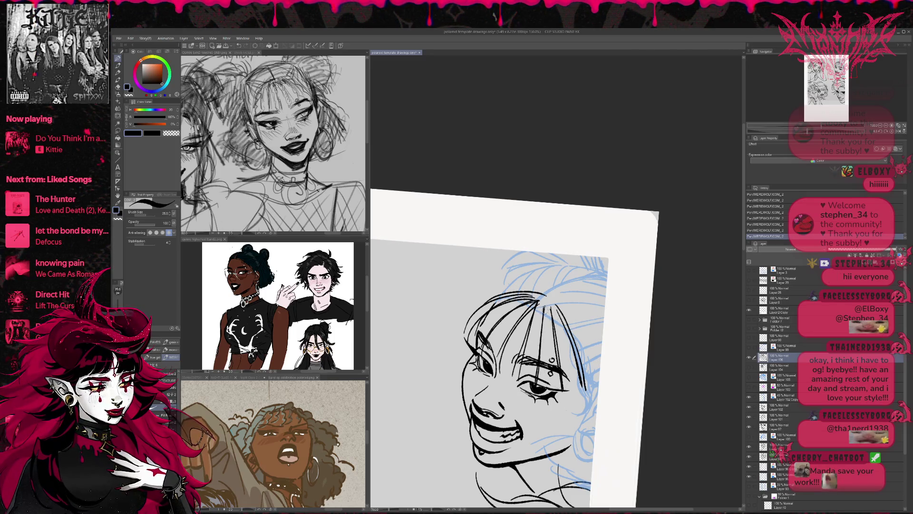
- Erase stray marks on the left cheek and turn on blue Layer color for the bangs layer
{"action": "left_click", "coordinate": [898, 132]}
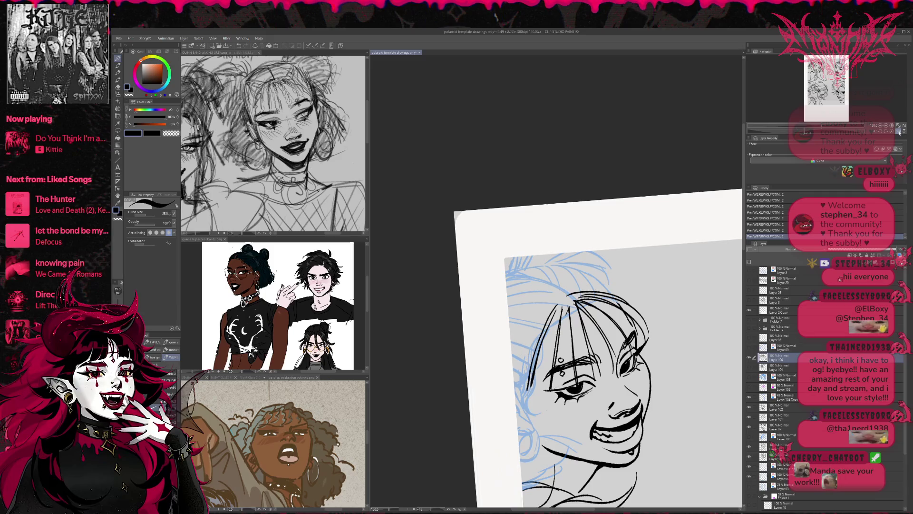
{"action": "left_click_drag", "start_coordinate": [657, 335], "coordinate": [631, 349]}
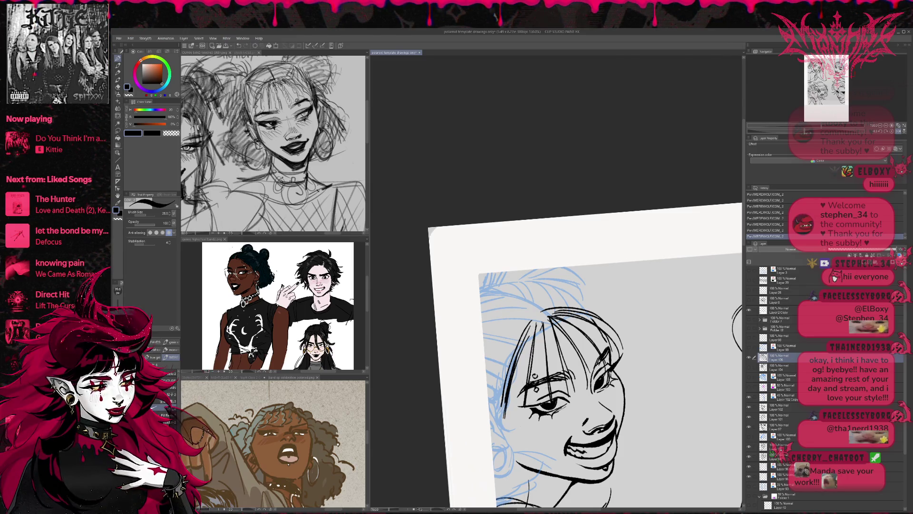
{"action": "key", "text": "e"}
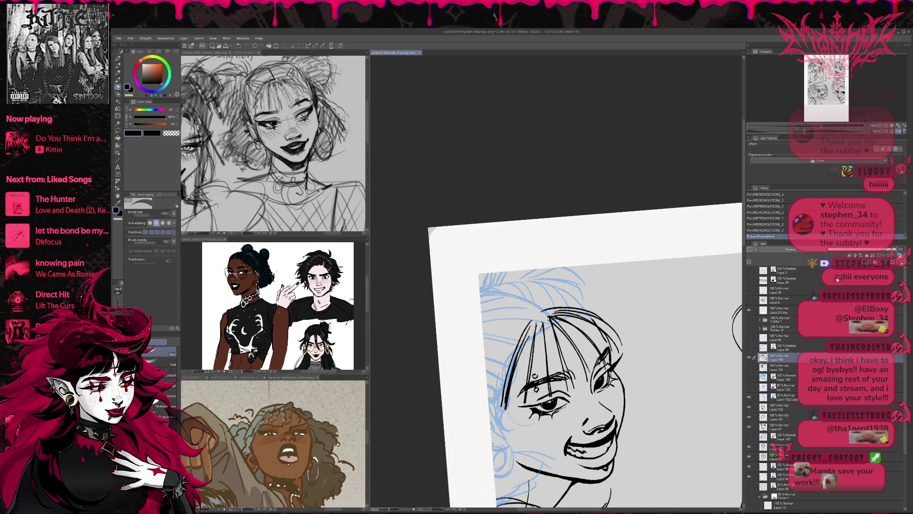
{"action": "left_click_drag", "start_coordinate": [490, 421], "coordinate": [494, 400]}
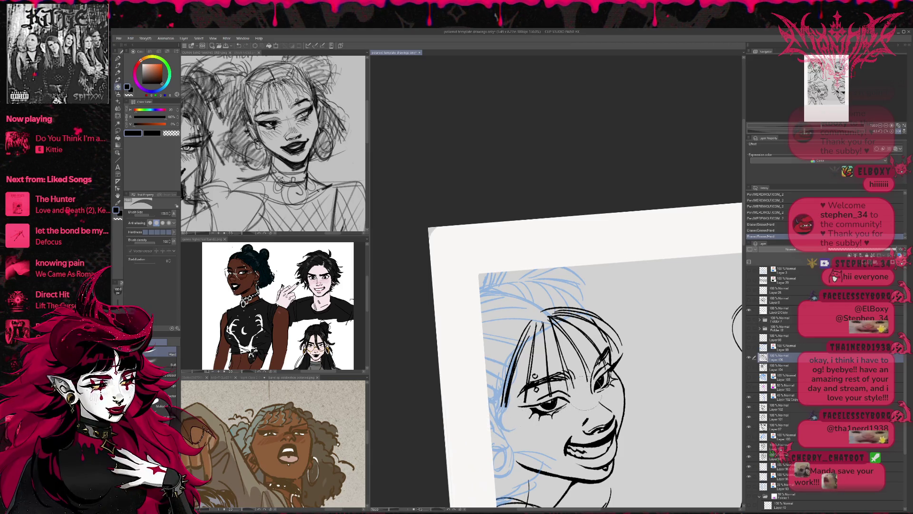
{"action": "left_click", "coordinate": [895, 149]}
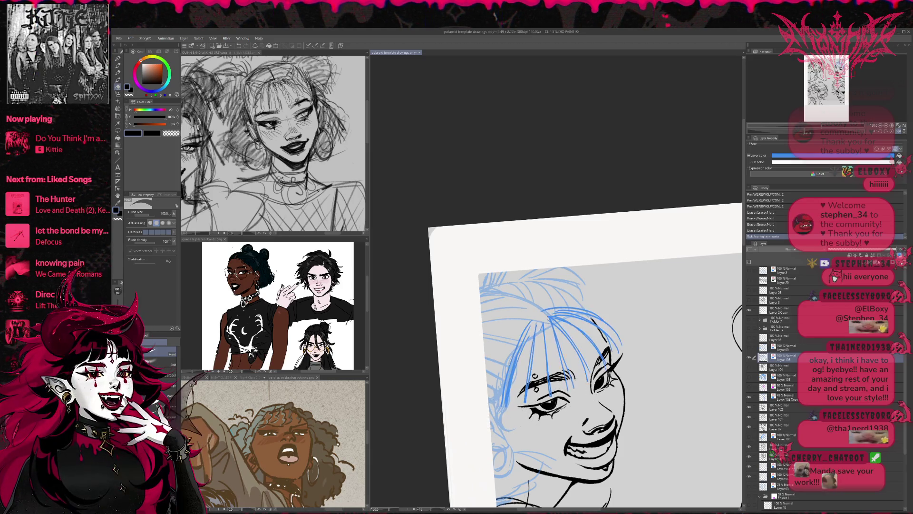
- On a new layer, ink scalloped braid strokes across the top and down the left of the bangs
{"action": "left_click", "coordinate": [119, 58]}
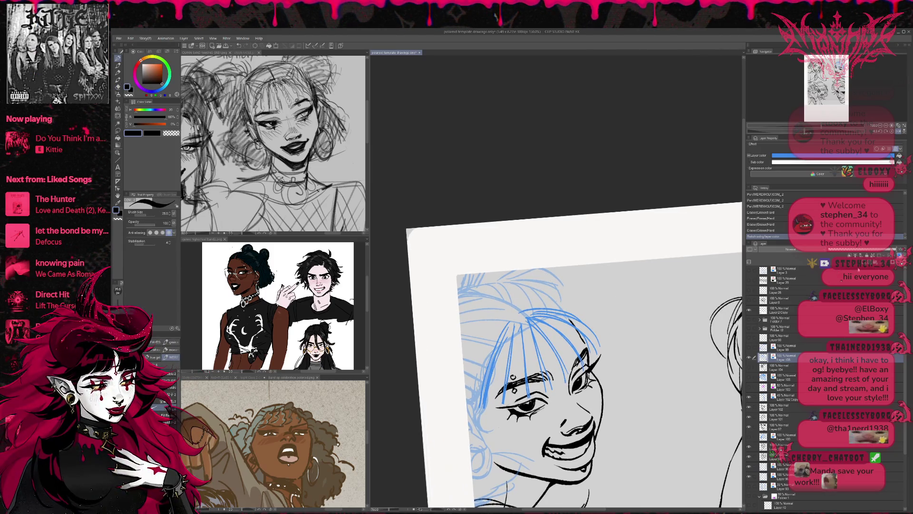
{"action": "key", "text": "ctrl+shift+n"}
{"action": "mouse_move", "coordinate": [545, 322]}
{"action": "left_mouse_down"}
{"action": "mouse_move", "coordinate": [539, 292]}
{"action": "mouse_move", "coordinate": [541, 331]}
{"action": "left_mouse_up"}
{"action": "mouse_move", "coordinate": [525, 289]}
{"action": "left_mouse_down"}
{"action": "mouse_move", "coordinate": [541, 293]}
{"action": "mouse_move", "coordinate": [561, 354]}
{"action": "left_mouse_up"}
{"action": "mouse_move", "coordinate": [530, 283]}
{"action": "left_mouse_down"}
{"action": "mouse_move", "coordinate": [574, 318]}
{"action": "mouse_move", "coordinate": [574, 344]}
{"action": "left_mouse_up"}
{"action": "mouse_move", "coordinate": [540, 281]}
{"action": "left_mouse_down"}
{"action": "mouse_move", "coordinate": [567, 291]}
{"action": "mouse_move", "coordinate": [591, 331]}
{"action": "mouse_move", "coordinate": [553, 275]}
{"action": "mouse_move", "coordinate": [579, 300]}
{"action": "left_mouse_up"}
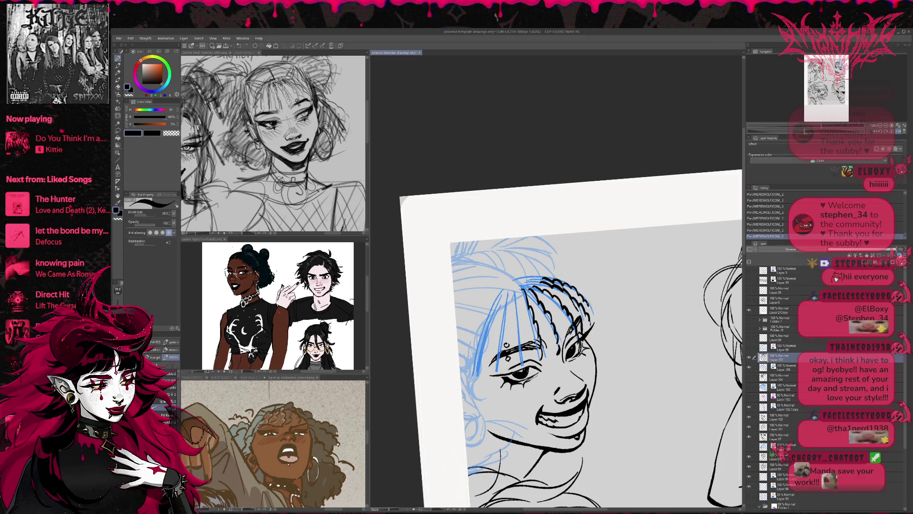
{"action": "left_click_drag", "start_coordinate": [517, 293], "coordinate": [522, 359]}
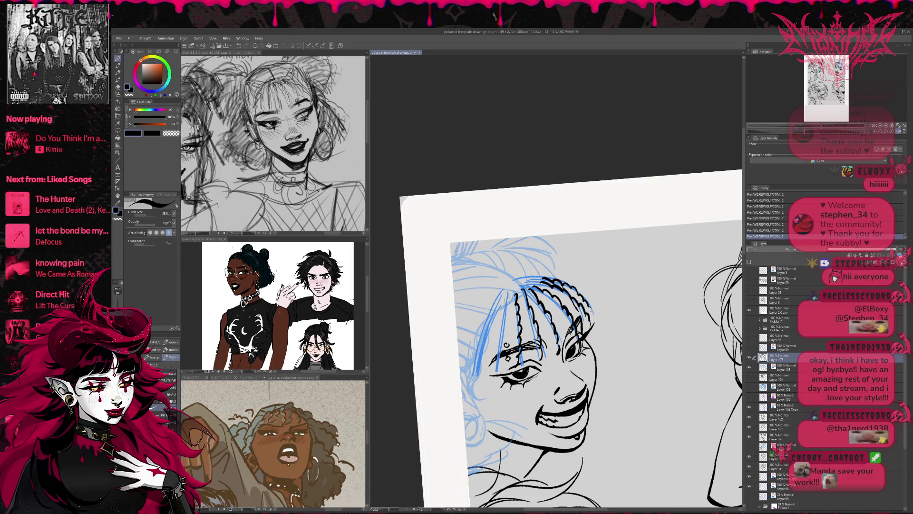
- Redraw the braid strokes down the left bangs, undoing misplaced ones, and mirror the view to check
{"action": "left_click_drag", "start_coordinate": [505, 305], "coordinate": [503, 330]}
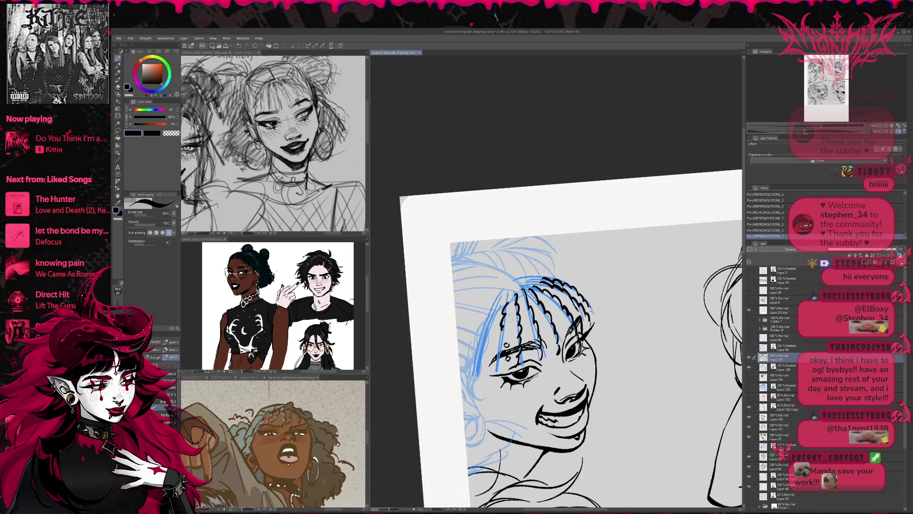
{"action": "key", "text": "ctrl+z"}
{"action": "left_click_drag", "start_coordinate": [509, 299], "coordinate": [497, 364]}
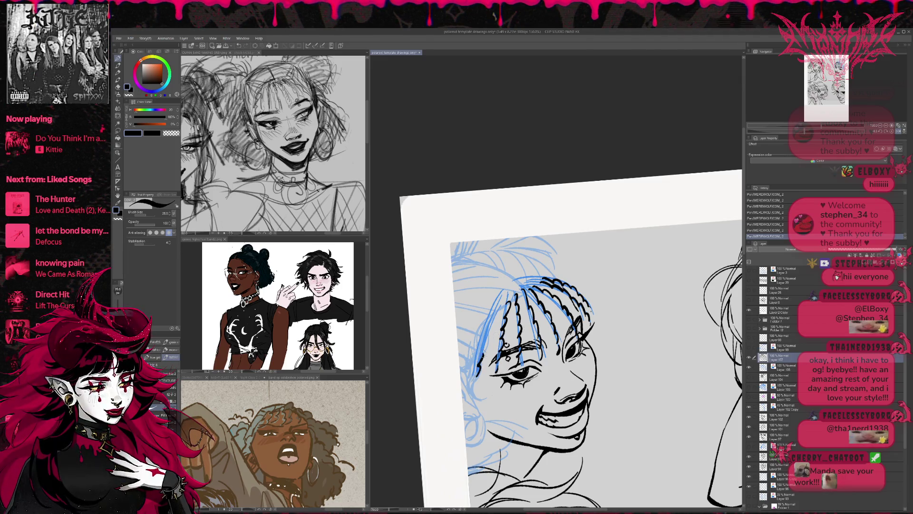
{"action": "key", "text": "ctrl+z"}
{"action": "key", "text": "ctrl+y"}
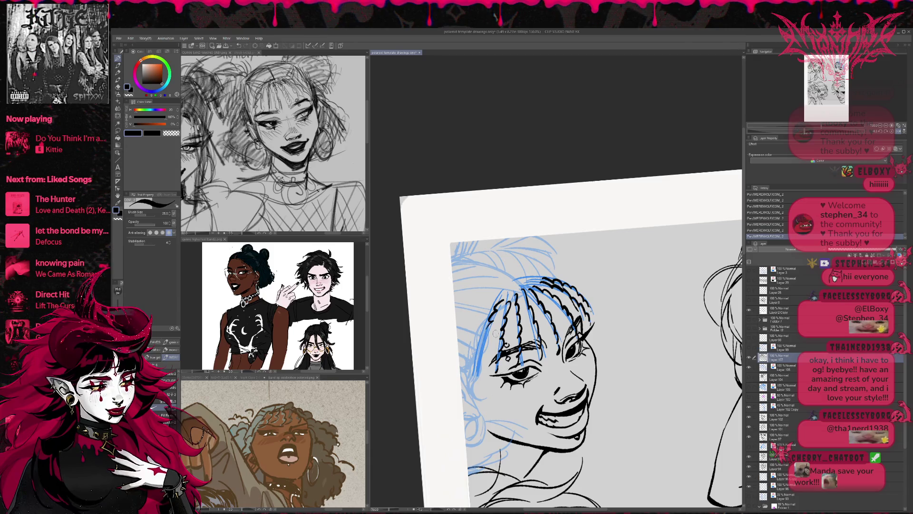
{"action": "key", "text": "ctrl+z"}
{"action": "left_click_drag", "start_coordinate": [500, 304], "coordinate": [476, 381]}
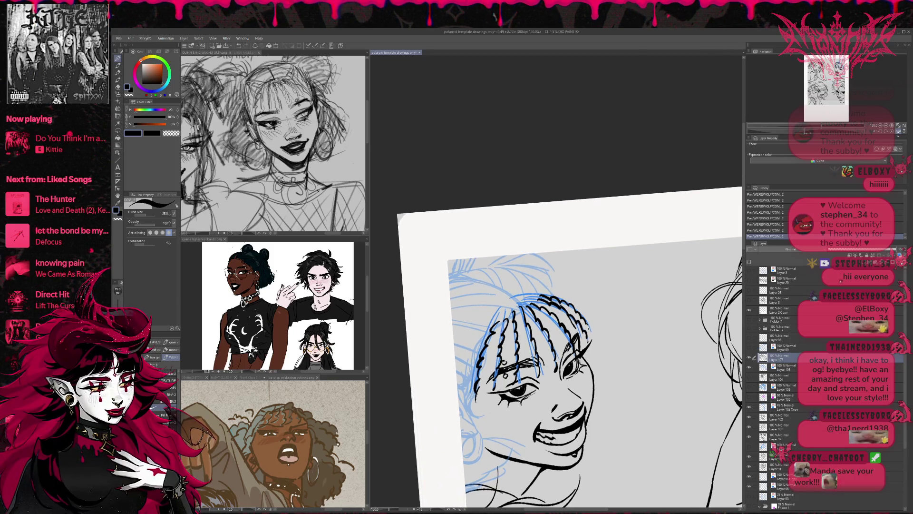
{"action": "left_click", "coordinate": [898, 131]}
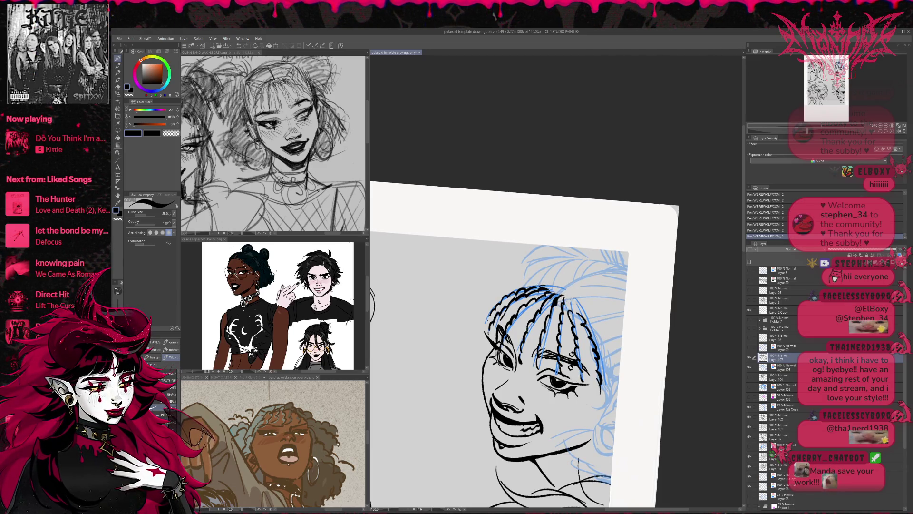
- Hide the blue guide and ink detail strokes along the braid strands, including those beside the eye
{"action": "left_click_drag", "start_coordinate": [567, 296], "coordinate": [578, 316]}
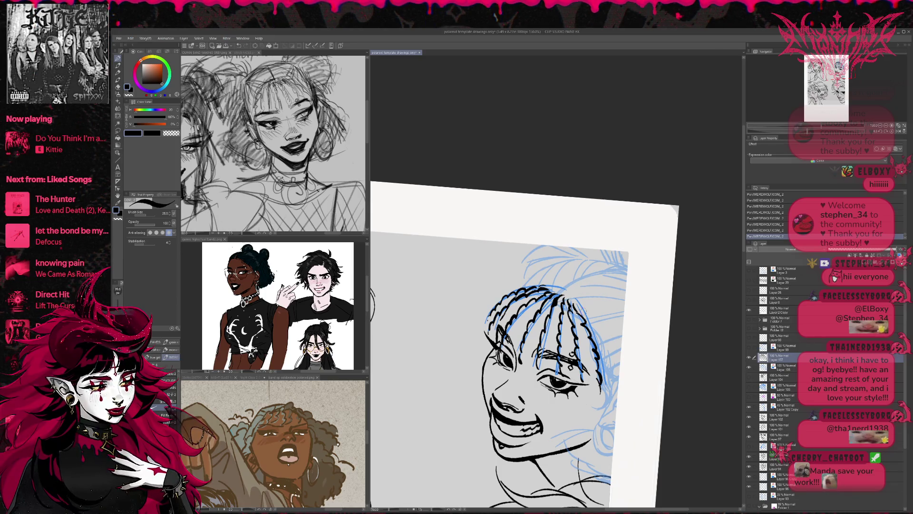
{"action": "left_click", "coordinate": [750, 368]}
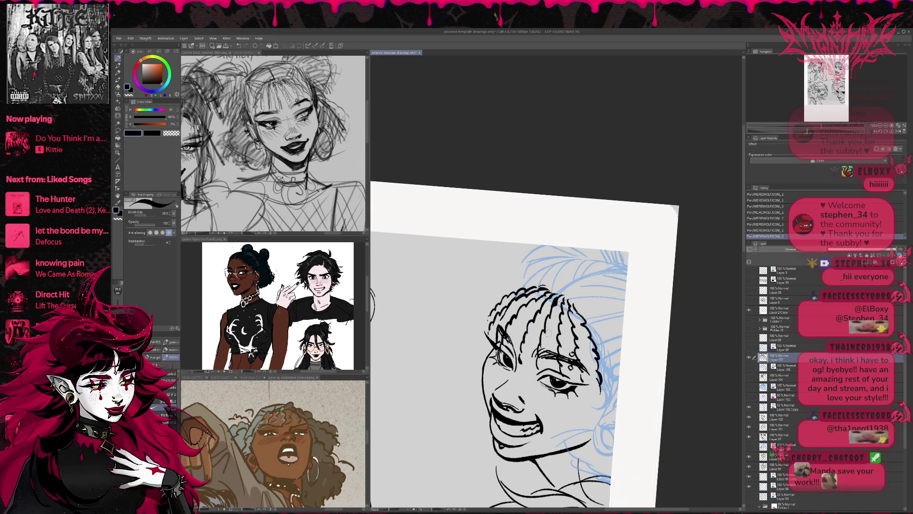
{"action": "left_click_drag", "start_coordinate": [546, 331], "coordinate": [537, 373]}
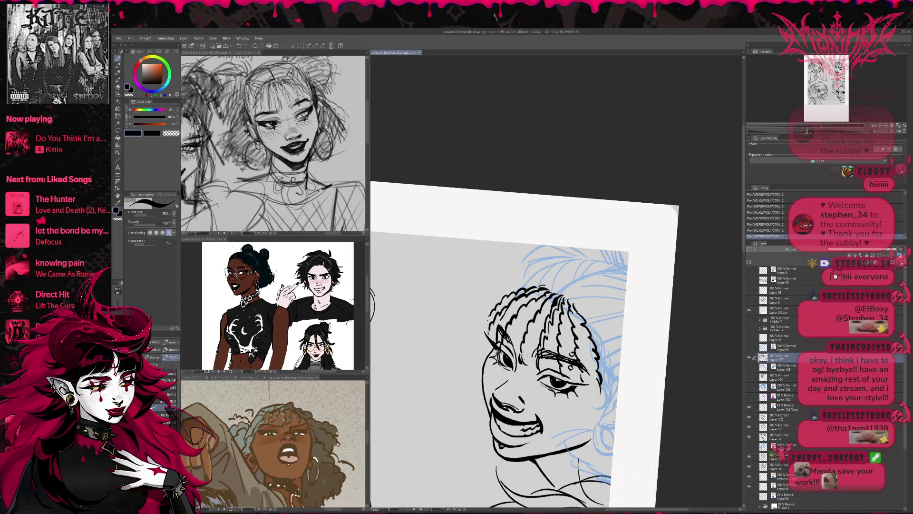
{"action": "left_click_drag", "start_coordinate": [529, 347], "coordinate": [550, 302]}
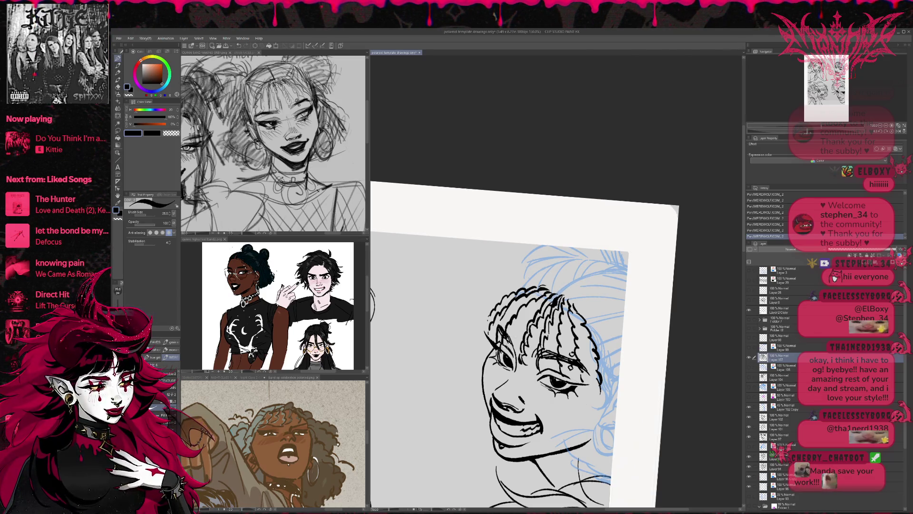
{"action": "mouse_move", "coordinate": [505, 352]}
{"action": "left_mouse_down"}
{"action": "mouse_move", "coordinate": [524, 307]}
{"action": "mouse_move", "coordinate": [548, 296]}
{"action": "left_mouse_up"}
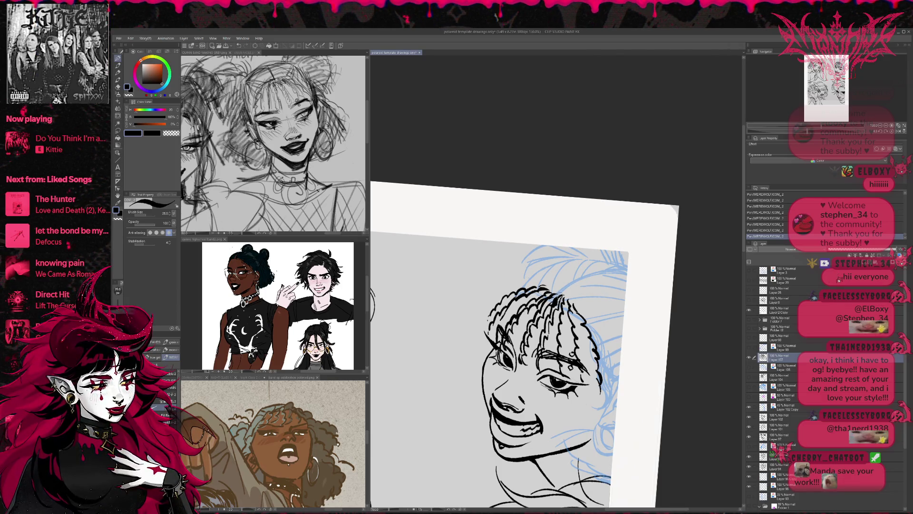
{"action": "left_click_drag", "start_coordinate": [566, 371], "coordinate": [560, 323]}
{"action": "left_click_drag", "start_coordinate": [570, 326], "coordinate": [560, 295]}
{"action": "mouse_move", "coordinate": [583, 371]}
{"action": "left_mouse_down"}
{"action": "mouse_move", "coordinate": [590, 383]}
{"action": "mouse_move", "coordinate": [584, 366]}
{"action": "left_mouse_up"}
{"action": "left_click_drag", "start_coordinate": [588, 373], "coordinate": [577, 331]}
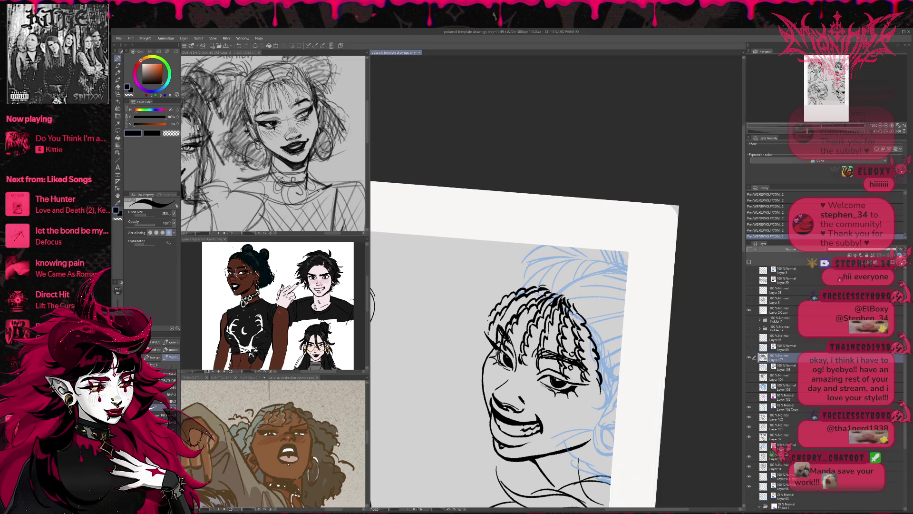
{"action": "mouse_move", "coordinate": [588, 337]}
{"action": "left_mouse_down"}
{"action": "mouse_move", "coordinate": [580, 324]}
{"action": "mouse_move", "coordinate": [591, 353]}
{"action": "left_mouse_up"}
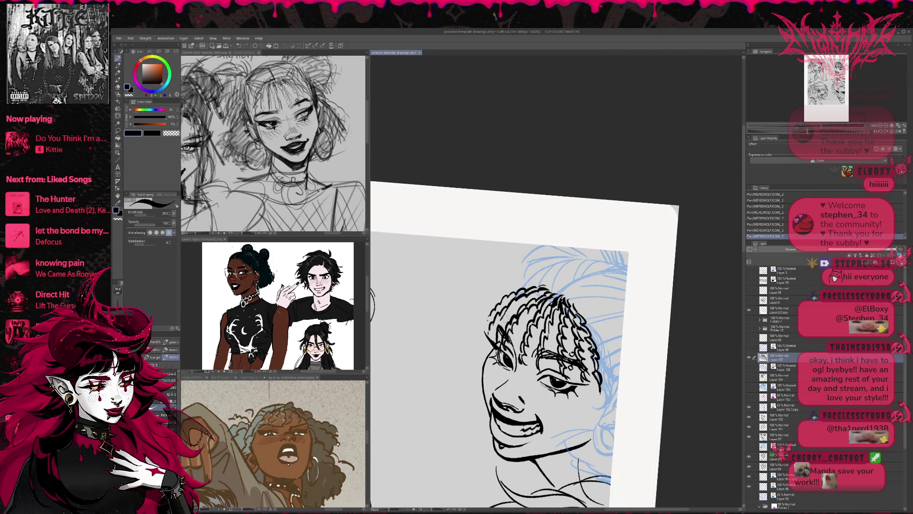
- With the view mirrored back, ink curls along the upper and right side of the hair
{"action": "left_click", "coordinate": [898, 132]}
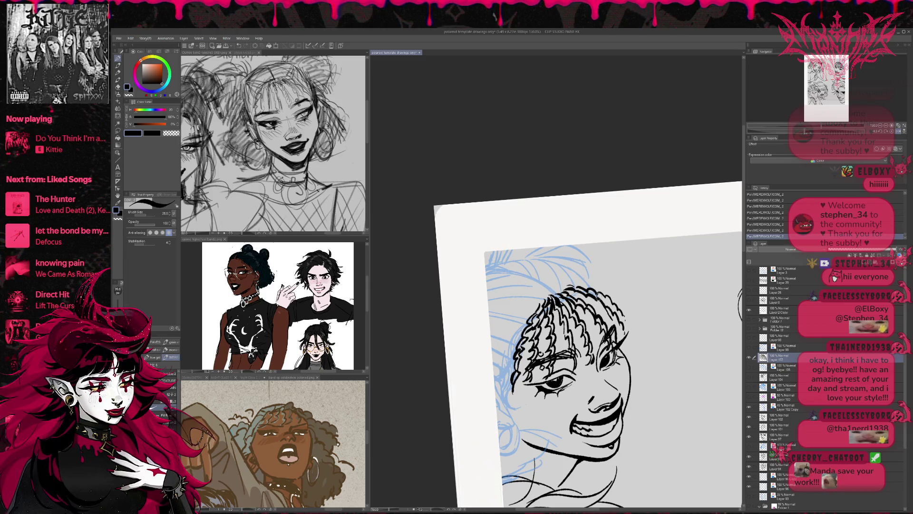
{"action": "left_click_drag", "start_coordinate": [572, 295], "coordinate": [610, 328]}
{"action": "left_click_drag", "start_coordinate": [623, 322], "coordinate": [618, 339]}
{"action": "mouse_move", "coordinate": [597, 297]}
{"action": "left_mouse_down"}
{"action": "mouse_move", "coordinate": [624, 324]}
{"action": "mouse_move", "coordinate": [610, 329]}
{"action": "left_mouse_up"}
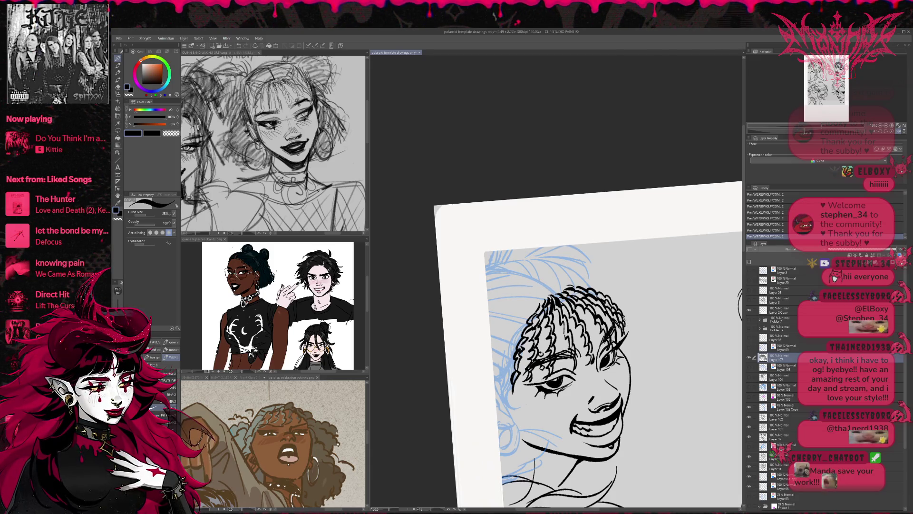
{"action": "key", "text": "t"}
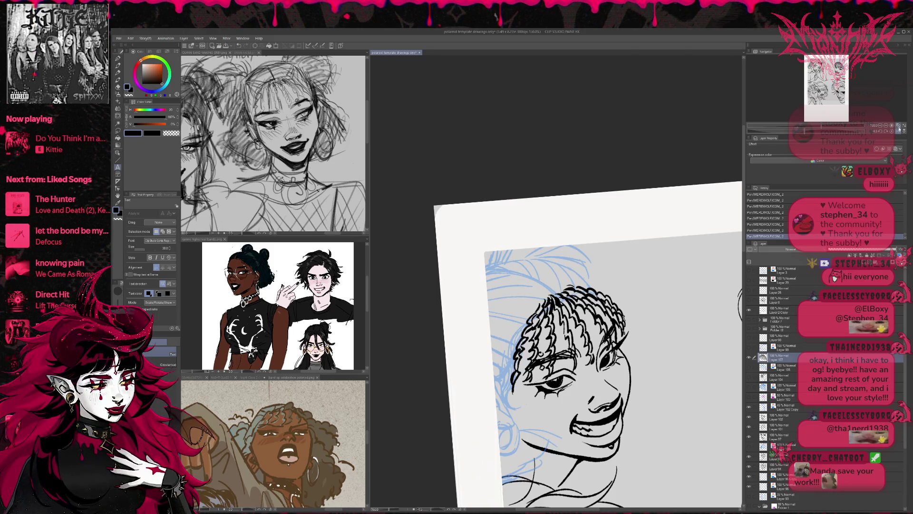
- Show the blue guide, push the braids and strands around the eye into shape, then hide the guide
{"action": "left_click", "coordinate": [898, 128]}
{"action": "left_click", "coordinate": [749, 367]}
{"action": "left_click", "coordinate": [749, 357]}
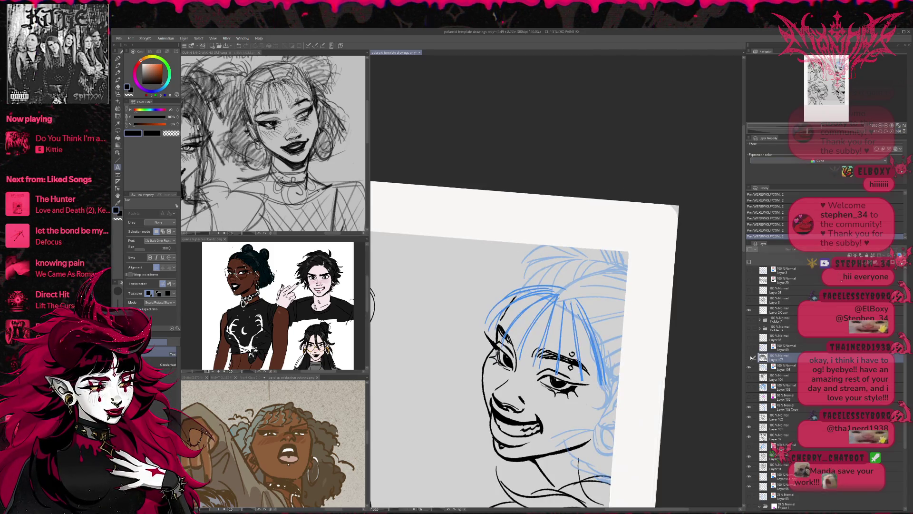
{"action": "left_click", "coordinate": [749, 356]}
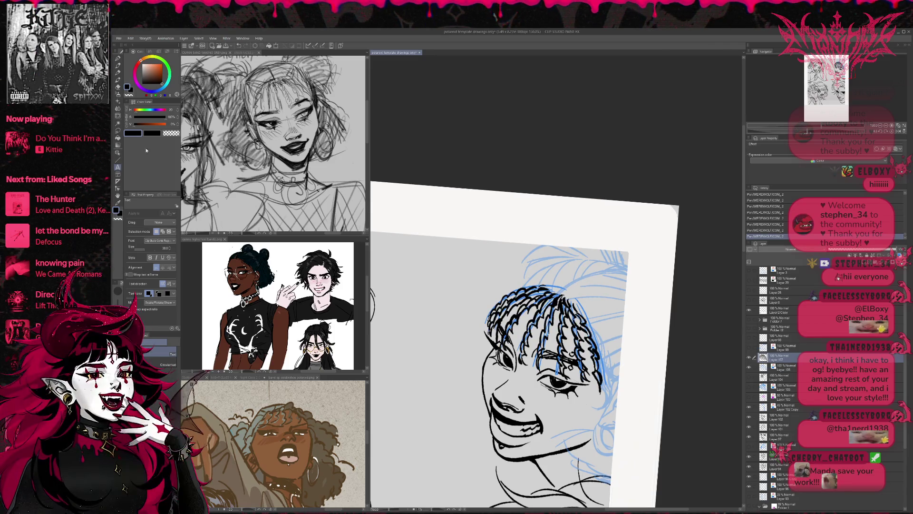
{"action": "left_click", "coordinate": [118, 123]}
{"action": "mouse_move", "coordinate": [547, 300]}
{"action": "left_mouse_down"}
{"action": "mouse_move", "coordinate": [571, 312]}
{"action": "mouse_move", "coordinate": [538, 304]}
{"action": "mouse_move", "coordinate": [566, 307]}
{"action": "mouse_move", "coordinate": [540, 293]}
{"action": "mouse_move", "coordinate": [573, 321]}
{"action": "mouse_move", "coordinate": [547, 282]}
{"action": "mouse_move", "coordinate": [530, 291]}
{"action": "mouse_move", "coordinate": [537, 275]}
{"action": "left_mouse_up"}
{"action": "left_click_drag", "start_coordinate": [533, 285], "coordinate": [535, 288]}
{"action": "left_click_drag", "start_coordinate": [597, 391], "coordinate": [595, 380]}
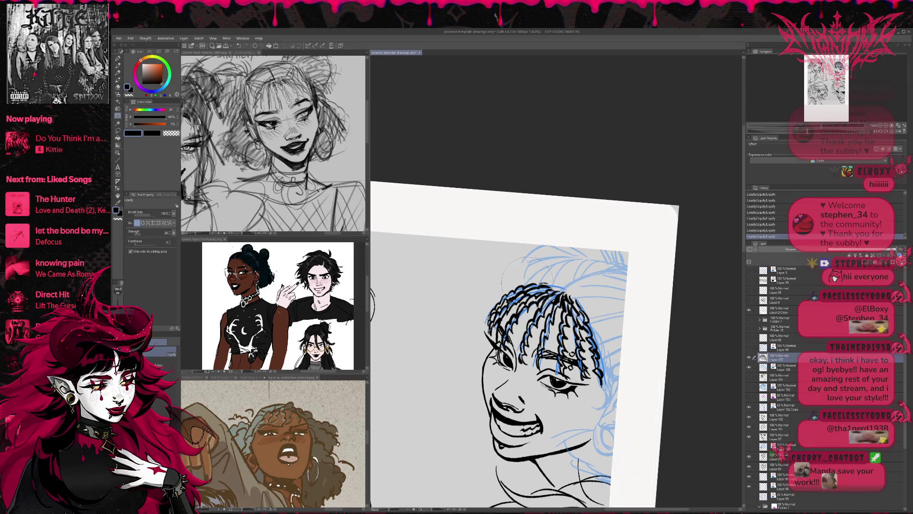
{"action": "left_click", "coordinate": [898, 131]}
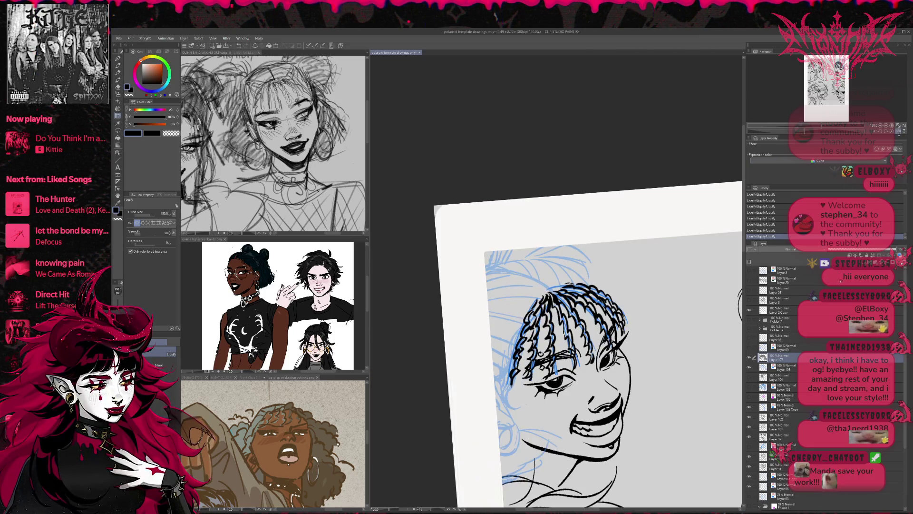
{"action": "left_click", "coordinate": [748, 367]}
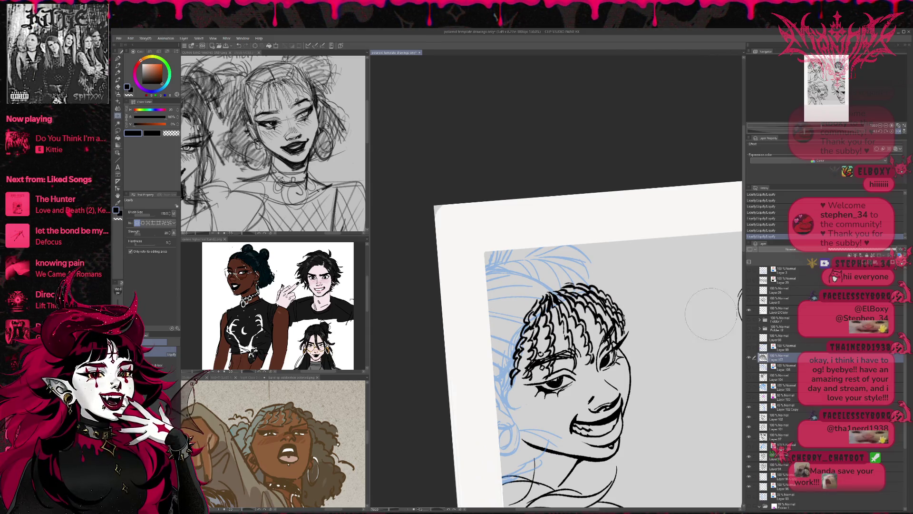
{"action": "key", "text": "ctrl+t"}
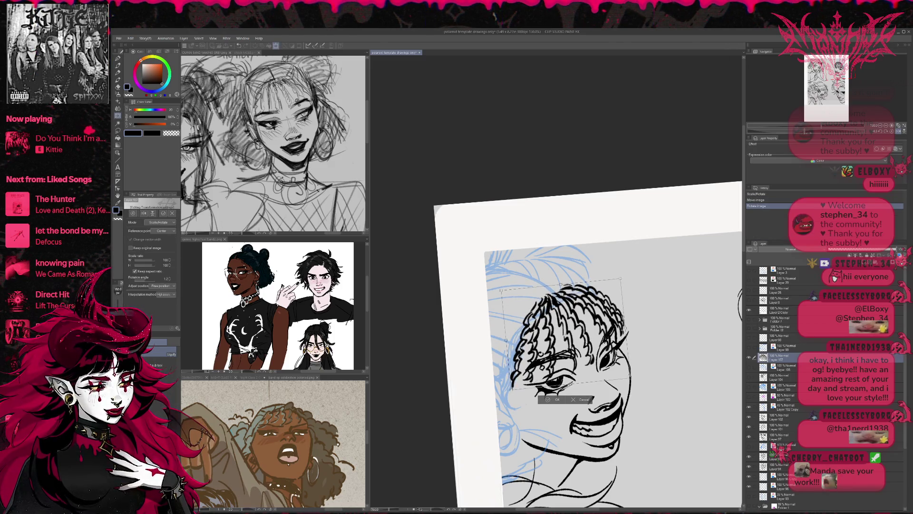
- Try scaling the bangs to 99% and rotating them, then cancel and restart the transform
{"action": "left_click_drag", "start_coordinate": [630, 378], "coordinate": [632, 380]}
{"action": "left_click_drag", "start_coordinate": [513, 395], "coordinate": [518, 390]}
{"action": "mouse_move", "coordinate": [644, 361]}
{"action": "left_mouse_down"}
{"action": "mouse_move", "coordinate": [608, 381]}
{"action": "mouse_move", "coordinate": [608, 368]}
{"action": "mouse_move", "coordinate": [622, 375]}
{"action": "left_mouse_up"}
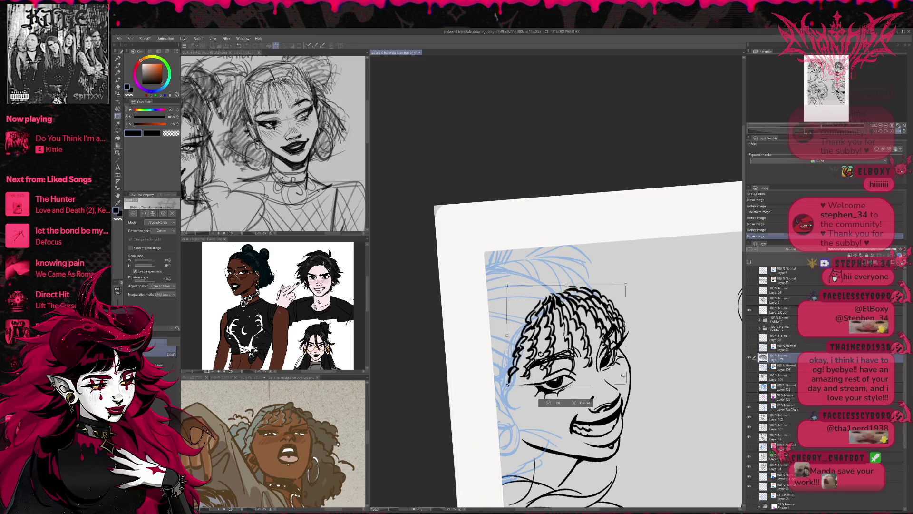
{"action": "left_click", "coordinate": [575, 402]}
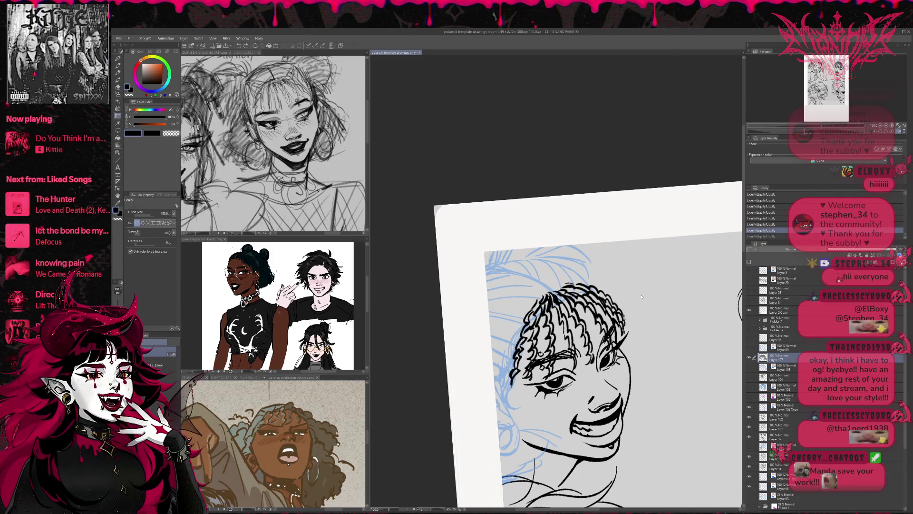
{"action": "key", "text": "ctrl+t"}
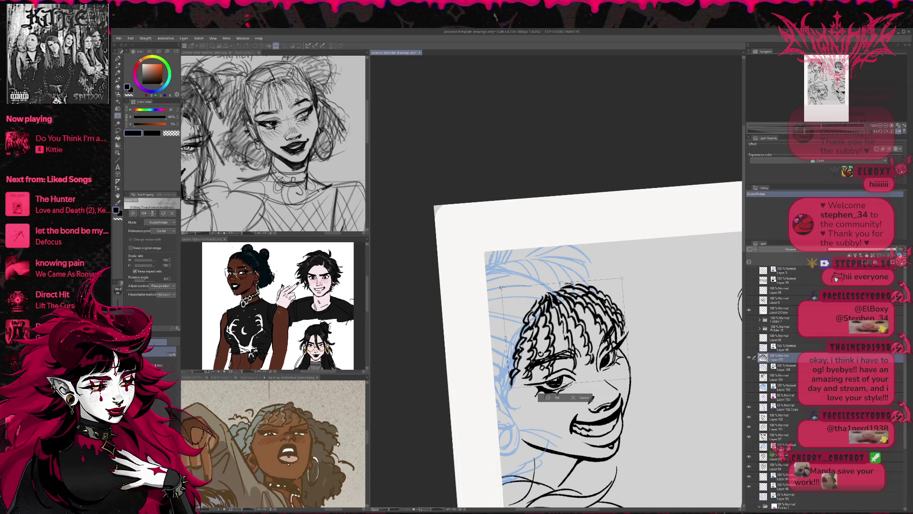
- Nudge the bangs a few pixels and shrink them to about 96% with a 0.4° tilt
{"action": "left_click_drag", "start_coordinate": [564, 333], "coordinate": [565, 334]}
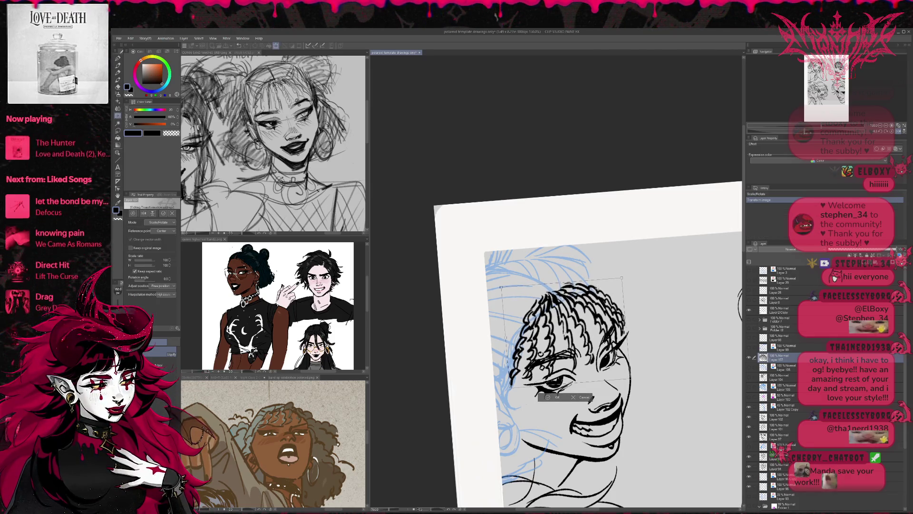
{"action": "left_click_drag", "start_coordinate": [598, 289], "coordinate": [599, 289]}
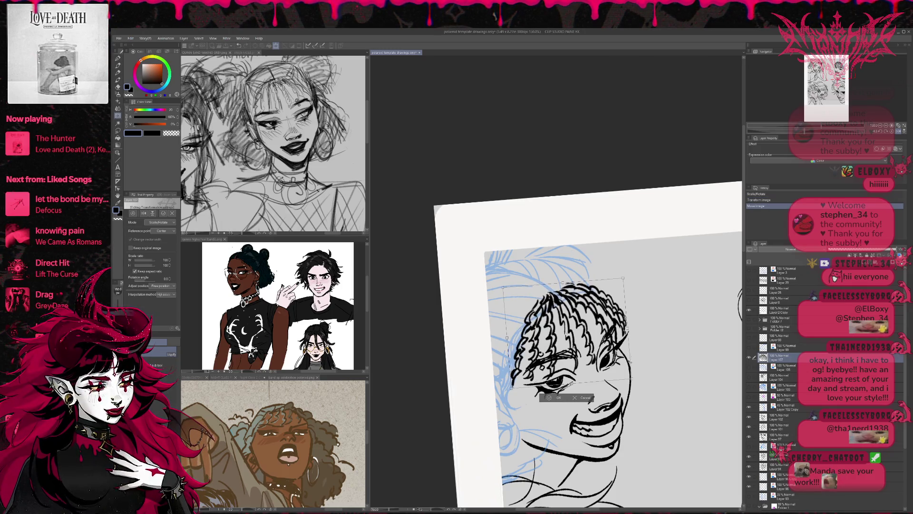
{"action": "left_click_drag", "start_coordinate": [561, 333], "coordinate": [559, 331]}
{"action": "left_click_drag", "start_coordinate": [627, 373], "coordinate": [628, 373]}
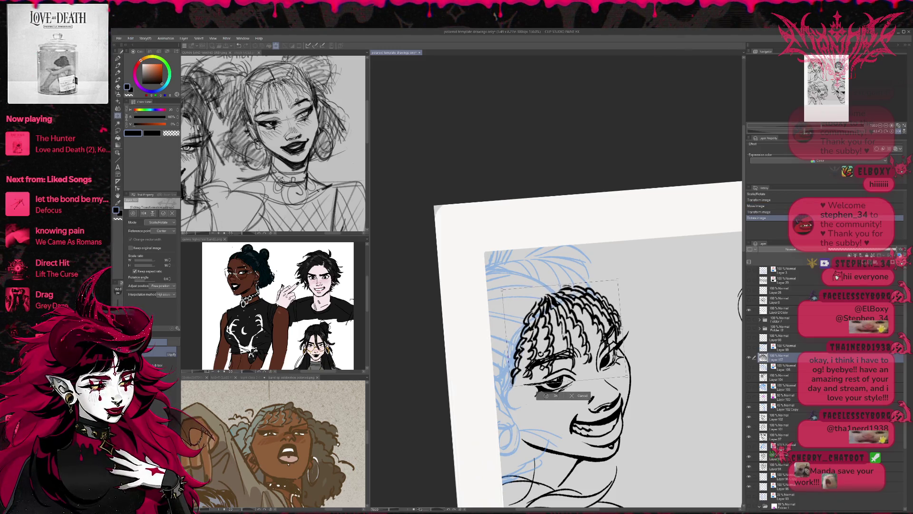
{"action": "left_click_drag", "start_coordinate": [561, 333], "coordinate": [560, 332]}
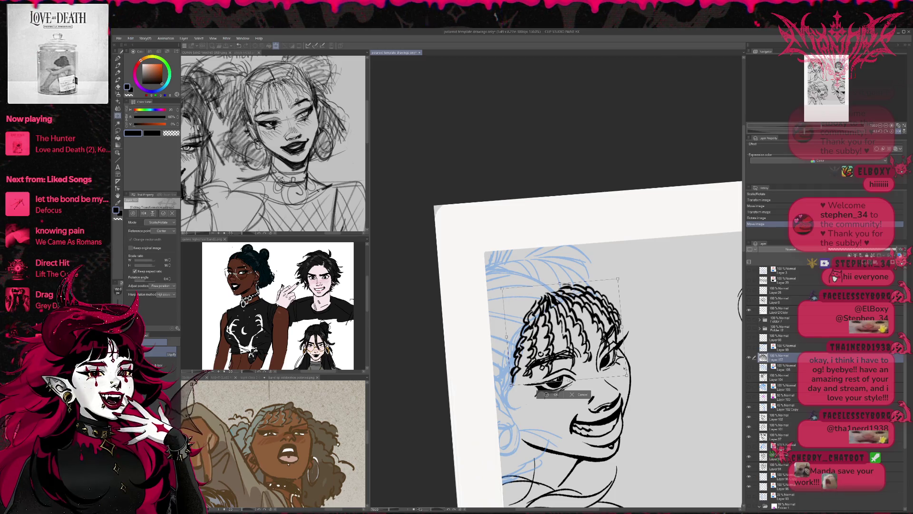
{"action": "left_click_drag", "start_coordinate": [561, 333], "coordinate": [559, 330]}
{"action": "mouse_move", "coordinate": [623, 372]}
{"action": "left_mouse_down"}
{"action": "mouse_move", "coordinate": [638, 366]}
{"action": "mouse_move", "coordinate": [609, 348]}
{"action": "left_mouse_up"}
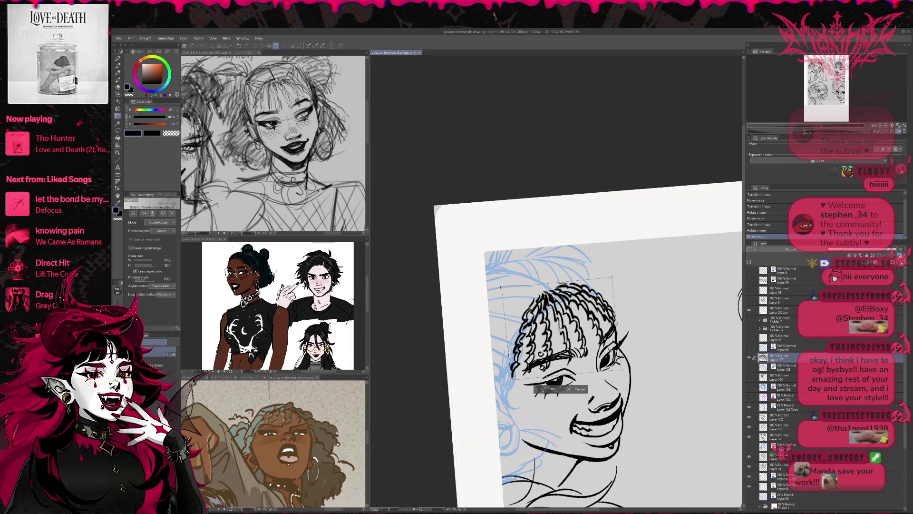
- Check in the mirrored view, move and slightly rotate the bangs on the forehead, and commit the transform
{"action": "left_click", "coordinate": [898, 132]}
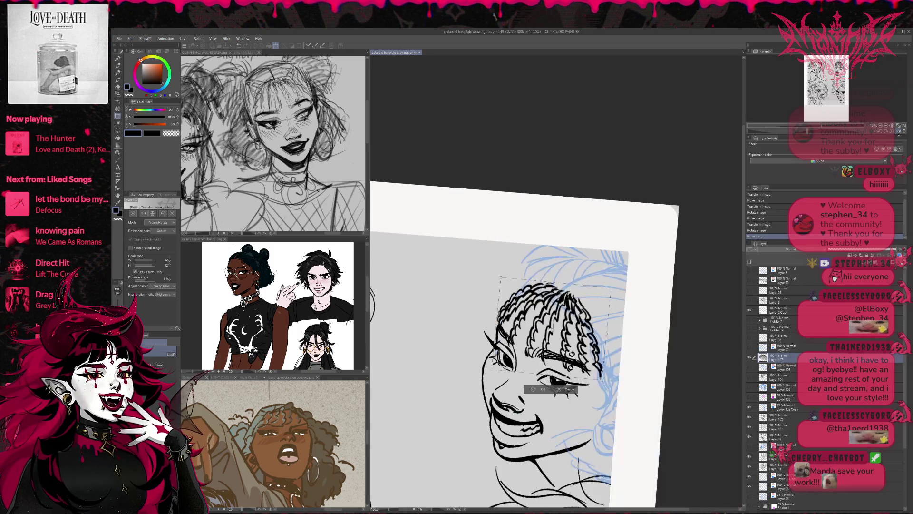
{"action": "mouse_move", "coordinate": [547, 323]}
{"action": "left_mouse_down"}
{"action": "mouse_move", "coordinate": [610, 307]}
{"action": "mouse_move", "coordinate": [580, 327]}
{"action": "left_mouse_up"}
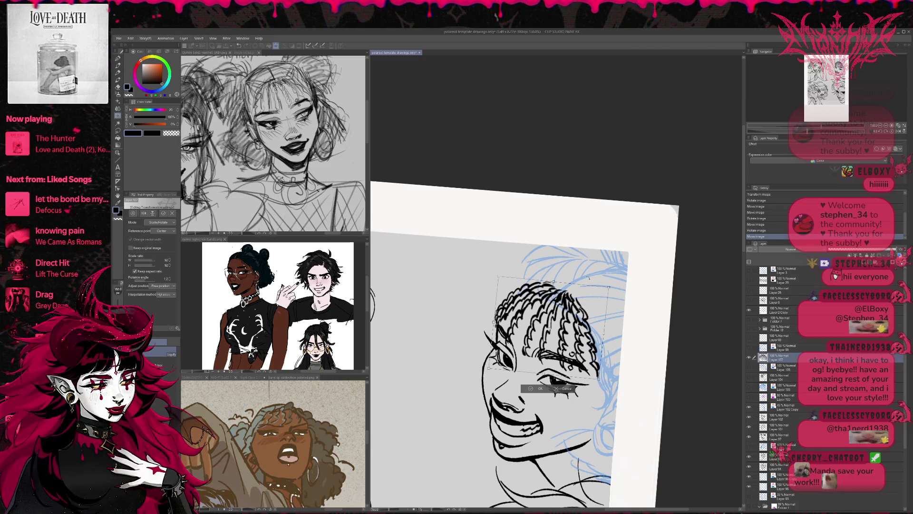
{"action": "left_click_drag", "start_coordinate": [569, 285], "coordinate": [591, 301]}
{"action": "left_click_drag", "start_coordinate": [620, 270], "coordinate": [586, 305]}
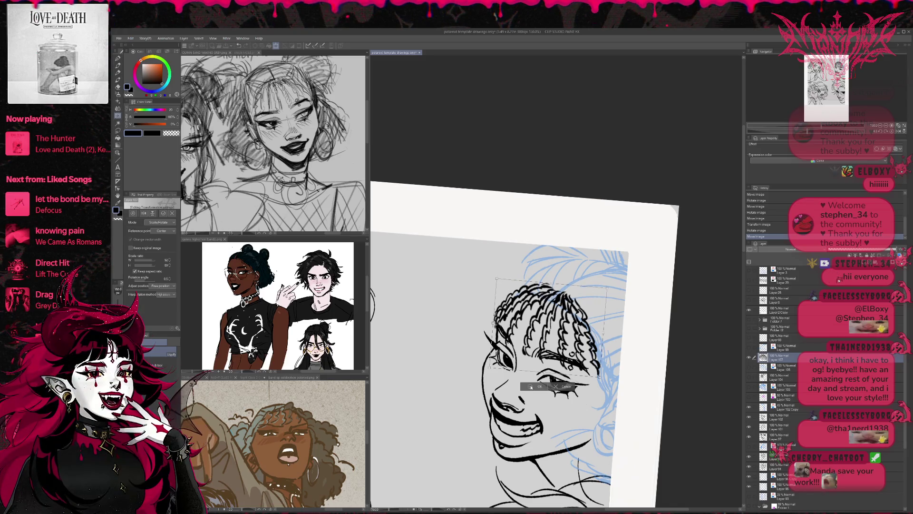
{"action": "key", "text": "Return"}
{"action": "left_click", "coordinate": [898, 132]}
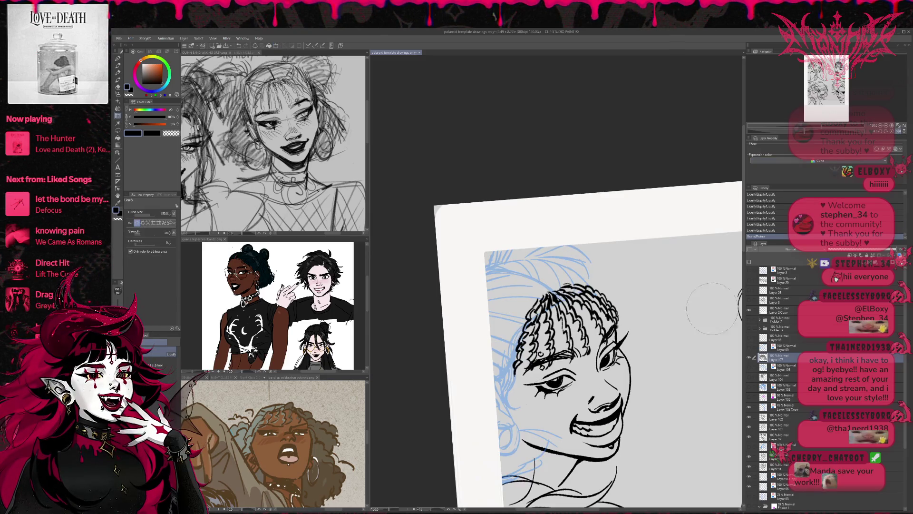
- Liquify the brow line near the eye into shape and ink a short stroke near the bangs
{"action": "mouse_move", "coordinate": [554, 384]}
{"action": "left_mouse_down"}
{"action": "mouse_move", "coordinate": [566, 359]}
{"action": "mouse_move", "coordinate": [575, 366]}
{"action": "left_mouse_up"}
{"action": "key", "text": "e"}
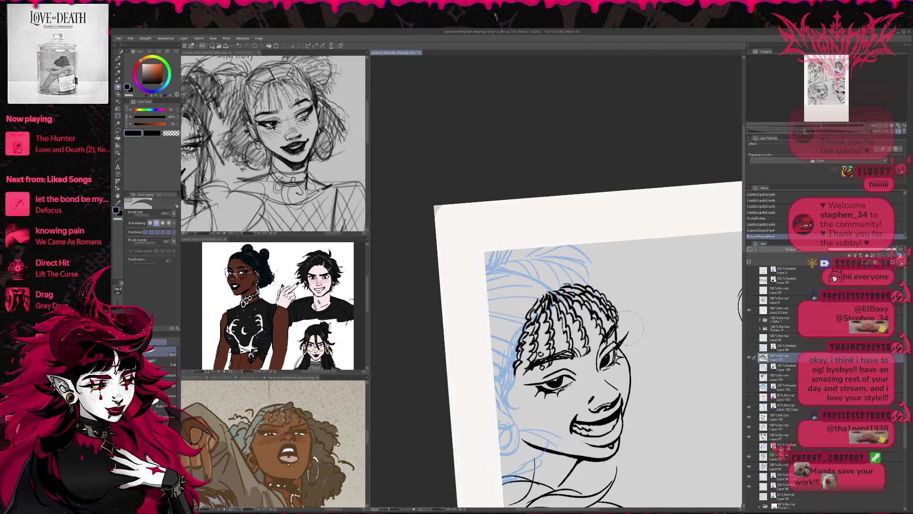
{"action": "key", "text": "p"}
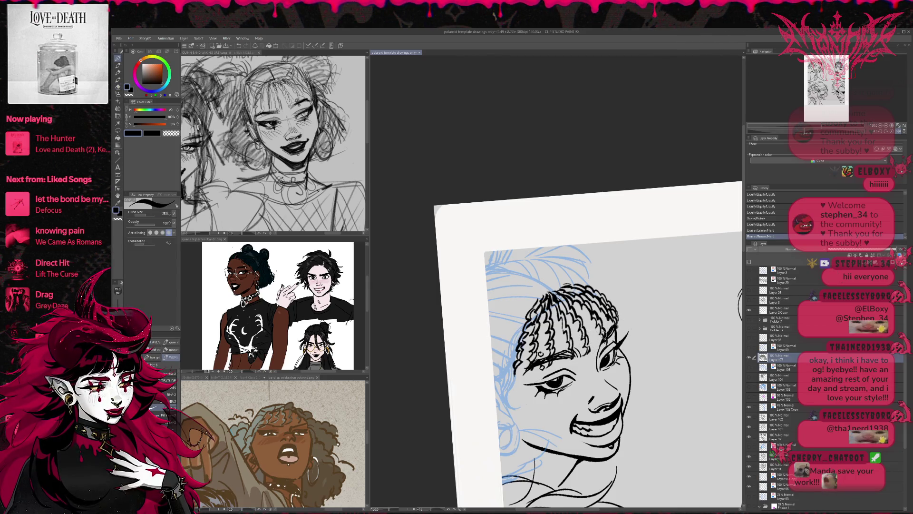
{"action": "mouse_move", "coordinate": [600, 340]}
{"action": "left_mouse_down"}
{"action": "mouse_move", "coordinate": [606, 348]}
{"action": "mouse_move", "coordinate": [603, 337]}
{"action": "mouse_move", "coordinate": [621, 333]}
{"action": "mouse_move", "coordinate": [617, 321]}
{"action": "mouse_move", "coordinate": [621, 329]}
{"action": "mouse_move", "coordinate": [634, 310]}
{"action": "left_mouse_up"}
{"action": "key", "text": "e"}
{"action": "key", "text": "p"}
- Straighten the rotated view and add a small ink stroke to the hair
{"action": "key", "text": "e"}
{"action": "key", "text": "p"}
{"action": "key", "text": "e"}
{"action": "left_click", "coordinate": [899, 132]}
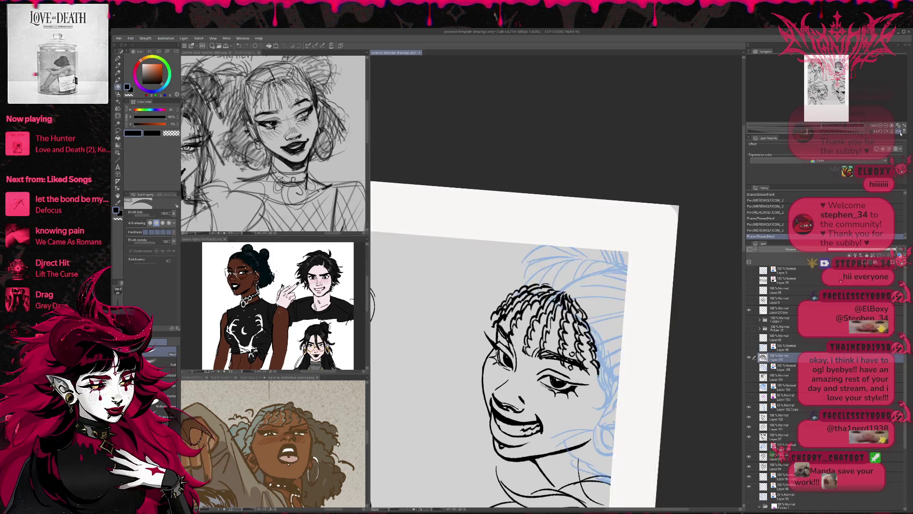
{"action": "key", "text": "p"}
{"action": "mouse_move", "coordinate": [549, 282]}
{"action": "left_mouse_down"}
{"action": "mouse_move", "coordinate": [497, 299]}
{"action": "mouse_move", "coordinate": [557, 281]}
{"action": "left_mouse_up"}
{"action": "key", "text": "ctrl+z"}
{"action": "key", "text": "ctrl+z"}
{"action": "key", "text": "ctrl+z"}
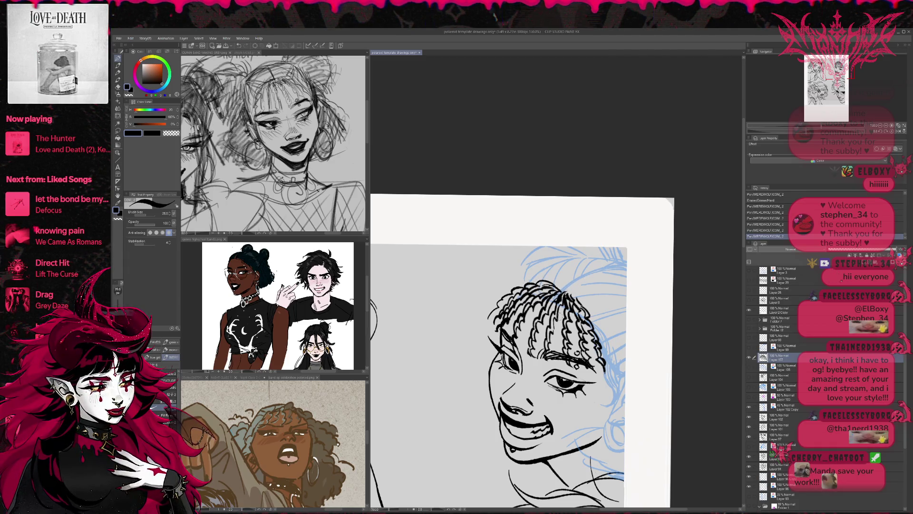
{"action": "left_click_drag", "start_coordinate": [546, 355], "coordinate": [548, 360]}
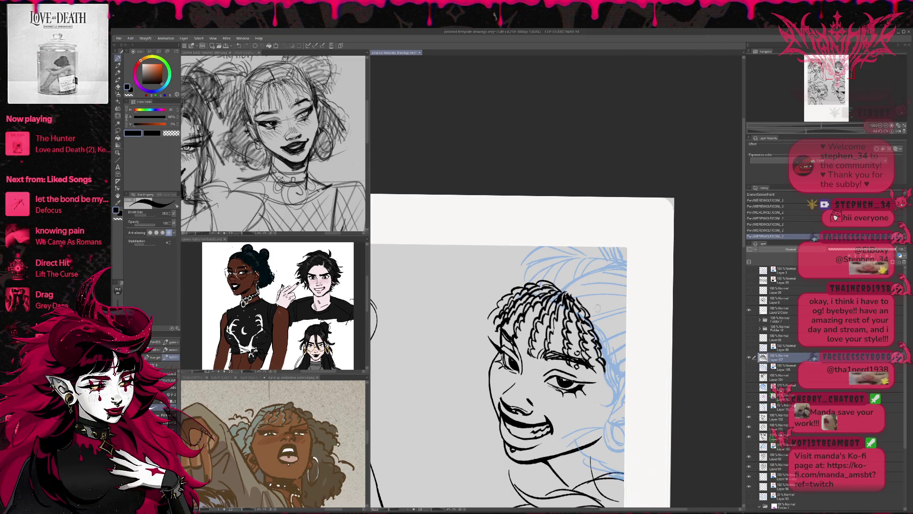
- Erase and redraw strands along the braids' right edge, then flip the view and show the magenta sketch
{"action": "scroll", "coordinate": [594, 309], "scroll_direction": "up", "scroll_amount": 2}
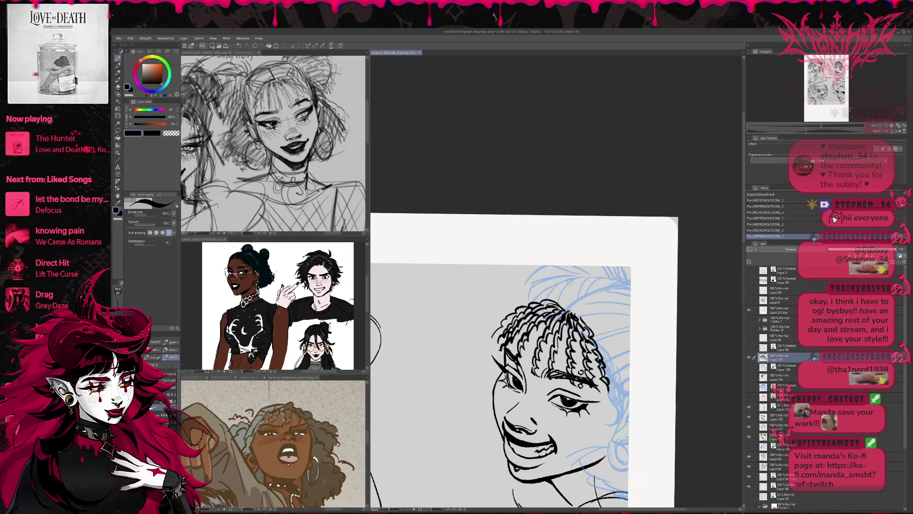
{"action": "key", "text": "e"}
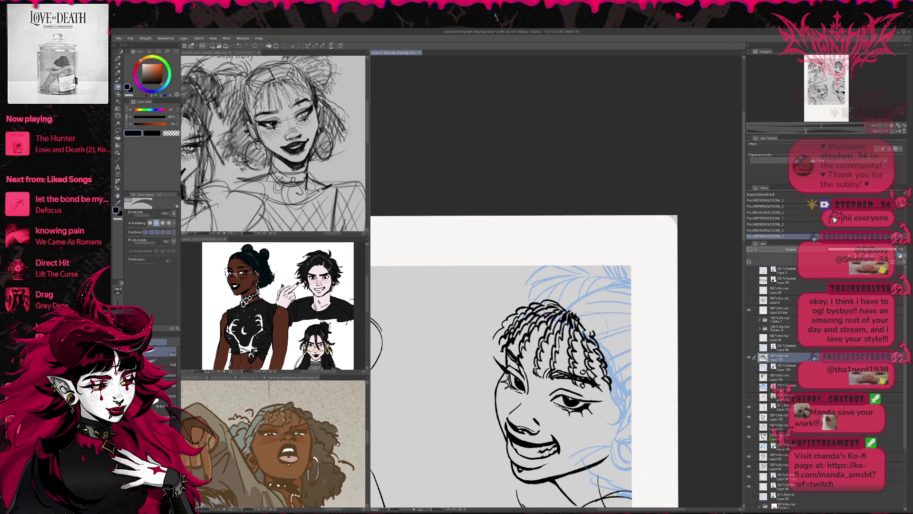
{"action": "left_click_drag", "start_coordinate": [597, 333], "coordinate": [613, 390]}
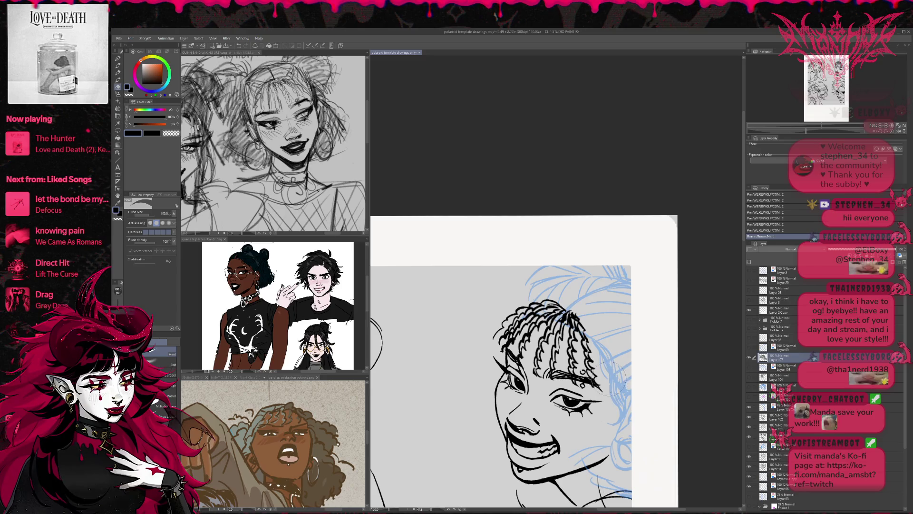
{"action": "key", "text": "p"}
{"action": "left_click_drag", "start_coordinate": [591, 344], "coordinate": [602, 367]}
{"action": "scroll", "coordinate": [608, 351], "scroll_direction": "right", "scroll_amount": 3}
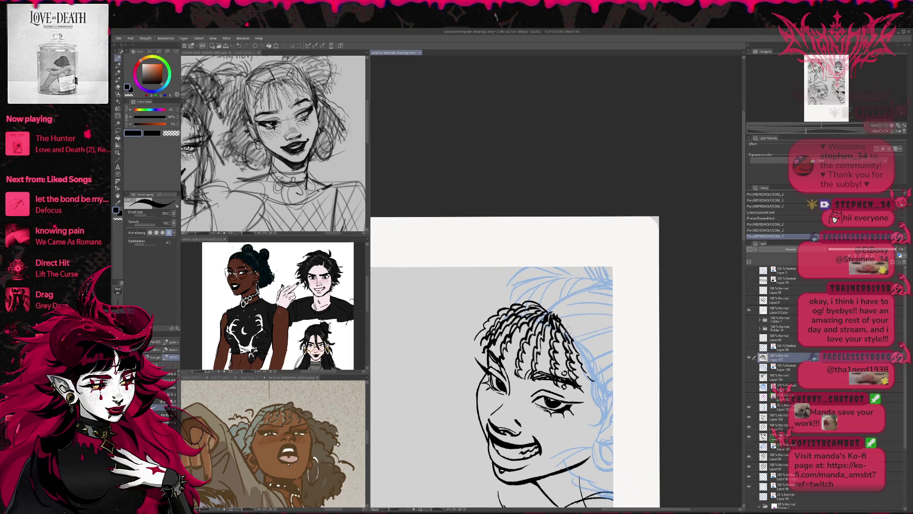
{"action": "left_click_drag", "start_coordinate": [564, 327], "coordinate": [592, 338]}
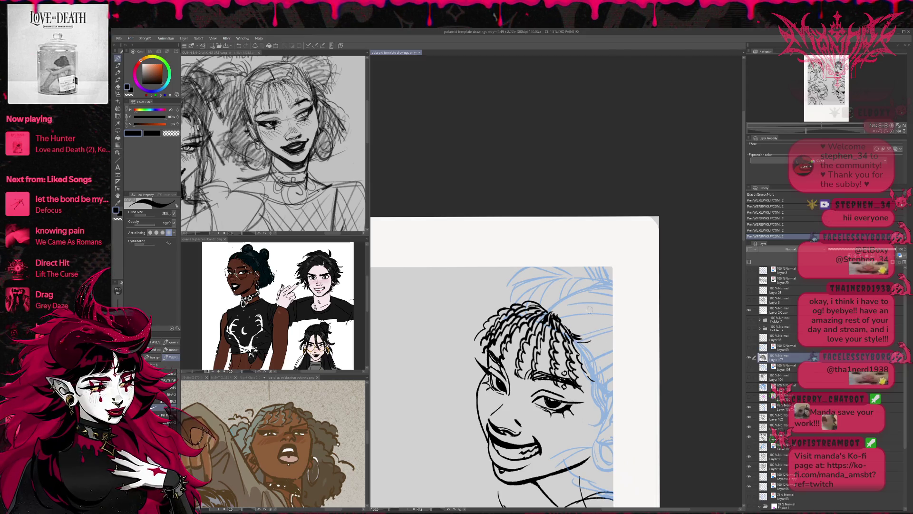
{"action": "left_click", "coordinate": [898, 131]}
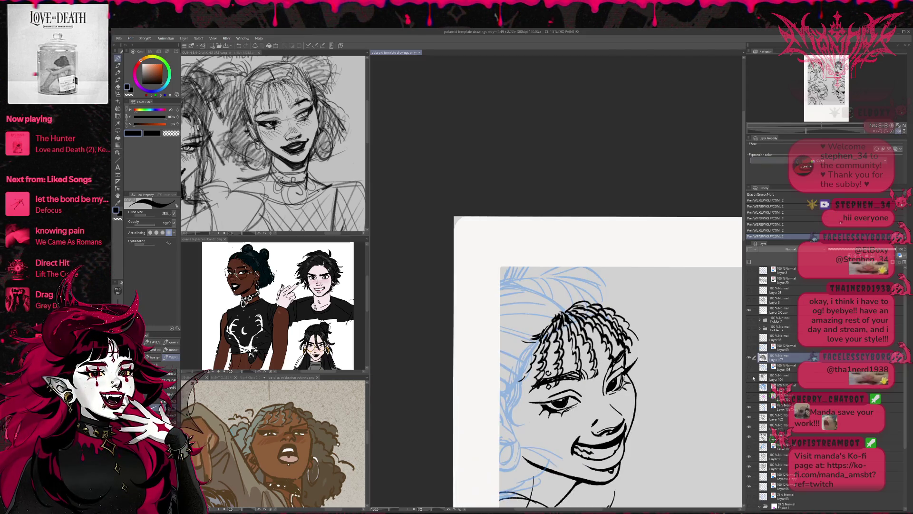
{"action": "left_click", "coordinate": [749, 398]}
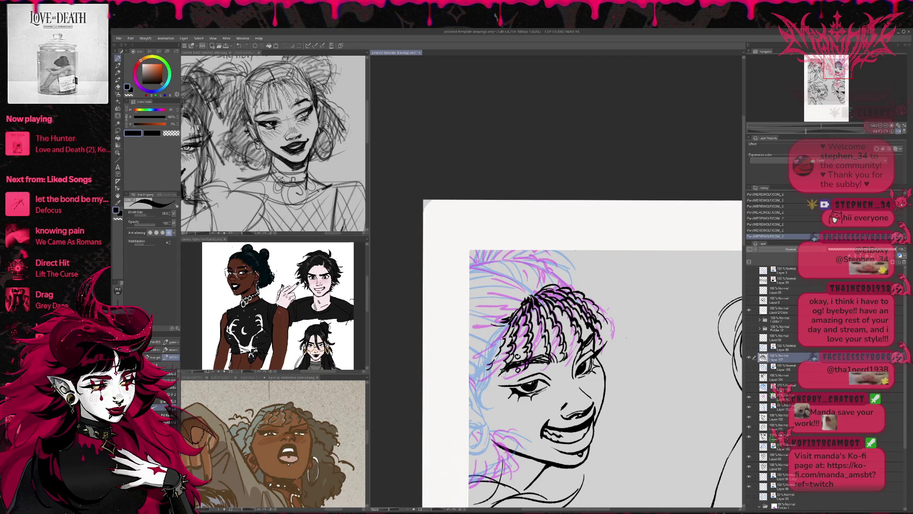
- Pan right and erase stray strokes at the top of the braids
{"action": "left_click_drag", "start_coordinate": [594, 357], "coordinate": [619, 360]}
{"action": "left_click_drag", "start_coordinate": [631, 296], "coordinate": [641, 302]}
{"action": "key", "text": "e"}
{"action": "mouse_move", "coordinate": [560, 326]}
{"action": "left_mouse_down"}
{"action": "mouse_move", "coordinate": [539, 333]}
{"action": "mouse_move", "coordinate": [554, 316]}
{"action": "left_mouse_up"}
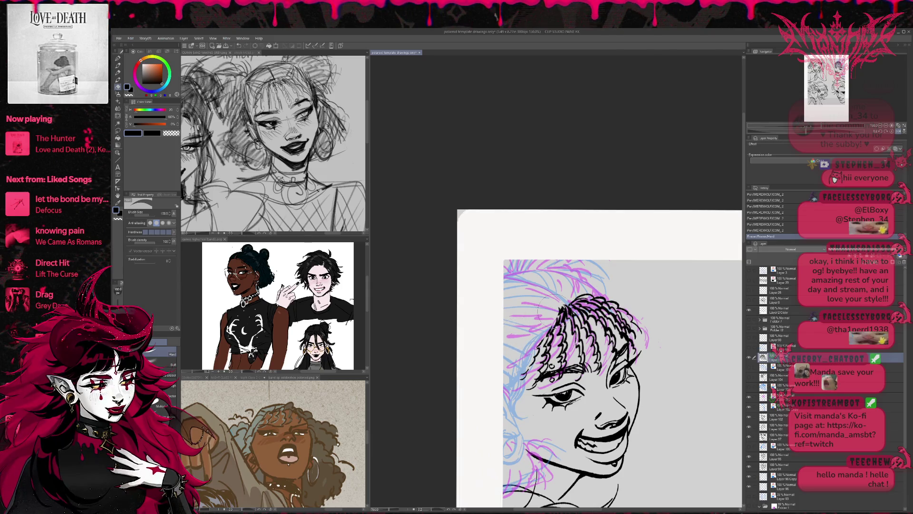
{"action": "key", "text": "p"}
- Hide the magenta sketch, keeping the blue sketch and hoop-earring ink layer visible
{"action": "left_click", "coordinate": [749, 406]}
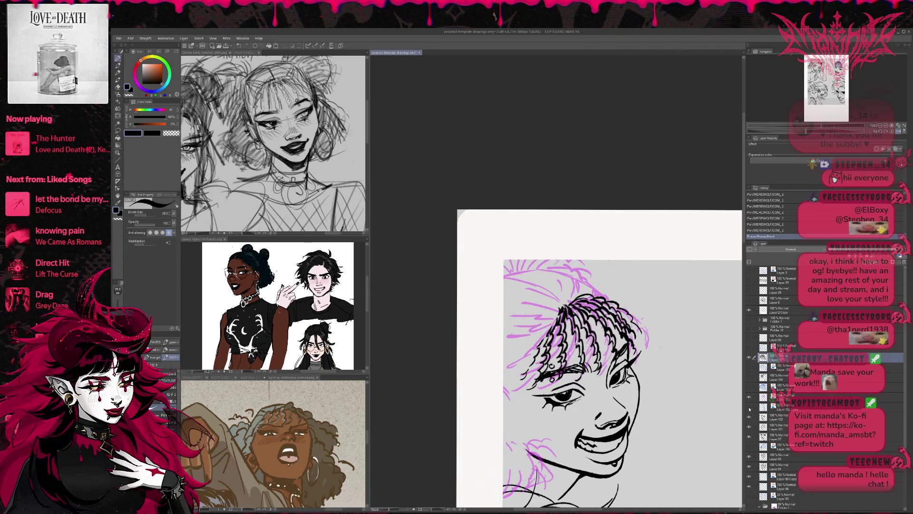
{"action": "left_click", "coordinate": [750, 407]}
{"action": "left_click", "coordinate": [749, 397]}
{"action": "left_click", "coordinate": [750, 378]}
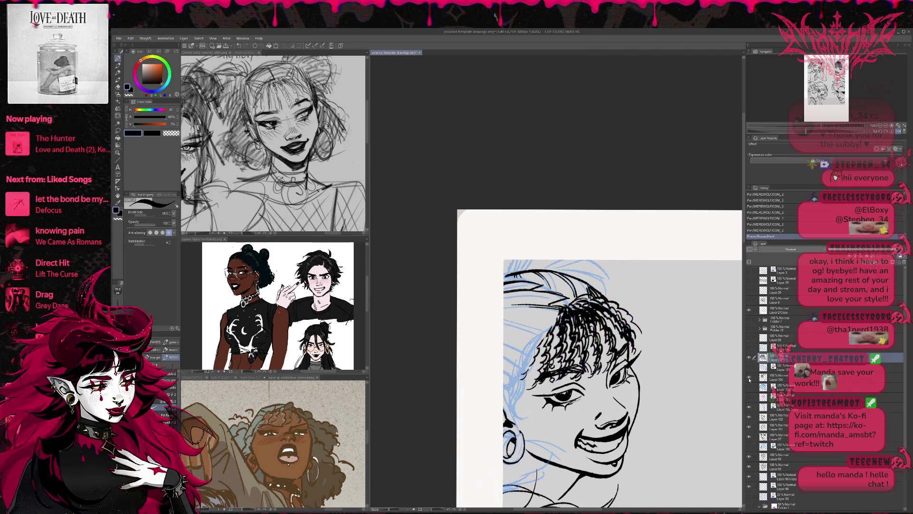
- On the line-art layer beneath, erase hair strokes at the braids' top and right
{"action": "left_click", "coordinate": [778, 377]}
{"action": "key", "text": "e"}
{"action": "mouse_move", "coordinate": [583, 349]}
{"action": "left_mouse_down"}
{"action": "mouse_move", "coordinate": [573, 330]}
{"action": "mouse_move", "coordinate": [595, 304]}
{"action": "mouse_move", "coordinate": [592, 291]}
{"action": "mouse_move", "coordinate": [611, 304]}
{"action": "mouse_move", "coordinate": [554, 351]}
{"action": "mouse_move", "coordinate": [607, 342]}
{"action": "mouse_move", "coordinate": [595, 366]}
{"action": "left_mouse_up"}
{"action": "left_click_drag", "start_coordinate": [641, 327], "coordinate": [633, 335]}
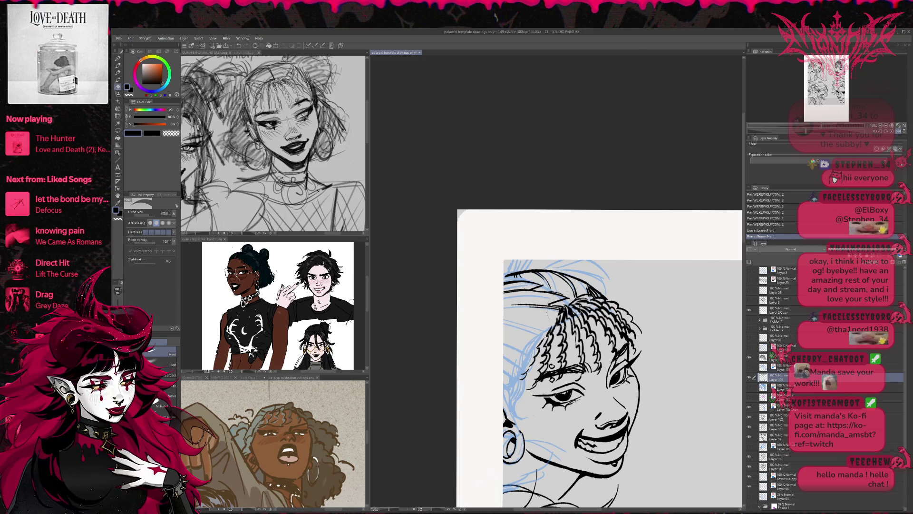
- Rotate and mirror the view, then add short strands to the braided hair
{"action": "key", "text": "r"}
{"action": "left_click_drag", "start_coordinate": [627, 297], "coordinate": [689, 285]}
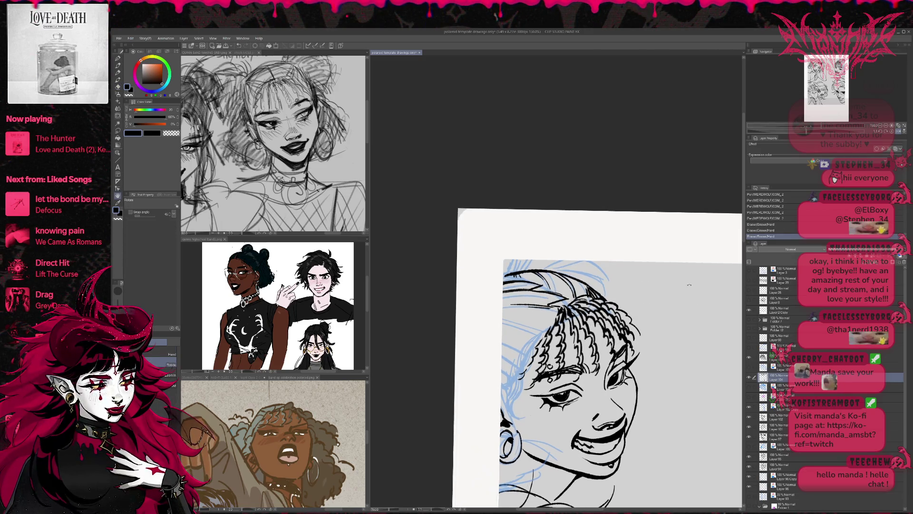
{"action": "left_click", "coordinate": [898, 132]}
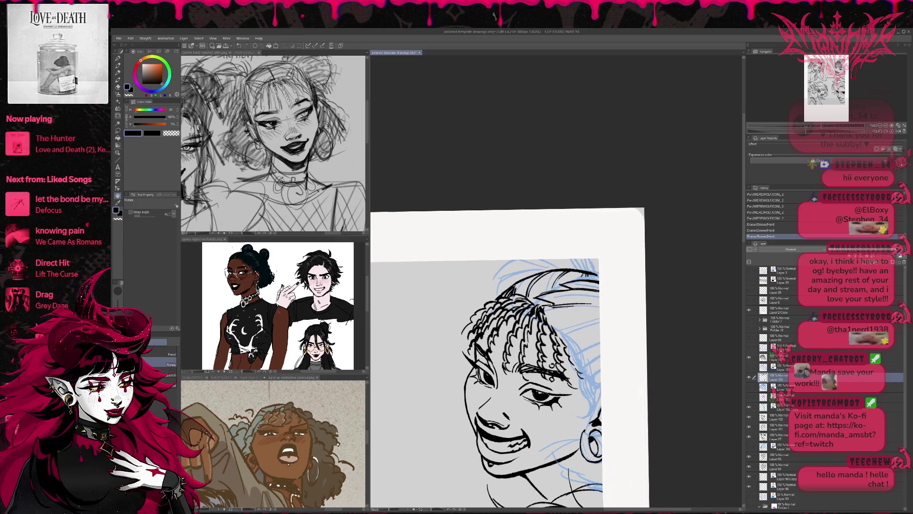
{"action": "key", "text": "p"}
{"action": "mouse_move", "coordinate": [544, 317]}
{"action": "left_mouse_down"}
{"action": "mouse_move", "coordinate": [559, 334]}
{"action": "mouse_move", "coordinate": [552, 322]}
{"action": "left_mouse_up"}
{"action": "left_click_drag", "start_coordinate": [549, 314], "coordinate": [554, 324]}
{"action": "left_click_drag", "start_coordinate": [623, 322], "coordinate": [607, 312]}
- On the layer above, erase part of the hair lines and redraw short inner strands
{"action": "key", "text": "e"}
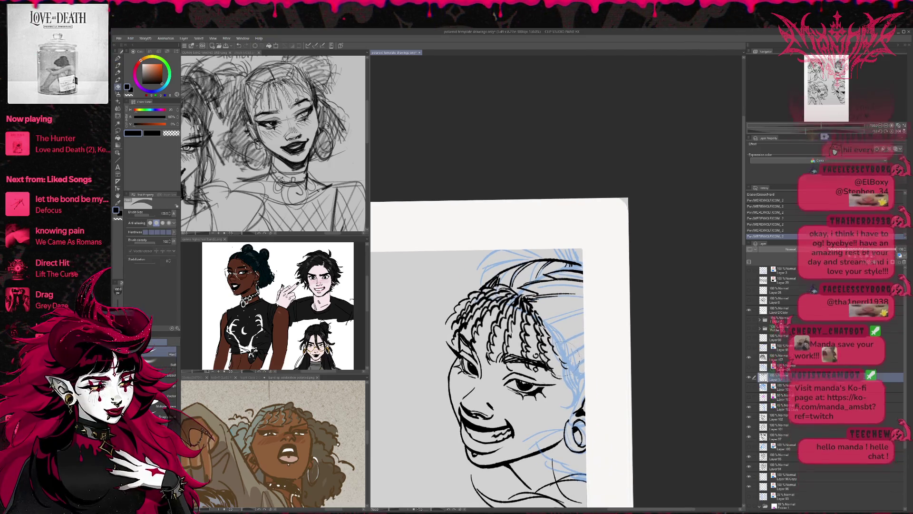
{"action": "left_click", "coordinate": [784, 356]}
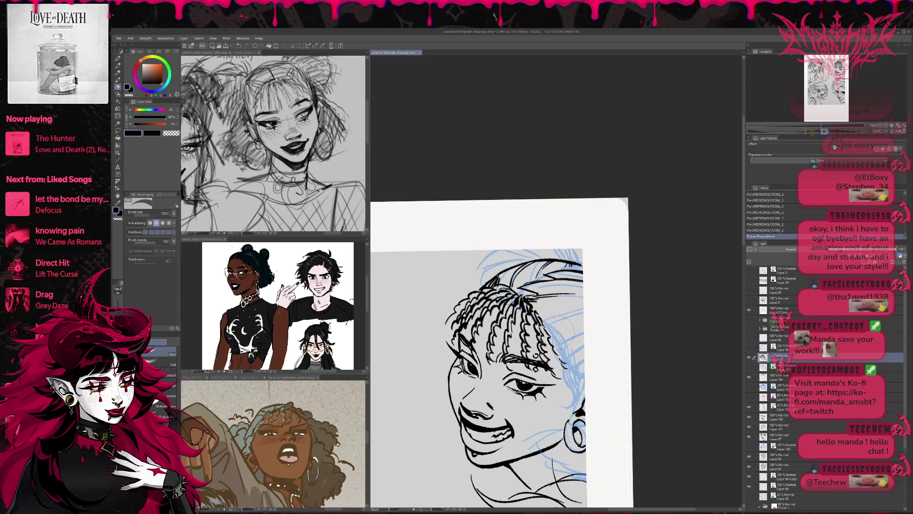
{"action": "left_click_drag", "start_coordinate": [564, 359], "coordinate": [568, 366]}
{"action": "key", "text": "p"}
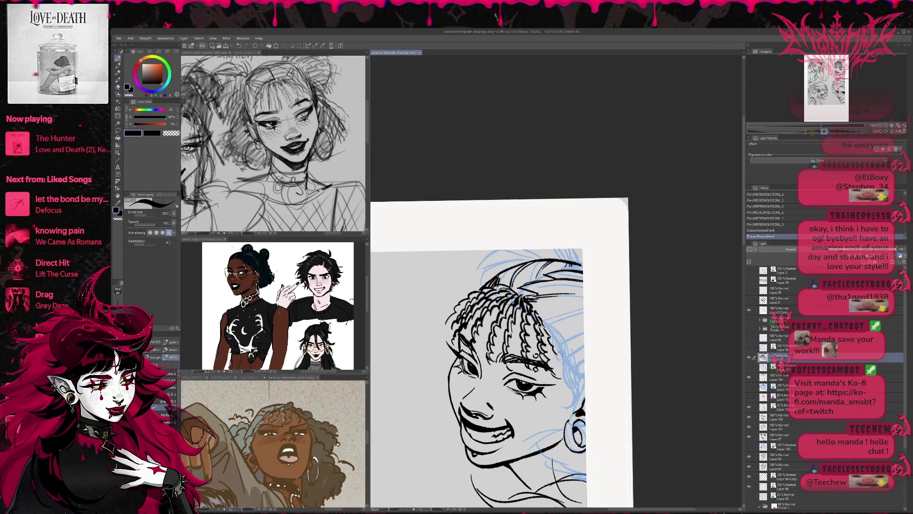
{"action": "left_click_drag", "start_coordinate": [564, 355], "coordinate": [556, 368]}
{"action": "mouse_move", "coordinate": [565, 356]}
{"action": "left_mouse_down"}
{"action": "mouse_move", "coordinate": [559, 367]}
{"action": "mouse_move", "coordinate": [573, 373]}
{"action": "mouse_move", "coordinate": [559, 371]}
{"action": "mouse_move", "coordinate": [546, 342]}
{"action": "left_mouse_up"}
{"action": "key", "text": "ctrl+z"}
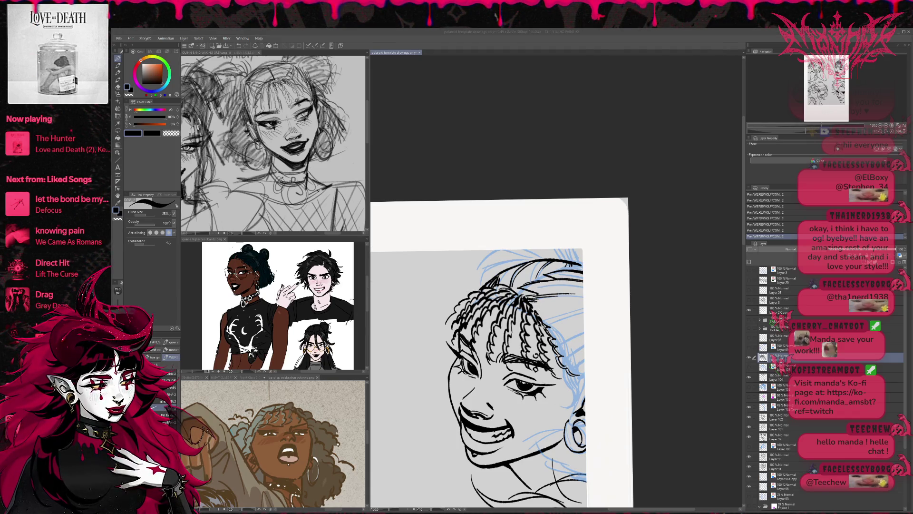
- Hide the blue sketch to check the inked hair
{"action": "left_click", "coordinate": [626, 294]}
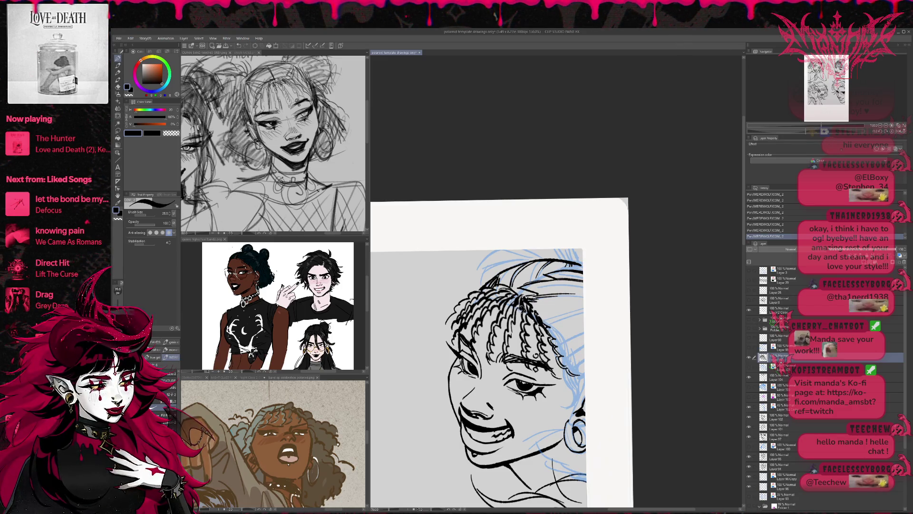
{"action": "left_click", "coordinate": [749, 378]}
{"action": "left_click", "coordinate": [749, 378]}
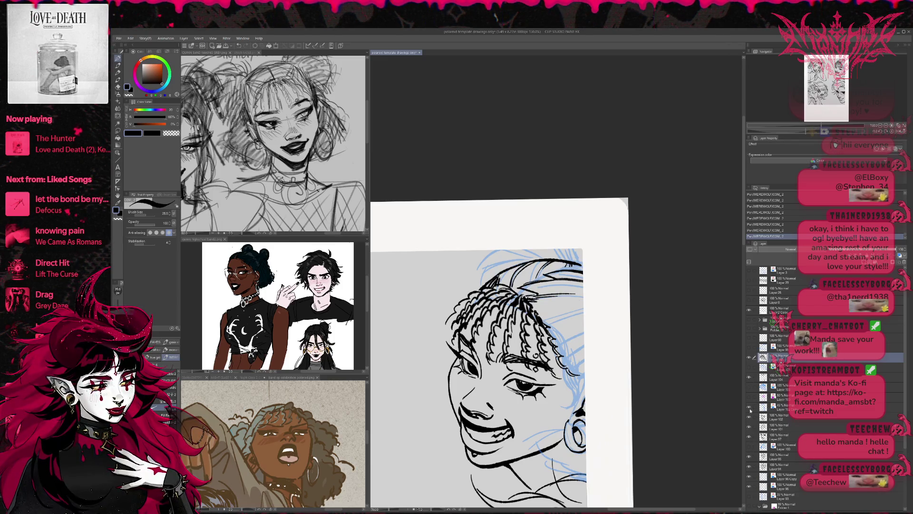
{"action": "left_click", "coordinate": [749, 409]}
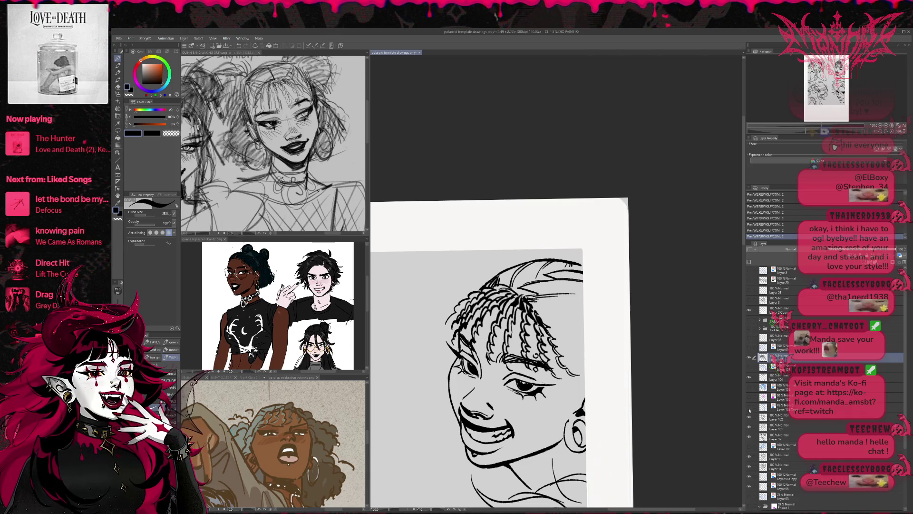
{"action": "scroll", "coordinate": [556, 354], "scroll_direction": "left", "scroll_amount": 3}
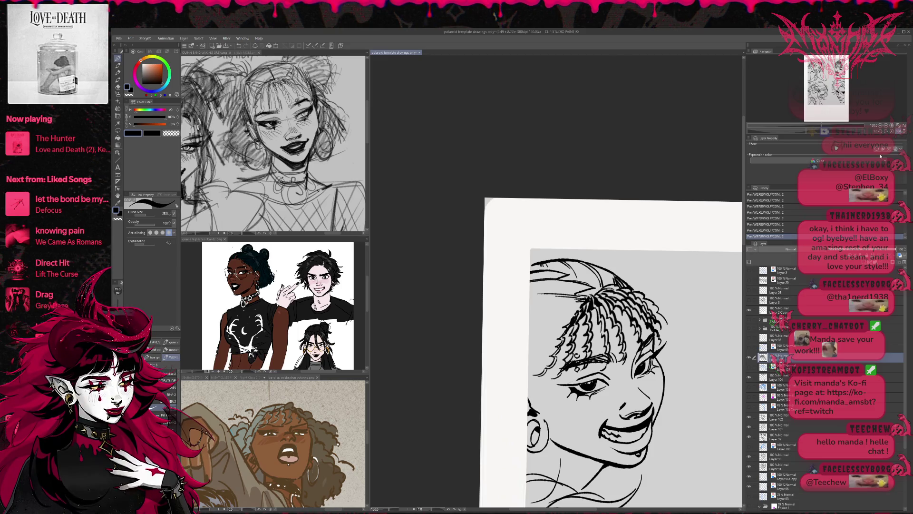
- Shrink the eraser to size 20, thin the hair strands, and add two short ink strokes
{"action": "key", "text": "e"}
{"action": "mouse_move", "coordinate": [576, 314]}
{"action": "left_mouse_down"}
{"action": "mouse_move", "coordinate": [576, 327]}
{"action": "mouse_move", "coordinate": [608, 294]}
{"action": "mouse_move", "coordinate": [599, 290]}
{"action": "left_mouse_up"}
{"action": "key", "text": "ctrl+z"}
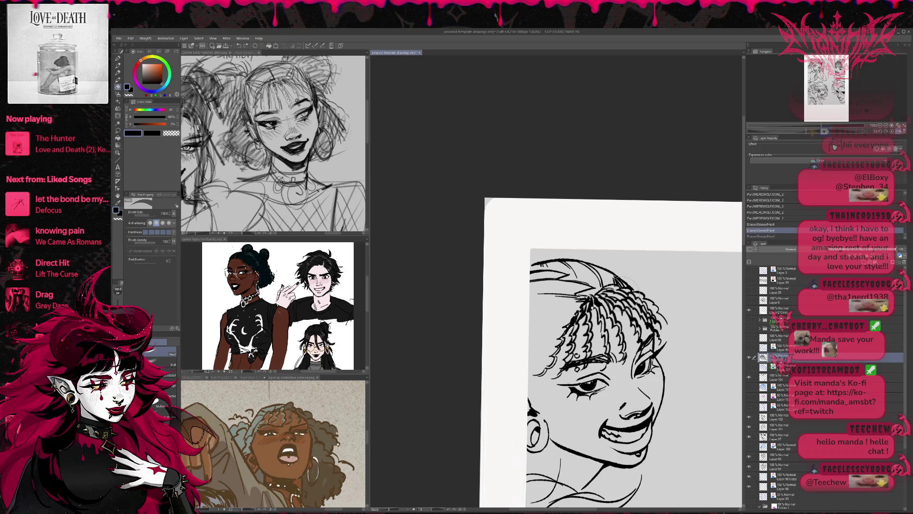
{"action": "key", "text": "bracketleft"}
{"action": "key", "text": "bracketleft"}
{"action": "key", "text": "bracketleft"}
{"action": "mouse_move", "coordinate": [590, 307]}
{"action": "left_mouse_down"}
{"action": "mouse_move", "coordinate": [598, 302]}
{"action": "mouse_move", "coordinate": [583, 312]}
{"action": "mouse_move", "coordinate": [626, 299]}
{"action": "left_mouse_up"}
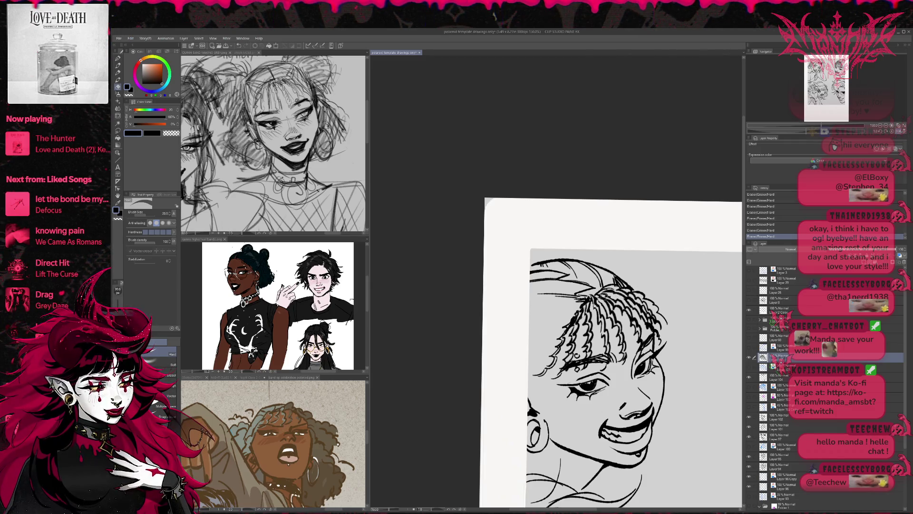
{"action": "left_click_drag", "start_coordinate": [591, 306], "coordinate": [588, 297]}
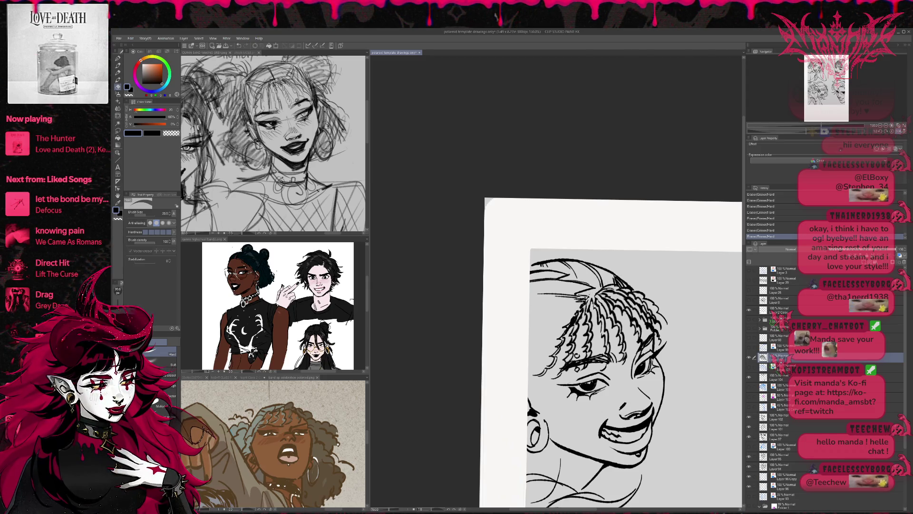
{"action": "key", "text": "p"}
{"action": "mouse_move", "coordinate": [592, 306]}
{"action": "left_mouse_down"}
{"action": "mouse_move", "coordinate": [590, 292]}
{"action": "mouse_move", "coordinate": [595, 305]}
{"action": "mouse_move", "coordinate": [616, 292]}
{"action": "left_mouse_up"}
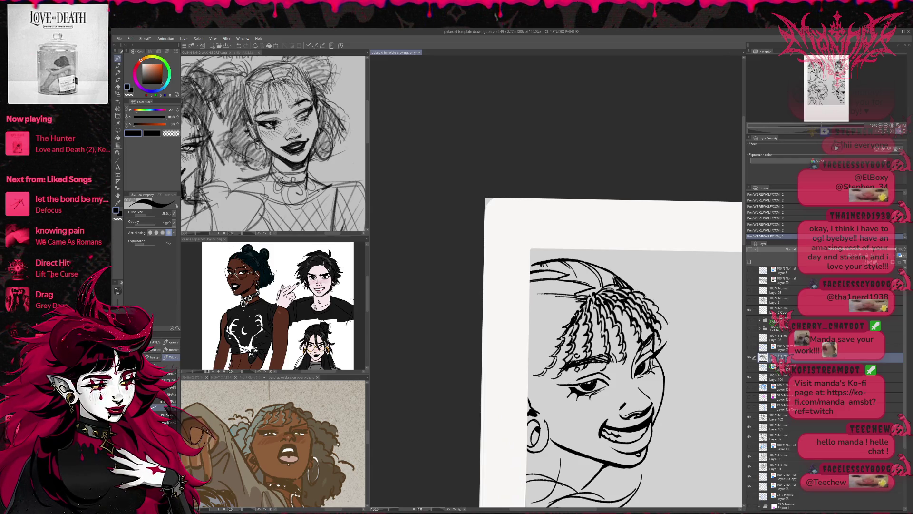
- Mirror and tilt the view, erase strokes near the bangs, and ink short braid strokes
{"action": "left_click", "coordinate": [897, 132]}
{"action": "left_click_drag", "start_coordinate": [636, 286], "coordinate": [644, 274]}
{"action": "key", "text": "e"}
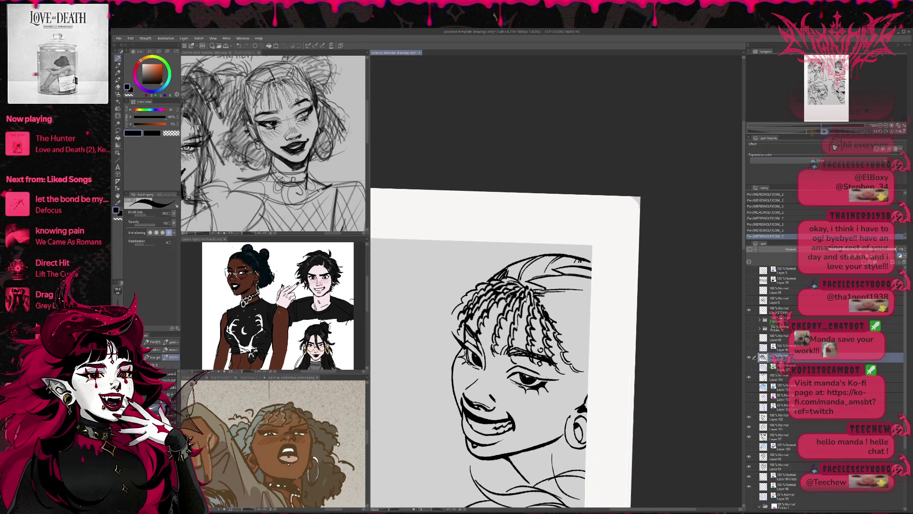
{"action": "mouse_move", "coordinate": [505, 279]}
{"action": "left_mouse_down"}
{"action": "mouse_move", "coordinate": [527, 272]}
{"action": "mouse_move", "coordinate": [519, 309]}
{"action": "mouse_move", "coordinate": [526, 300]}
{"action": "mouse_move", "coordinate": [494, 307]}
{"action": "mouse_move", "coordinate": [504, 302]}
{"action": "mouse_move", "coordinate": [497, 400]}
{"action": "mouse_move", "coordinate": [516, 271]}
{"action": "left_mouse_up"}
{"action": "key", "text": "p"}
{"action": "mouse_move", "coordinate": [495, 361]}
{"action": "left_mouse_down"}
{"action": "mouse_move", "coordinate": [498, 335]}
{"action": "mouse_move", "coordinate": [537, 304]}
{"action": "mouse_move", "coordinate": [568, 297]}
{"action": "left_mouse_up"}
- Rotate the view clockwise and touch up small spots near the braids
{"action": "key", "text": "e"}
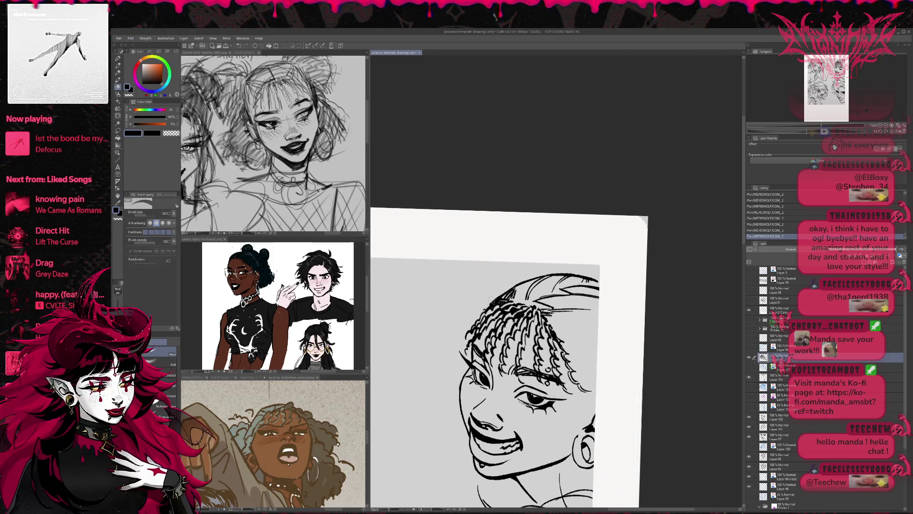
{"action": "key", "text": "r"}
{"action": "mouse_move", "coordinate": [465, 345]}
{"action": "left_mouse_down"}
{"action": "mouse_move", "coordinate": [514, 248]}
{"action": "mouse_move", "coordinate": [611, 270]}
{"action": "mouse_move", "coordinate": [619, 261]}
{"action": "mouse_move", "coordinate": [657, 300]}
{"action": "left_mouse_up"}
{"action": "key", "text": "e"}
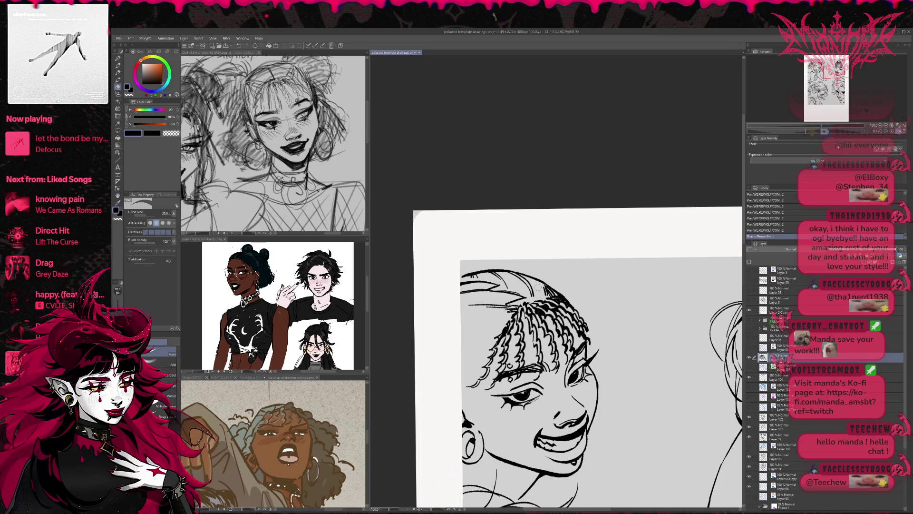
{"action": "left_click", "coordinate": [525, 304]}
{"action": "key", "text": "p"}
{"action": "left_click", "coordinate": [528, 303]}
{"action": "left_click", "coordinate": [577, 328]}
- Lighten lines near the braids and show the blue braid sketch layer
{"action": "key", "text": "e"}
{"action": "mouse_move", "coordinate": [568, 319]}
{"action": "left_mouse_down"}
{"action": "mouse_move", "coordinate": [582, 340]}
{"action": "mouse_move", "coordinate": [588, 325]}
{"action": "left_mouse_up"}
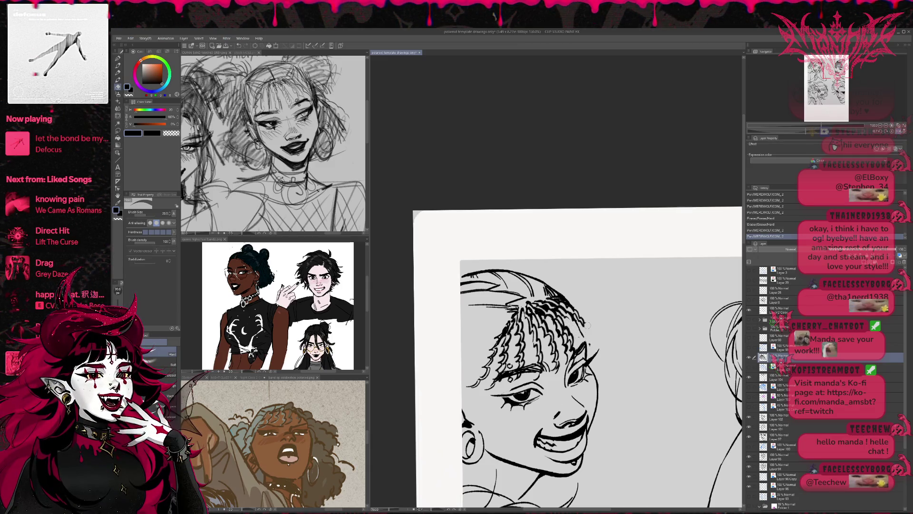
{"action": "left_click", "coordinate": [750, 387]}
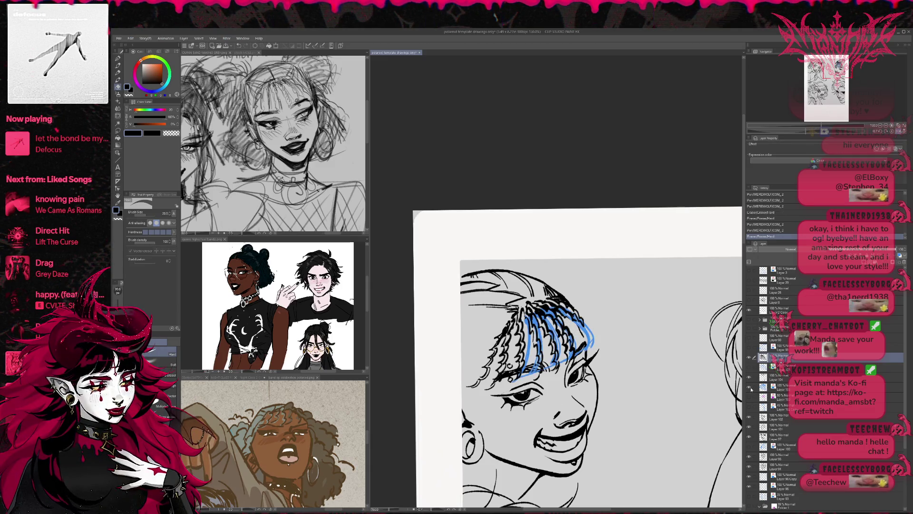
- Compare the blue braid sketch layers, keep the chosen guide visible, and mirror the view
{"action": "left_click", "coordinate": [750, 388]}
{"action": "left_click", "coordinate": [750, 387]}
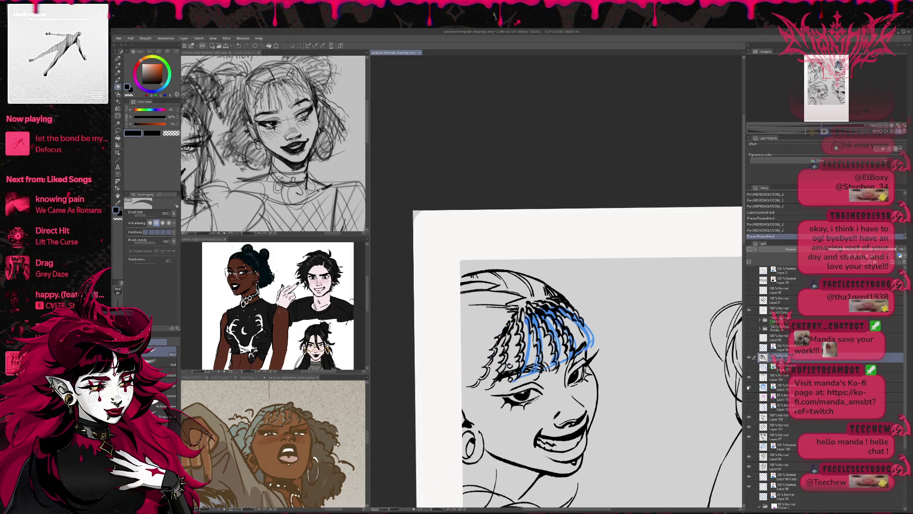
{"action": "left_click", "coordinate": [750, 387]}
{"action": "left_click", "coordinate": [747, 368]}
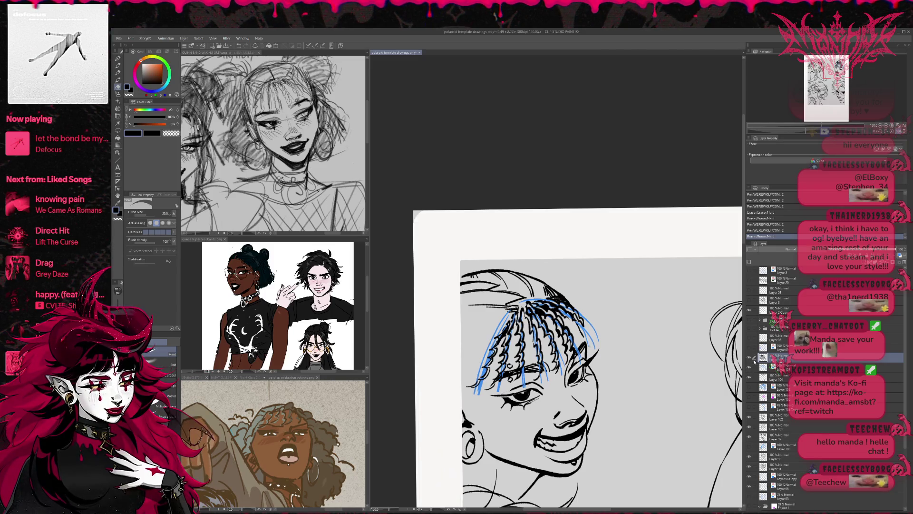
{"action": "left_click", "coordinate": [750, 368]}
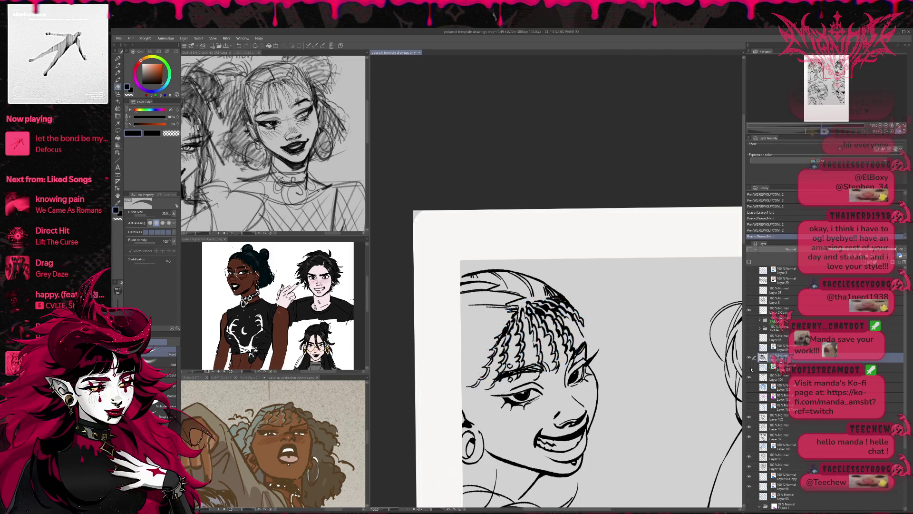
{"action": "left_click", "coordinate": [751, 388]}
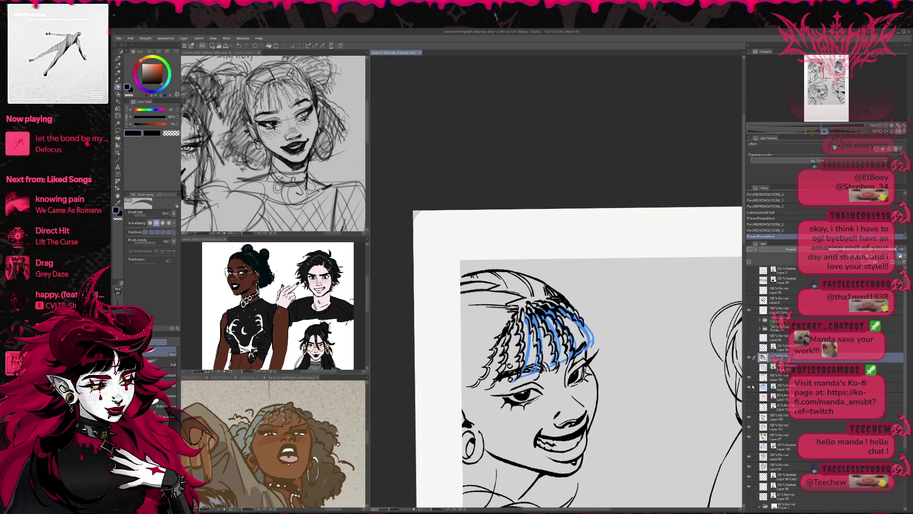
{"action": "left_click", "coordinate": [897, 131]}
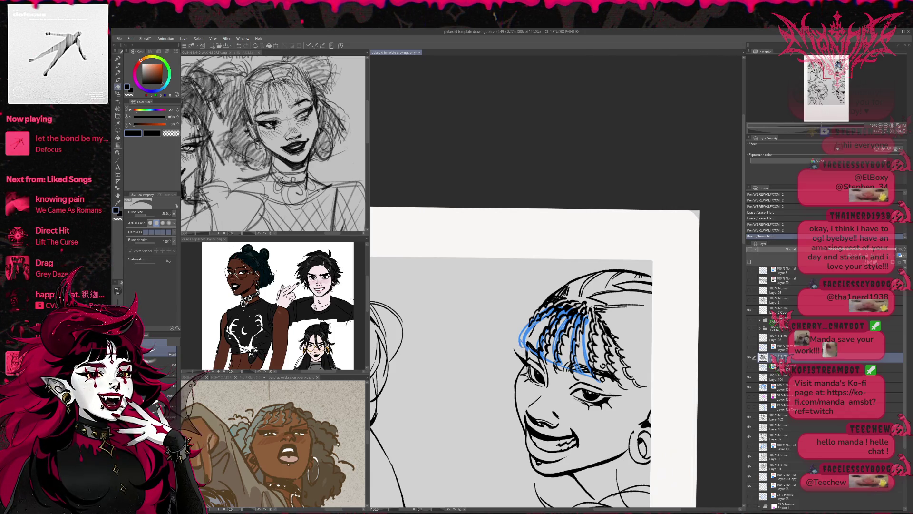
- Ink braid strands over the blue guide on the hair's left side
{"action": "left_click", "coordinate": [118, 58]}
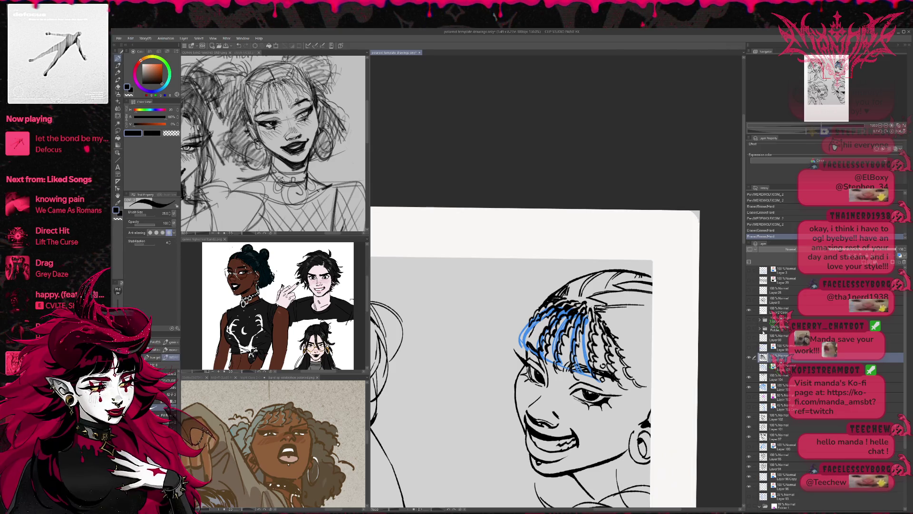
{"action": "left_click", "coordinate": [751, 358]}
{"action": "left_click", "coordinate": [750, 358]}
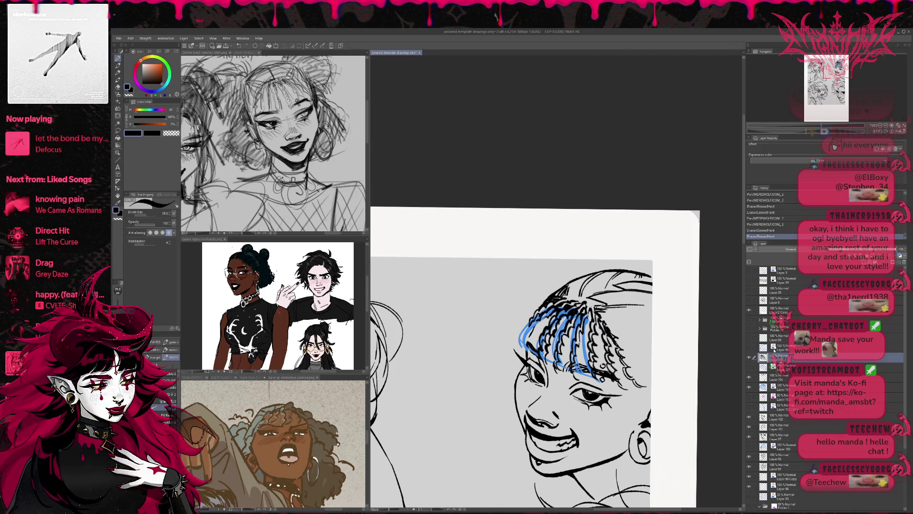
{"action": "mouse_move", "coordinate": [532, 359]}
{"action": "left_mouse_down"}
{"action": "mouse_move", "coordinate": [531, 323]}
{"action": "mouse_move", "coordinate": [523, 328]}
{"action": "left_mouse_up"}
{"action": "left_click_drag", "start_coordinate": [519, 333], "coordinate": [542, 302]}
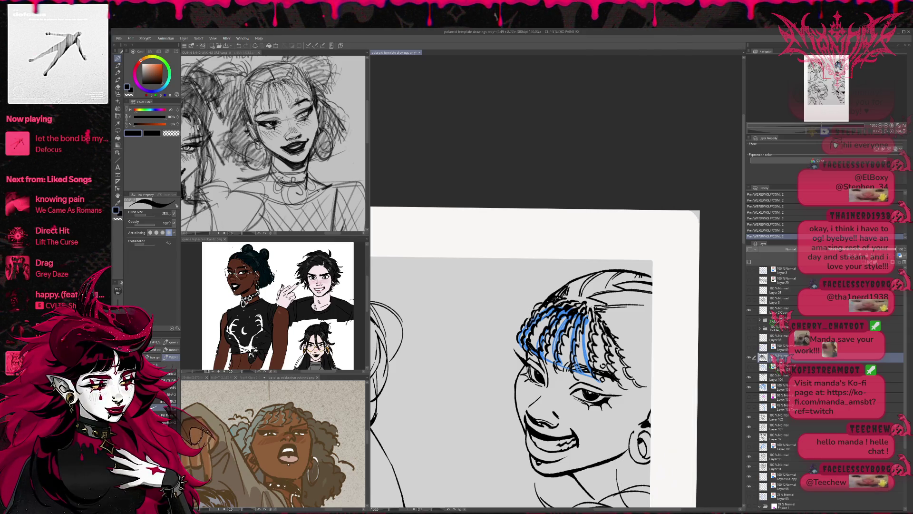
- Hide the blue braid guide, mirror the view back, and ink the right braids' strands
{"action": "left_click", "coordinate": [749, 366]}
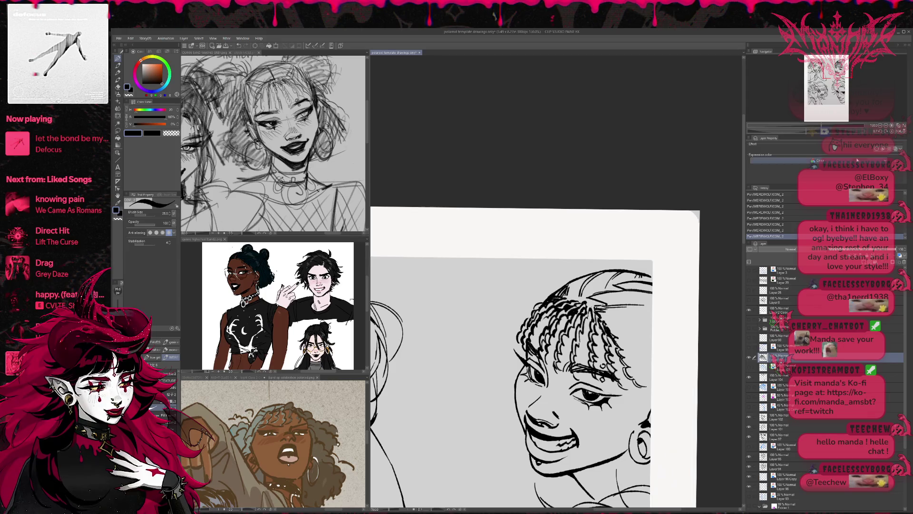
{"action": "left_click", "coordinate": [898, 131]}
{"action": "left_click_drag", "start_coordinate": [571, 314], "coordinate": [579, 330]}
{"action": "left_click_drag", "start_coordinate": [574, 323], "coordinate": [581, 334]}
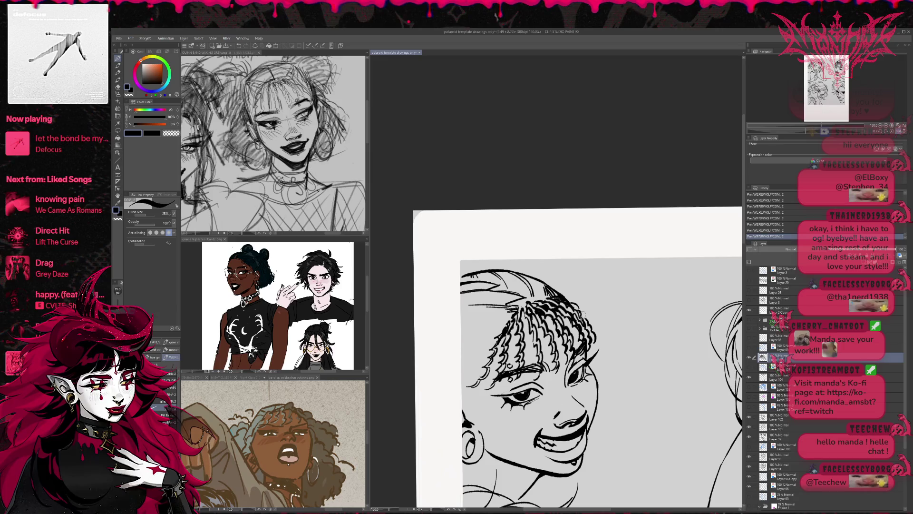
- Erase bits of the hair and undo the last two braid strokes
{"action": "key", "text": "e"}
{"action": "left_click", "coordinate": [576, 303]}
{"action": "mouse_move", "coordinate": [573, 309]}
{"action": "left_mouse_down"}
{"action": "mouse_move", "coordinate": [586, 333]}
{"action": "mouse_move", "coordinate": [600, 332]}
{"action": "left_mouse_up"}
{"action": "key", "text": "p"}
{"action": "key", "text": "ctrl+z"}
{"action": "key", "text": "ctrl+z"}
{"action": "key", "text": "e"}
{"action": "key", "text": "p"}
{"action": "key", "text": "e"}
- Mirror the view and ink small strokes on the braids
{"action": "key", "text": "h"}
{"action": "key", "text": "p"}
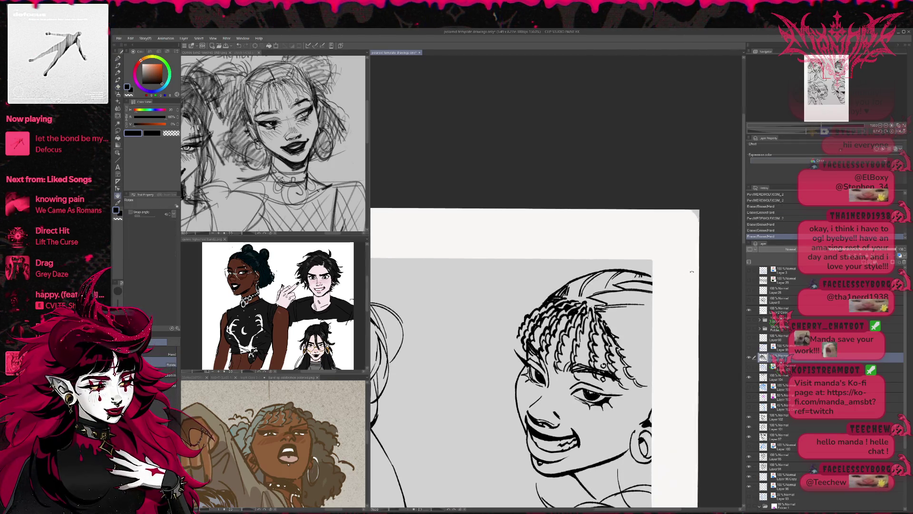
{"action": "left_click_drag", "start_coordinate": [537, 318], "coordinate": [544, 326]}
{"action": "left_click_drag", "start_coordinate": [543, 315], "coordinate": [547, 325]}
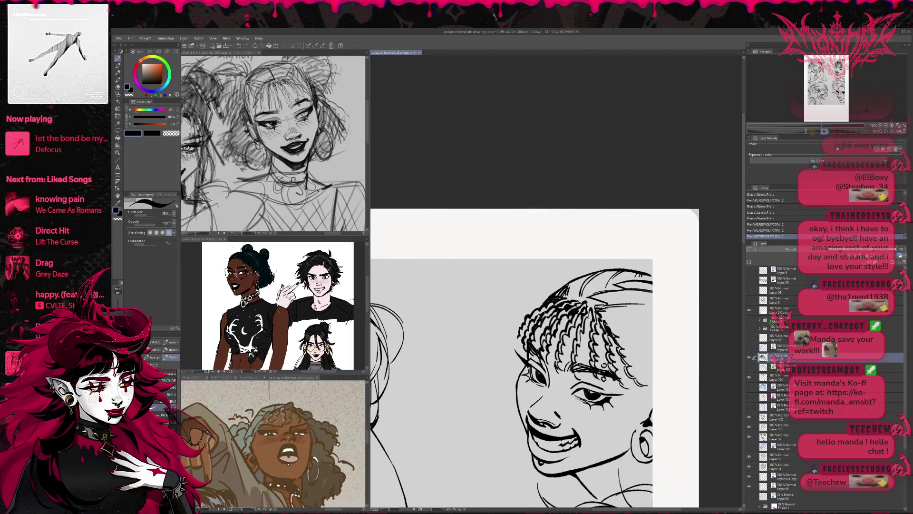
- Rotate the view, Liquify-push the braids into shape, and erase bits on the upper braids
{"action": "key", "text": "r"}
{"action": "left_click_drag", "start_coordinate": [648, 269], "coordinate": [642, 248]}
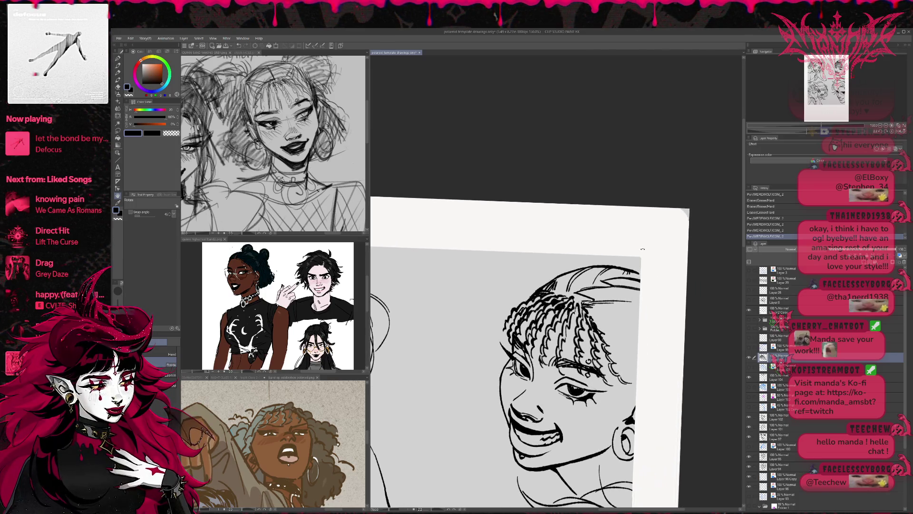
{"action": "left_click", "coordinate": [121, 115]}
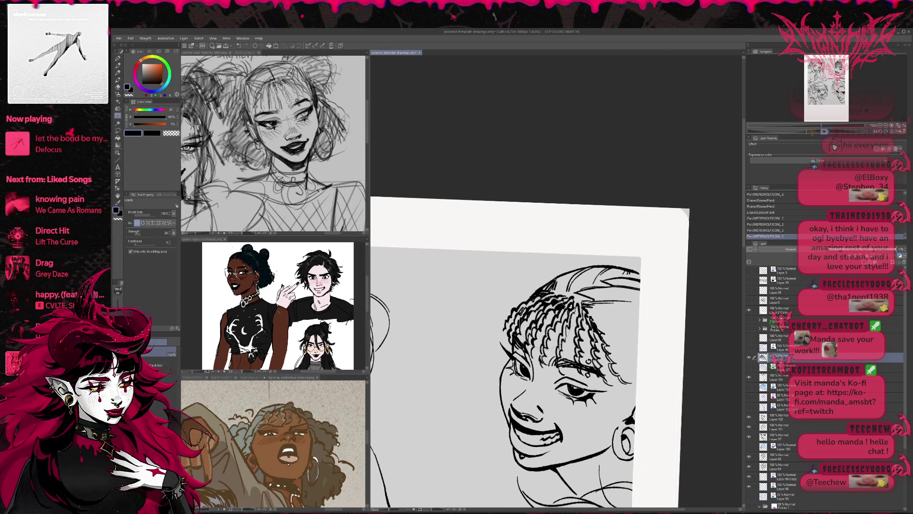
{"action": "mouse_move", "coordinate": [524, 317]}
{"action": "left_mouse_down"}
{"action": "mouse_move", "coordinate": [519, 309]}
{"action": "mouse_move", "coordinate": [516, 316]}
{"action": "mouse_move", "coordinate": [551, 293]}
{"action": "mouse_move", "coordinate": [518, 342]}
{"action": "mouse_move", "coordinate": [522, 314]}
{"action": "left_mouse_up"}
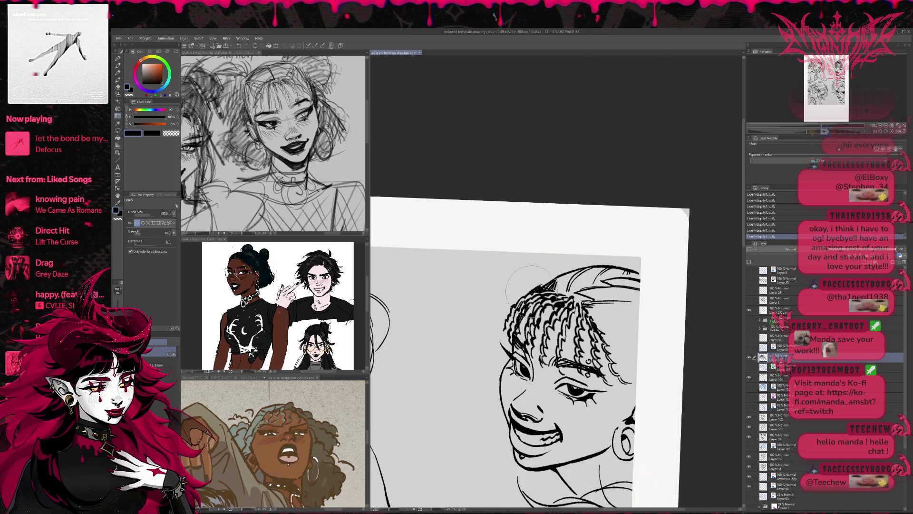
{"action": "key", "text": "e"}
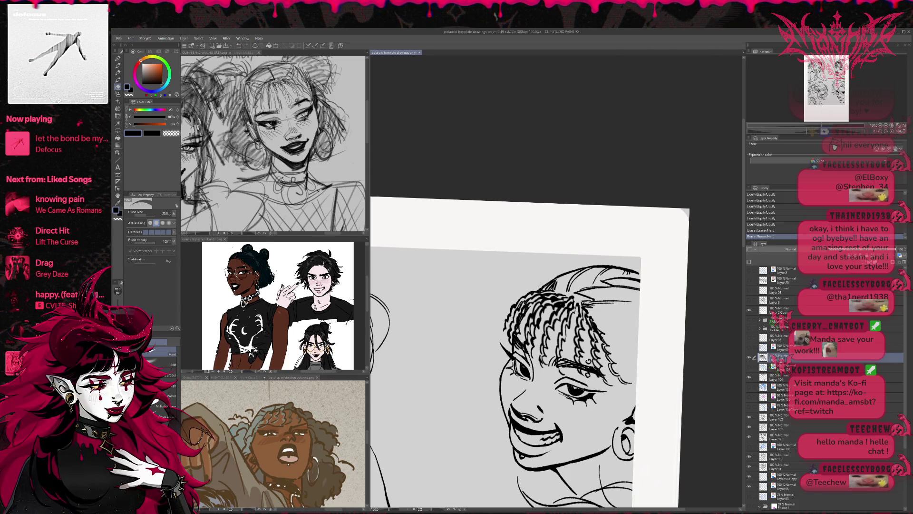
{"action": "left_click_drag", "start_coordinate": [549, 283], "coordinate": [556, 289]}
{"action": "left_click_drag", "start_coordinate": [523, 357], "coordinate": [496, 377]}
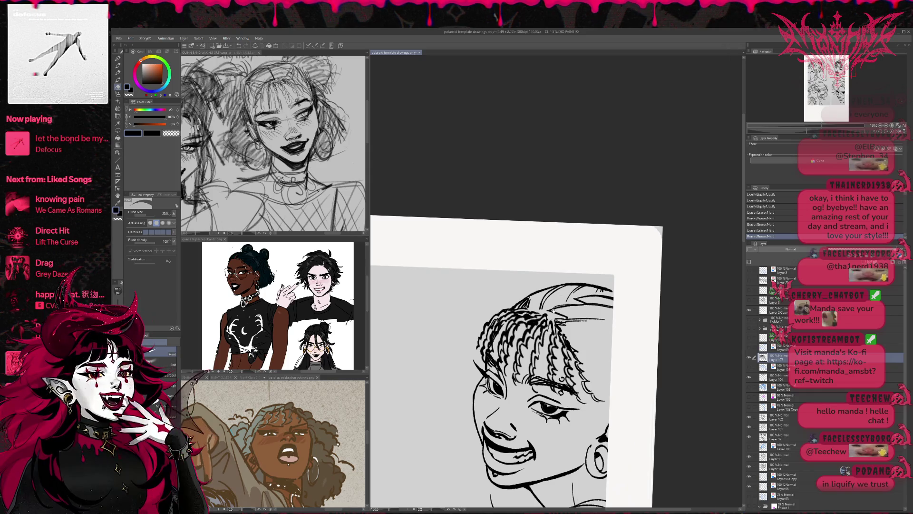
- Rotate the view counter-clockwise, undoing and redoing the last three erasures
{"action": "left_click_drag", "start_coordinate": [547, 362], "coordinate": [589, 349]}
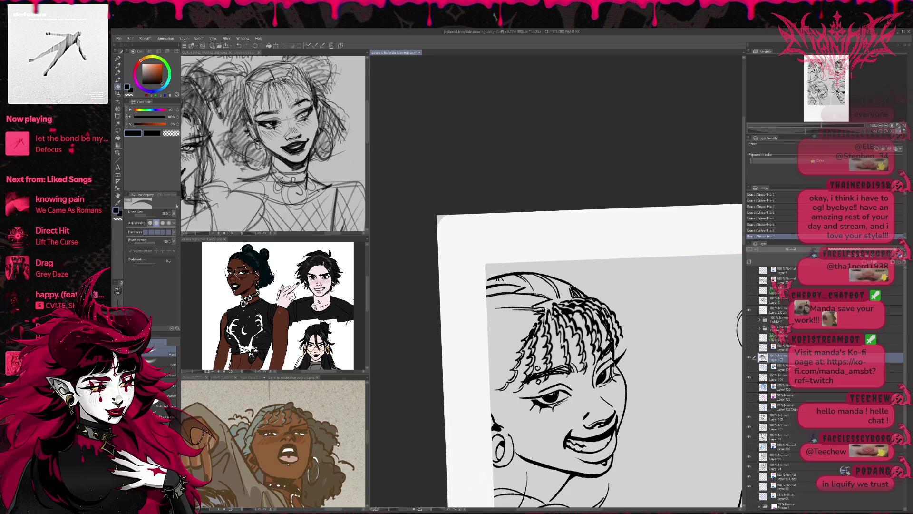
{"action": "left_click_drag", "start_coordinate": [638, 347], "coordinate": [661, 328]}
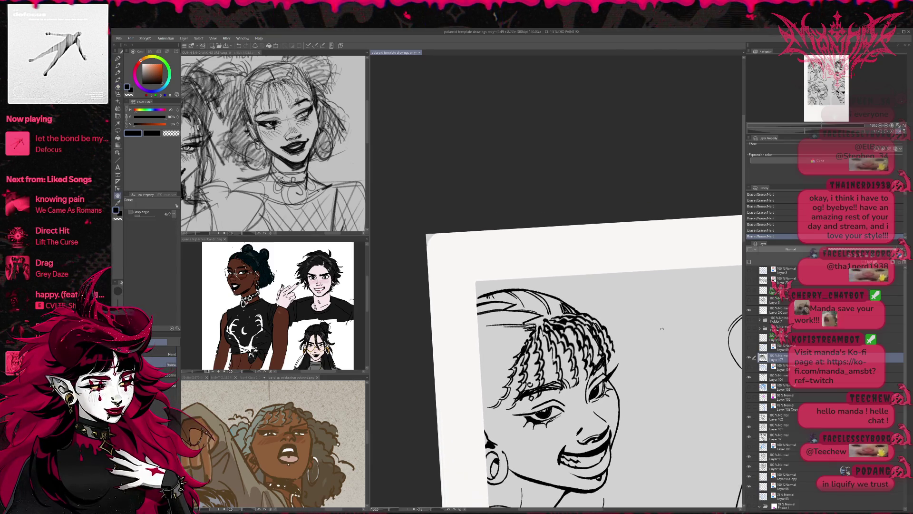
{"action": "key", "text": "ctrl+z"}
{"action": "key", "text": "ctrl+z"}
{"action": "key", "text": "ctrl+z"}
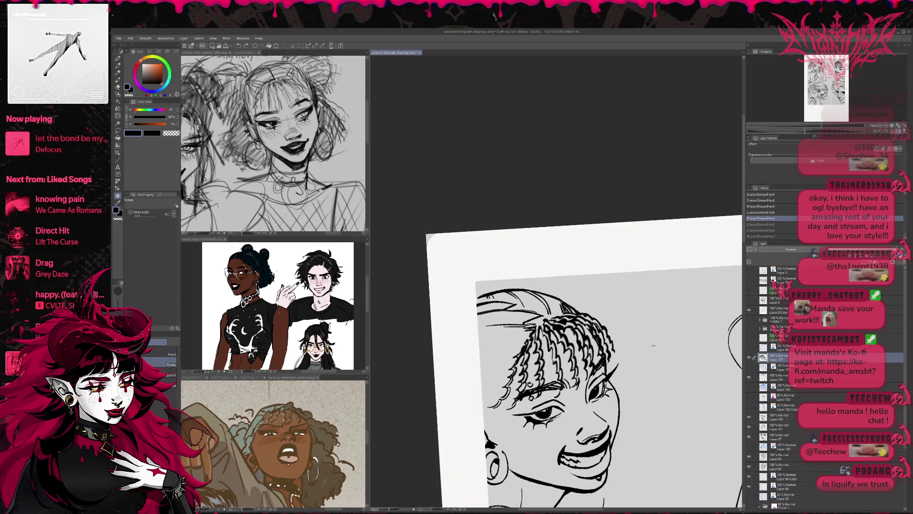
{"action": "left_click_drag", "start_coordinate": [661, 328], "coordinate": [664, 325]}
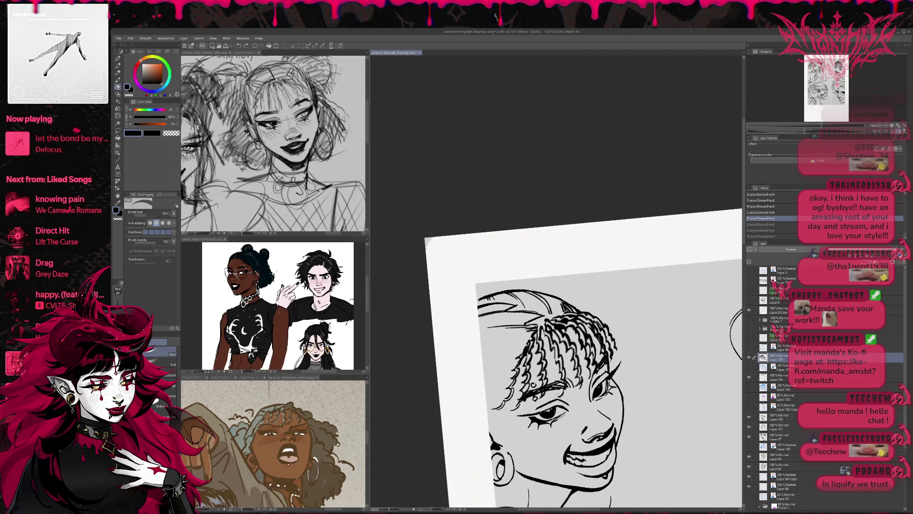
{"action": "key", "text": "ctrl+y"}
{"action": "key", "text": "ctrl+y"}
{"action": "key", "text": "ctrl+y"}
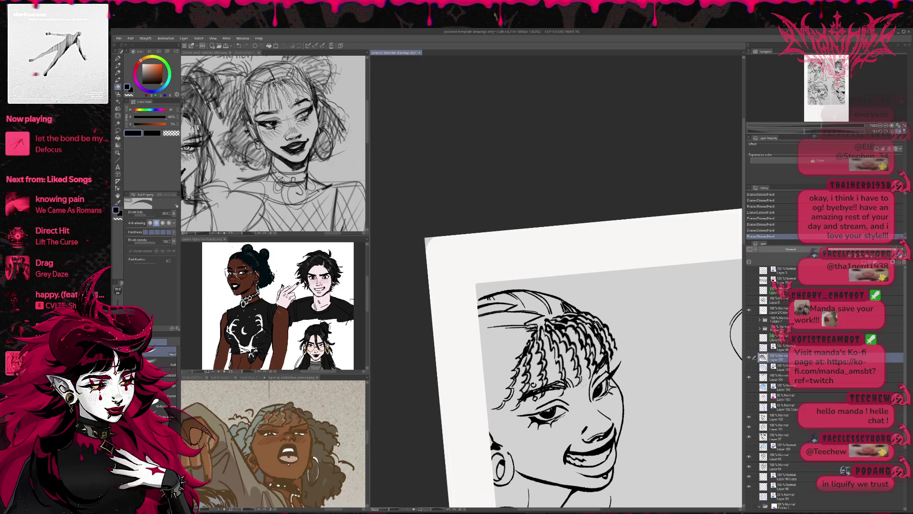
- Add short ink strokes near the right eye
{"action": "key", "text": "p"}
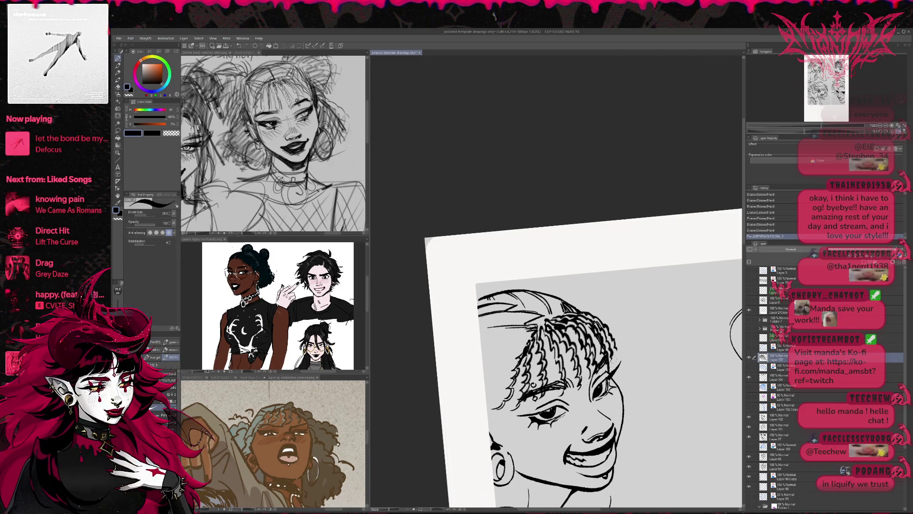
{"action": "left_click_drag", "start_coordinate": [587, 382], "coordinate": [597, 370]}
{"action": "mouse_move", "coordinate": [539, 403]}
{"action": "left_mouse_down"}
{"action": "mouse_move", "coordinate": [594, 373]}
{"action": "mouse_move", "coordinate": [609, 350]}
{"action": "mouse_move", "coordinate": [613, 361]}
{"action": "mouse_move", "coordinate": [616, 345]}
{"action": "mouse_move", "coordinate": [615, 360]}
{"action": "mouse_move", "coordinate": [642, 298]}
{"action": "left_mouse_up"}
{"action": "key", "text": "e"}
{"action": "key", "text": "p"}
{"action": "key", "text": "e"}
{"action": "key", "text": "p"}
{"action": "key", "text": "e"}
{"action": "key", "text": "p"}
{"action": "key", "text": "e"}
- Flip the view back and reset the canvas rotation to level
{"action": "key", "text": "r"}
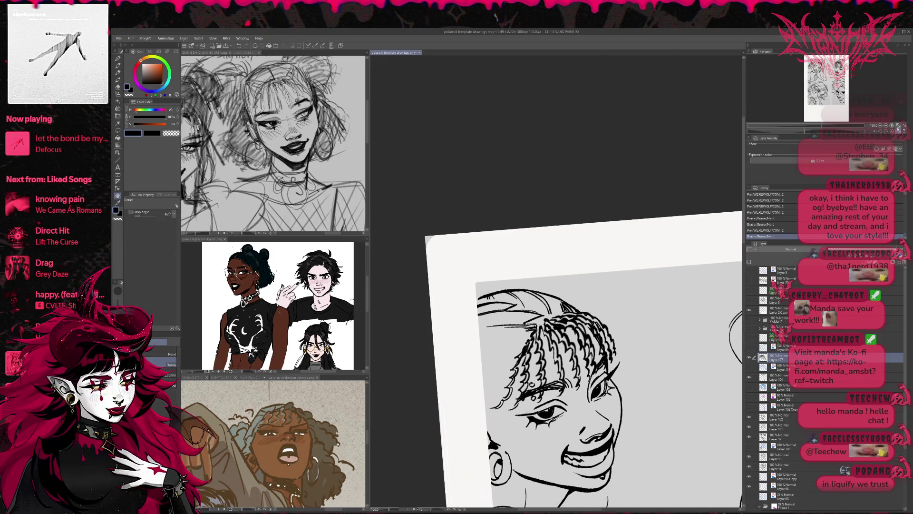
{"action": "left_click", "coordinate": [899, 133]}
{"action": "left_click", "coordinate": [901, 132]}
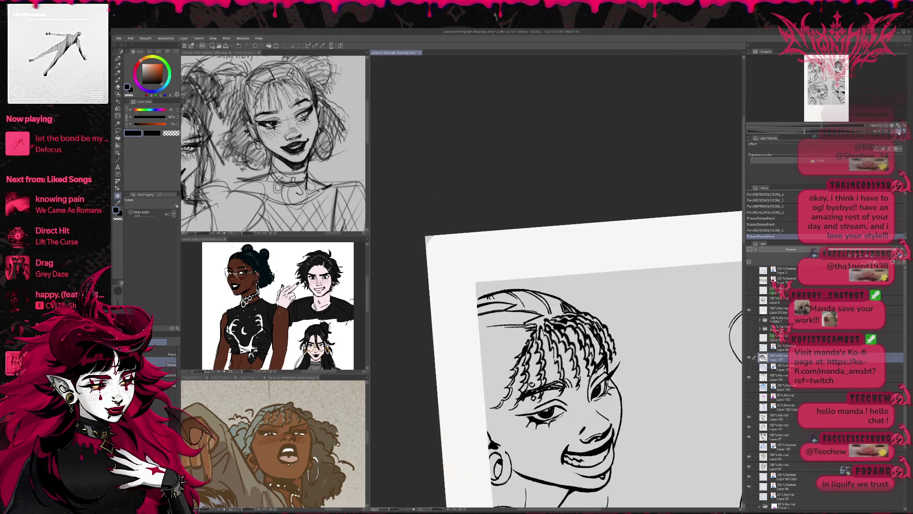
{"action": "left_click", "coordinate": [806, 131]}
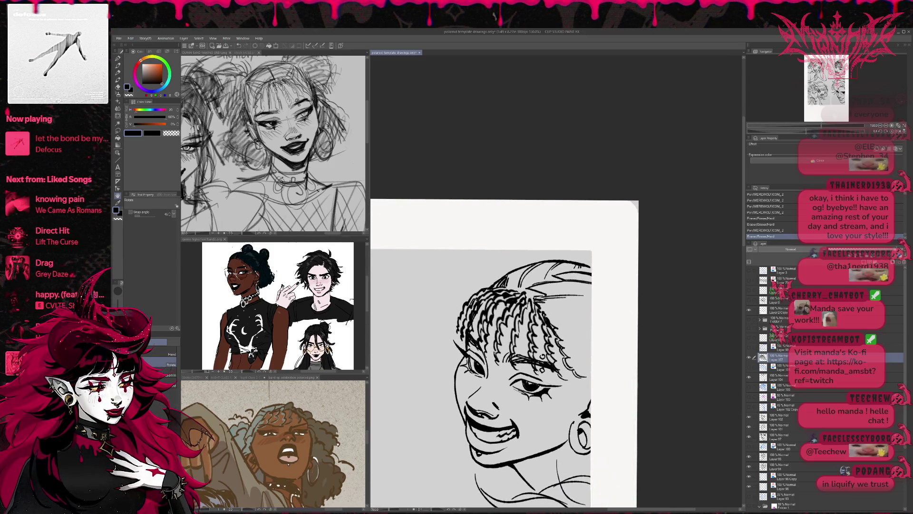
- Erase stray strands in the bangs and try small ink strokes near the braids
{"action": "key", "text": "e"}
{"action": "left_click_drag", "start_coordinate": [553, 380], "coordinate": [568, 373]}
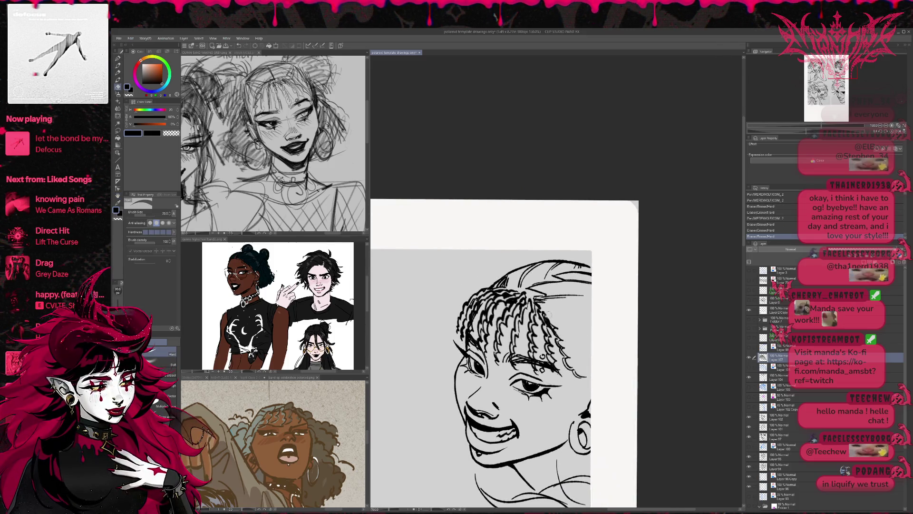
{"action": "left_click_drag", "start_coordinate": [551, 328], "coordinate": [561, 380]}
{"action": "left_click", "coordinate": [575, 376]}
{"action": "key", "text": "p"}
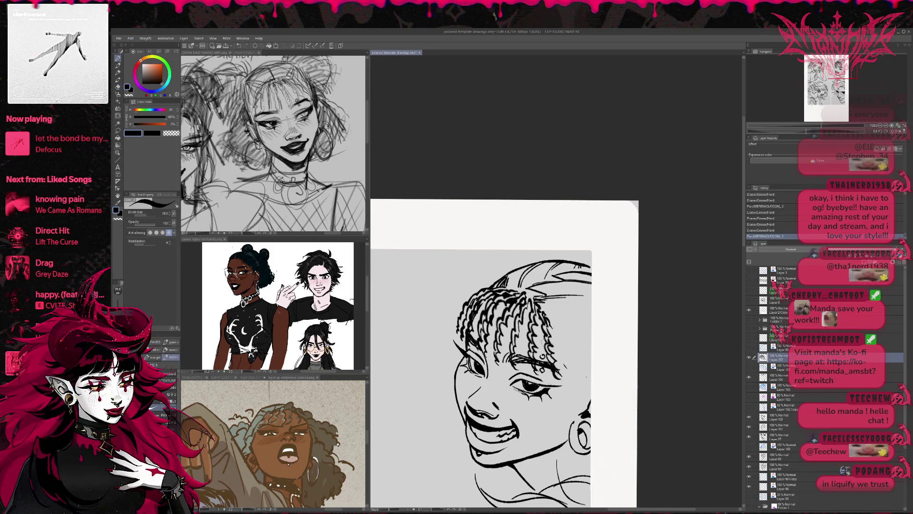
{"action": "left_click_drag", "start_coordinate": [542, 322], "coordinate": [542, 330]}
{"action": "key", "text": "ctrl+z"}
{"action": "key", "text": "ctrl+z"}
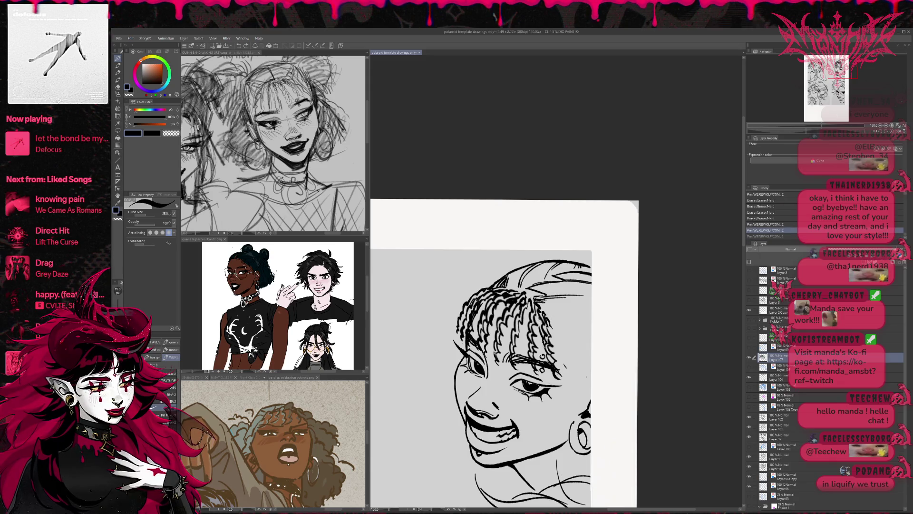
{"action": "key", "text": "ctrl+y"}
{"action": "key", "text": "ctrl+y"}
{"action": "mouse_move", "coordinate": [535, 308]}
{"action": "left_mouse_down"}
{"action": "mouse_move", "coordinate": [541, 317]}
{"action": "mouse_move", "coordinate": [521, 318]}
{"action": "mouse_move", "coordinate": [527, 309]}
{"action": "left_mouse_up"}
{"action": "scroll", "coordinate": [547, 285], "scroll_direction": "up", "scroll_amount": 3}
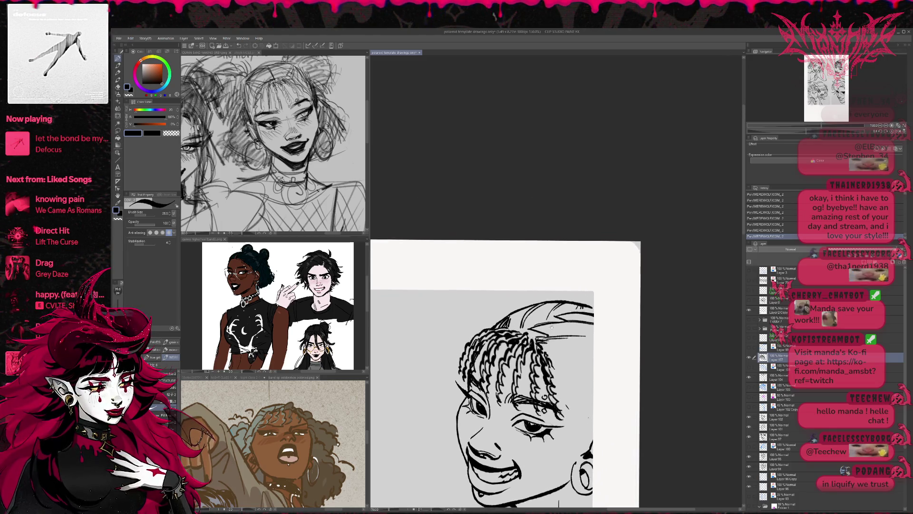
{"action": "key", "text": "ctrl+z"}
- Refine the braid strands by alternately erasing small bits and inking new strands
{"action": "key", "text": "e"}
{"action": "left_click_drag", "start_coordinate": [529, 333], "coordinate": [525, 335]}
{"action": "key", "text": "p"}
{"action": "key", "text": "e"}
{"action": "key", "text": "p"}
{"action": "left_click_drag", "start_coordinate": [525, 329], "coordinate": [536, 335]}
{"action": "key", "text": "e"}
{"action": "left_click_drag", "start_coordinate": [535, 331], "coordinate": [540, 345]}
{"action": "key", "text": "p"}
{"action": "key", "text": "e"}
{"action": "key", "text": "p"}
{"action": "mouse_move", "coordinate": [538, 339]}
{"action": "left_mouse_down"}
{"action": "mouse_move", "coordinate": [594, 306]}
{"action": "mouse_move", "coordinate": [509, 329]}
{"action": "left_mouse_up"}
- Rotate the canvas and rework the braid near the forehead, erasing stray lines
{"action": "key", "text": "r"}
{"action": "key", "text": "e"}
{"action": "key", "text": "p"}
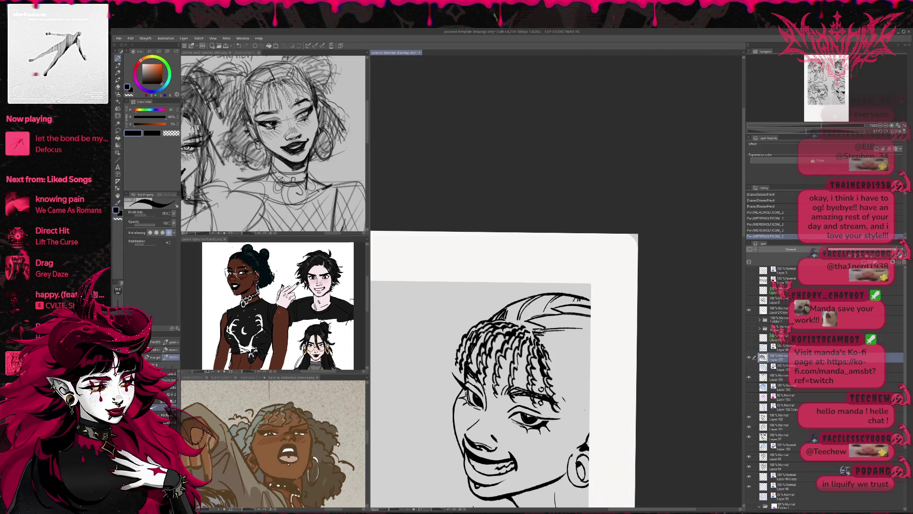
{"action": "key", "text": "e"}
{"action": "left_click_drag", "start_coordinate": [500, 328], "coordinate": [488, 346]}
{"action": "key", "text": "p"}
{"action": "key", "text": "e"}
{"action": "key", "text": "p"}
{"action": "left_click_drag", "start_coordinate": [574, 312], "coordinate": [575, 315]}
{"action": "key", "text": "r"}
{"action": "key", "text": "e"}
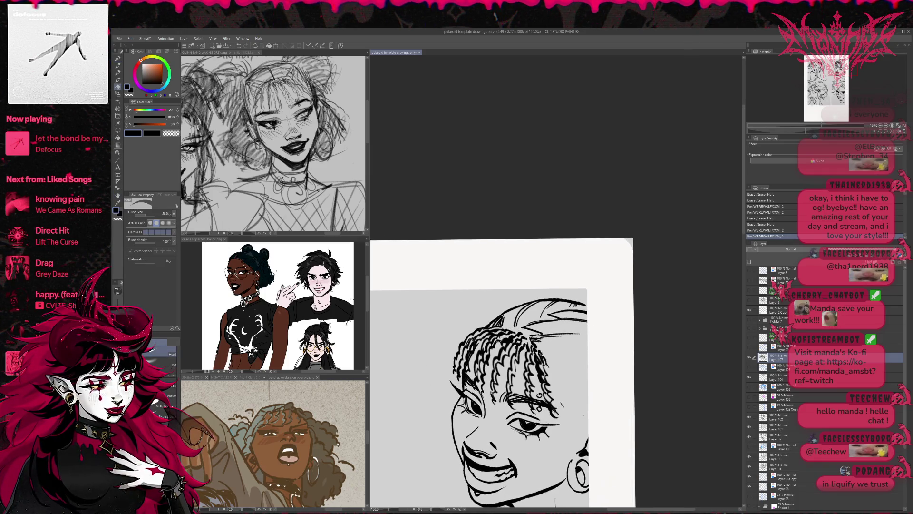
{"action": "left_click_drag", "start_coordinate": [499, 337], "coordinate": [493, 342]}
{"action": "key", "text": "p"}
- With the view rotated further, ink braid strokes and erase small stray bits
{"action": "key", "text": "r"}
{"action": "mouse_move", "coordinate": [504, 340]}
{"action": "left_mouse_down"}
{"action": "mouse_move", "coordinate": [514, 352]}
{"action": "mouse_move", "coordinate": [520, 346]}
{"action": "left_mouse_up"}
{"action": "key", "text": "p"}
{"action": "key", "text": "e"}
{"action": "key", "text": "r"}
{"action": "mouse_move", "coordinate": [556, 309]}
{"action": "left_mouse_down"}
{"action": "mouse_move", "coordinate": [568, 294]}
{"action": "mouse_move", "coordinate": [556, 312]}
{"action": "left_mouse_up"}
{"action": "key", "text": "e"}
{"action": "left_click_drag", "start_coordinate": [466, 365], "coordinate": [474, 352]}
{"action": "key", "text": "p"}
{"action": "left_click_drag", "start_coordinate": [479, 344], "coordinate": [472, 352]}
{"action": "key", "text": "r"}
{"action": "left_click_drag", "start_coordinate": [609, 328], "coordinate": [624, 311]}
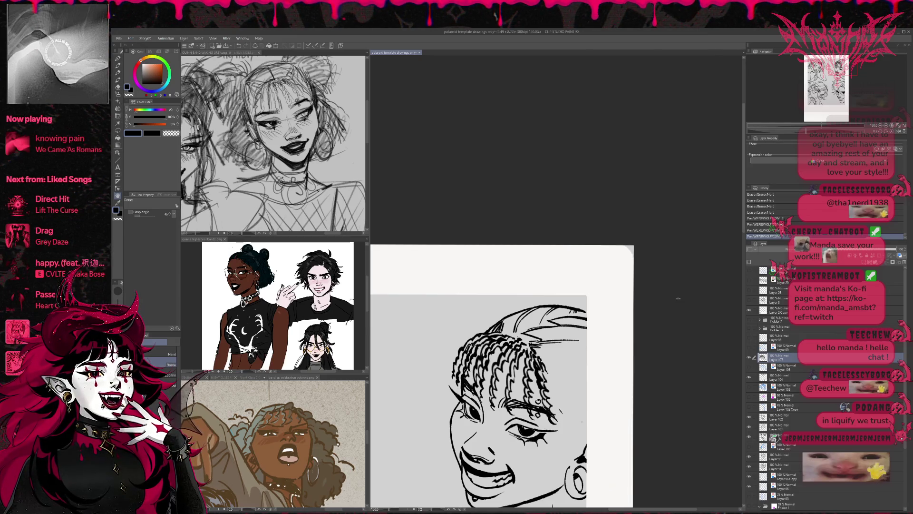
- Mirror and reposition the canvas view, then reveal the blue sketch layer
{"action": "left_click", "coordinate": [898, 132]}
{"action": "mouse_move", "coordinate": [682, 355]}
{"action": "left_mouse_down"}
{"action": "mouse_move", "coordinate": [662, 304]}
{"action": "mouse_move", "coordinate": [646, 312]}
{"action": "left_mouse_up"}
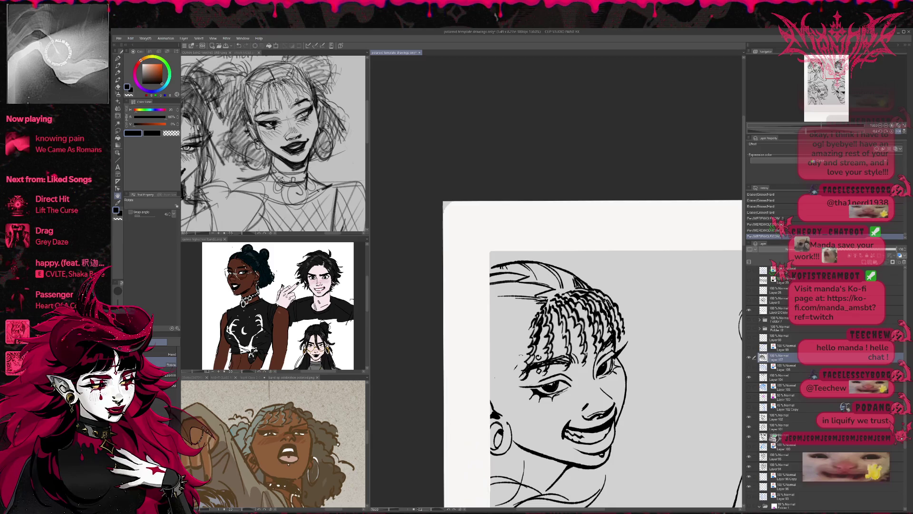
{"action": "key", "text": "e"}
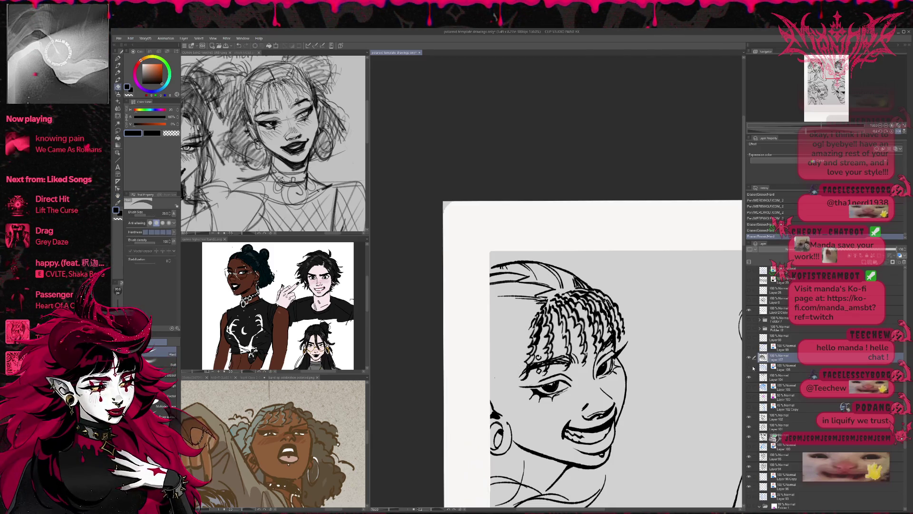
{"action": "left_click", "coordinate": [748, 407]}
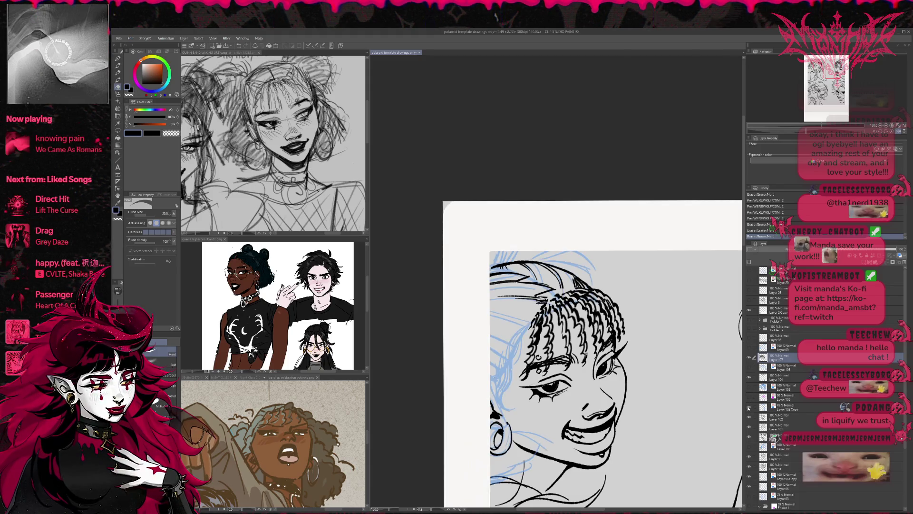
- Show the purple and blue sketch layers and lower the blue sketch to 30% opacity
{"action": "left_click", "coordinate": [747, 388]}
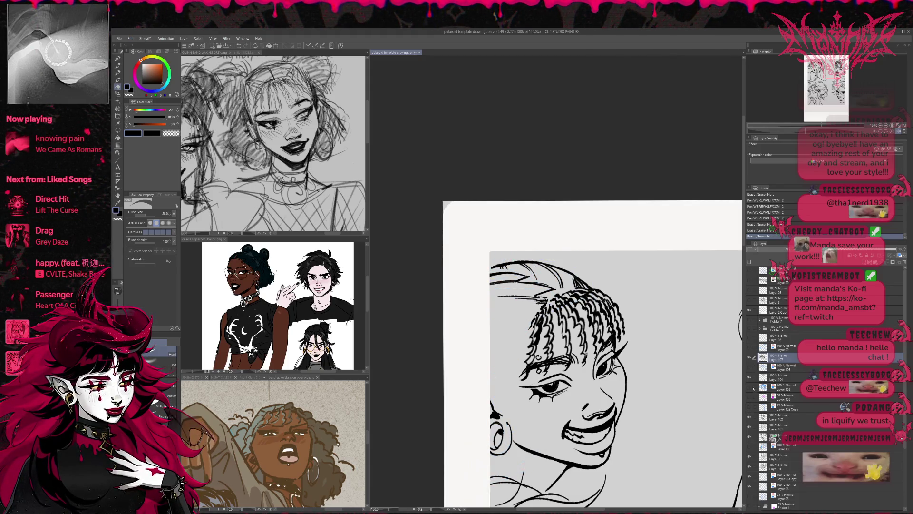
{"action": "left_click", "coordinate": [749, 397]}
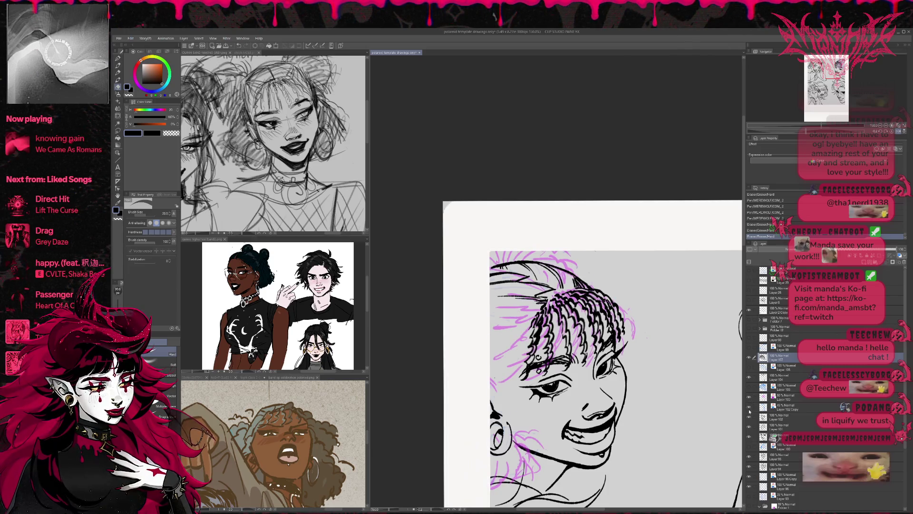
{"action": "left_click", "coordinate": [749, 406]}
{"action": "left_click", "coordinate": [770, 406]}
{"action": "left_click_drag", "start_coordinate": [818, 249], "coordinate": [803, 249]}
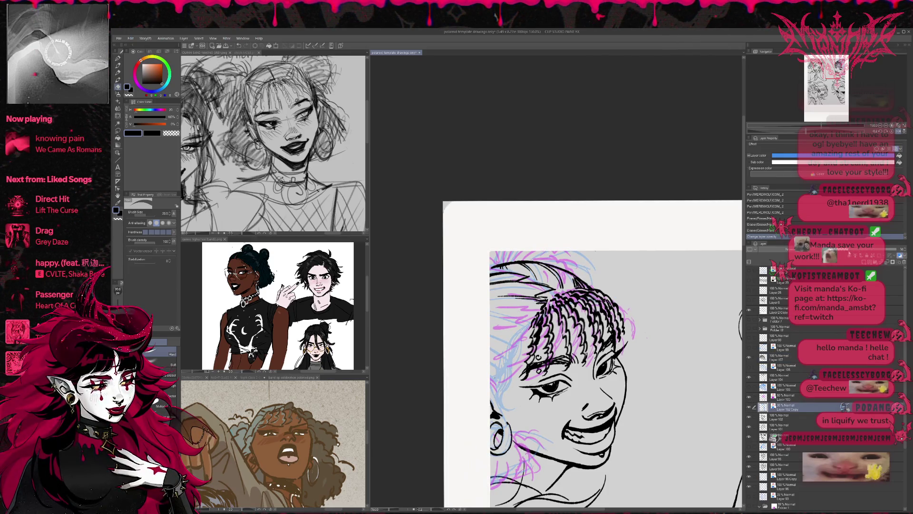
{"action": "left_click", "coordinate": [788, 397]}
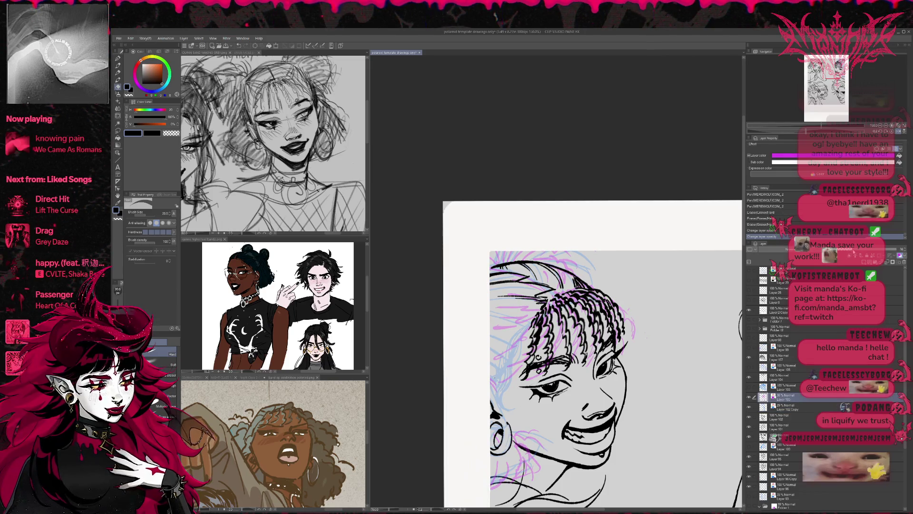
- On Layer 104, ink curly hair strands near the ear, checking them in mirrored view
{"action": "key", "text": "h"}
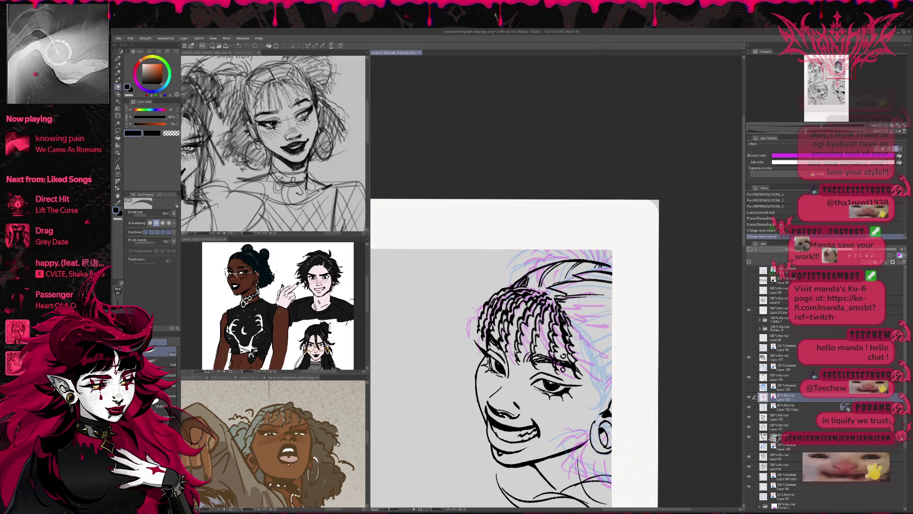
{"action": "left_click", "coordinate": [786, 376]}
{"action": "left_click", "coordinate": [117, 59]}
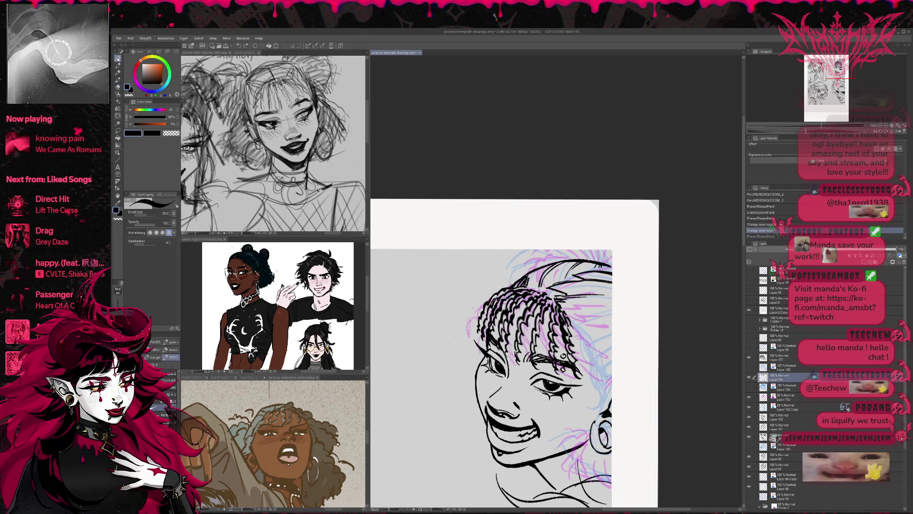
{"action": "left_click_drag", "start_coordinate": [572, 326], "coordinate": [588, 352]}
{"action": "left_click_drag", "start_coordinate": [569, 319], "coordinate": [595, 382]}
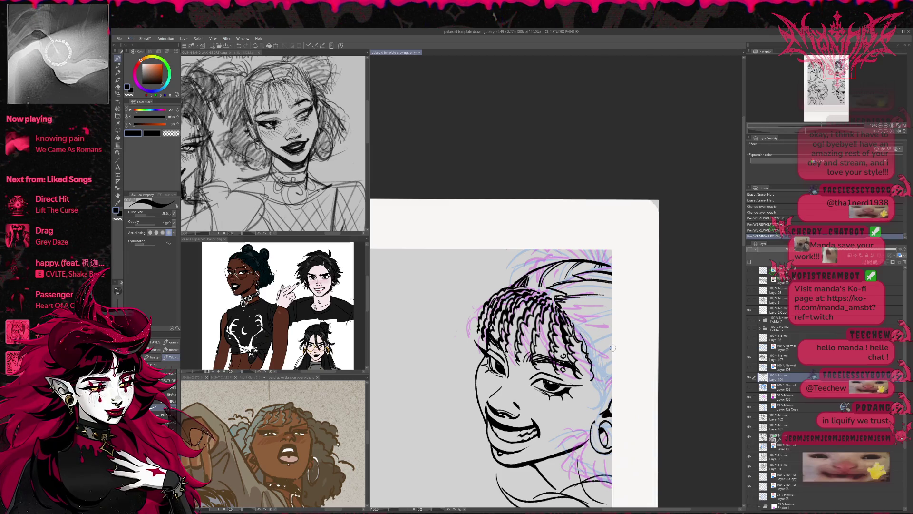
{"action": "left_click_drag", "start_coordinate": [585, 339], "coordinate": [604, 388]}
{"action": "left_click_drag", "start_coordinate": [588, 351], "coordinate": [594, 363]}
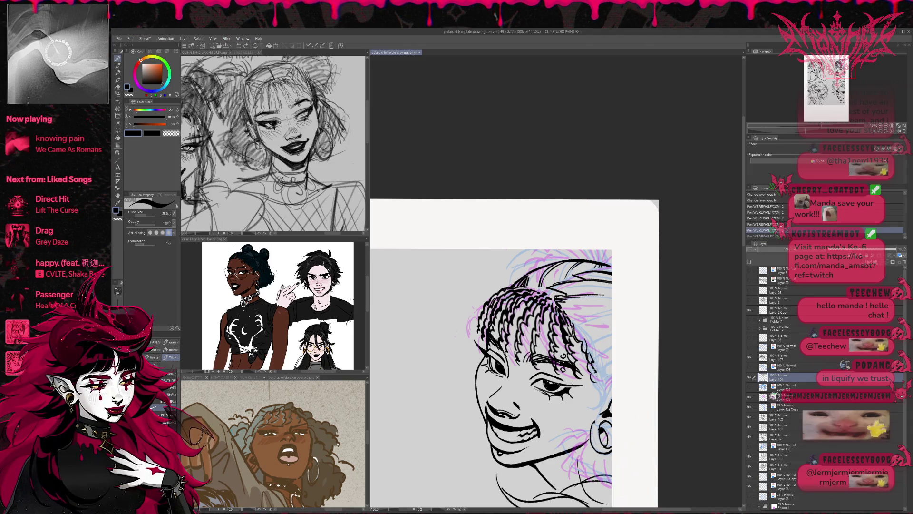
{"action": "key", "text": "ctrl+z"}
{"action": "key", "text": "ctrl+z"}
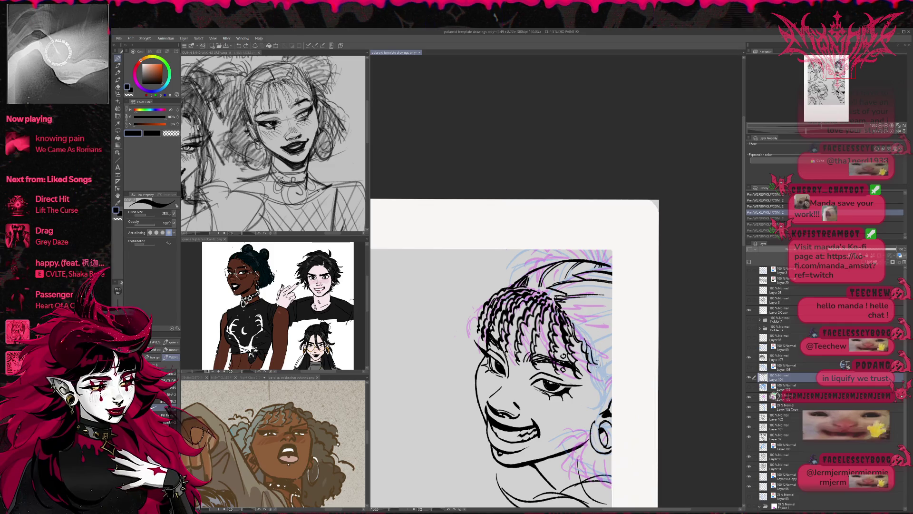
{"action": "left_click_drag", "start_coordinate": [595, 360], "coordinate": [604, 380]}
{"action": "left_click_drag", "start_coordinate": [587, 341], "coordinate": [598, 380]}
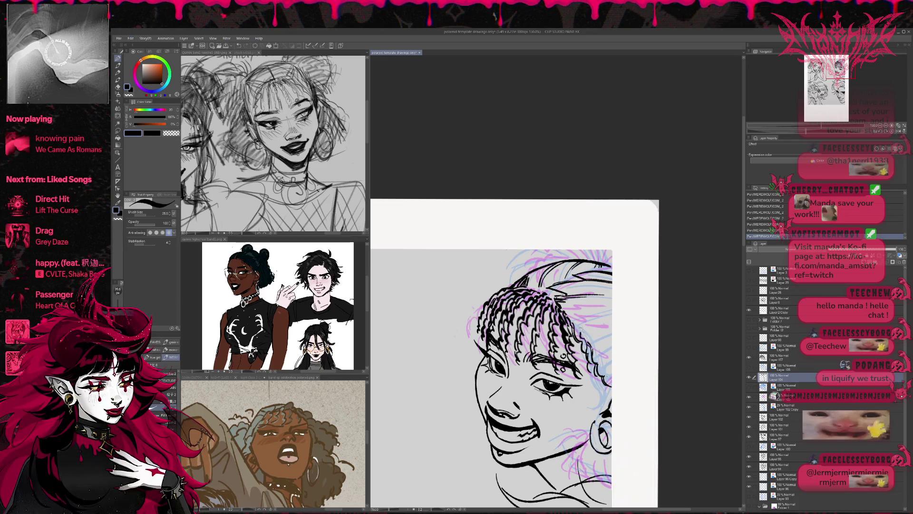
{"action": "left_click", "coordinate": [898, 132]}
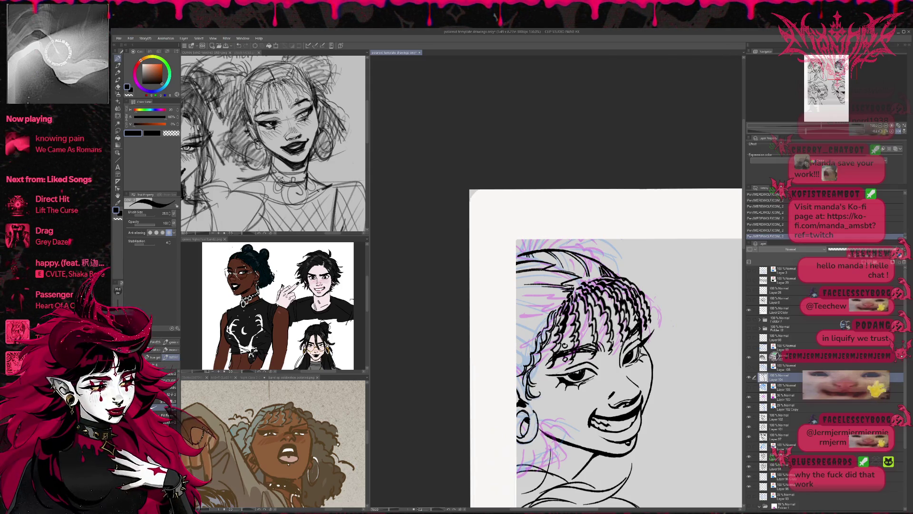
- Touch up the braids with small erasures and short inked strands
{"action": "key", "text": "e"}
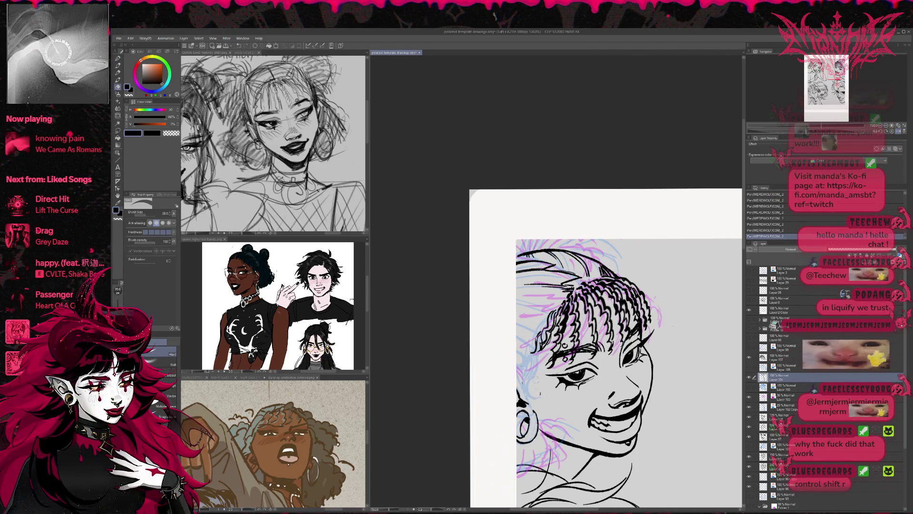
{"action": "left_click_drag", "start_coordinate": [555, 334], "coordinate": [561, 330]}
{"action": "mouse_move", "coordinate": [557, 335]}
{"action": "left_mouse_down"}
{"action": "mouse_move", "coordinate": [538, 354]}
{"action": "mouse_move", "coordinate": [548, 335]}
{"action": "left_mouse_up"}
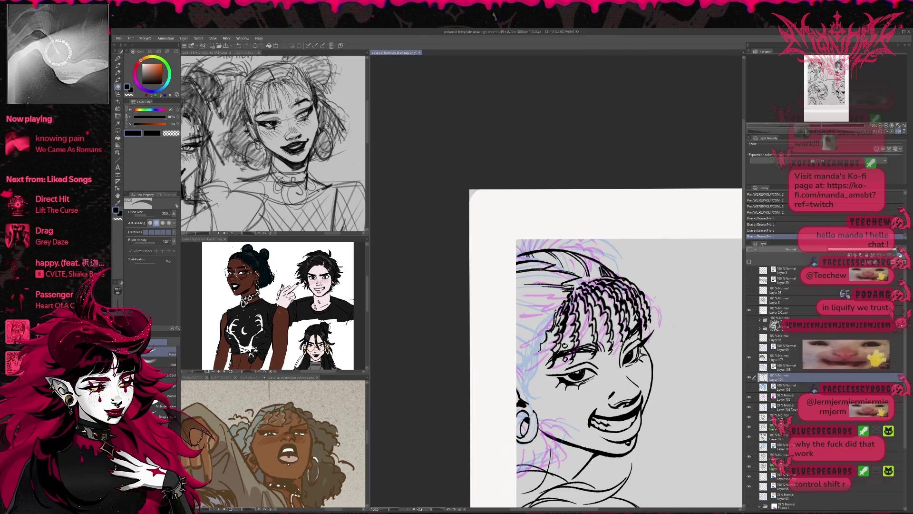
{"action": "key", "text": "p"}
{"action": "left_click_drag", "start_coordinate": [591, 285], "coordinate": [589, 294]}
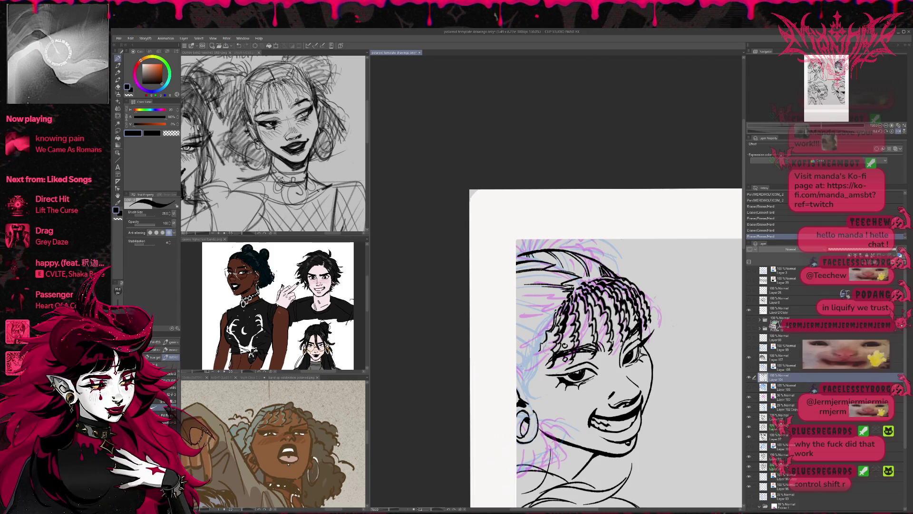
{"action": "key", "text": "e"}
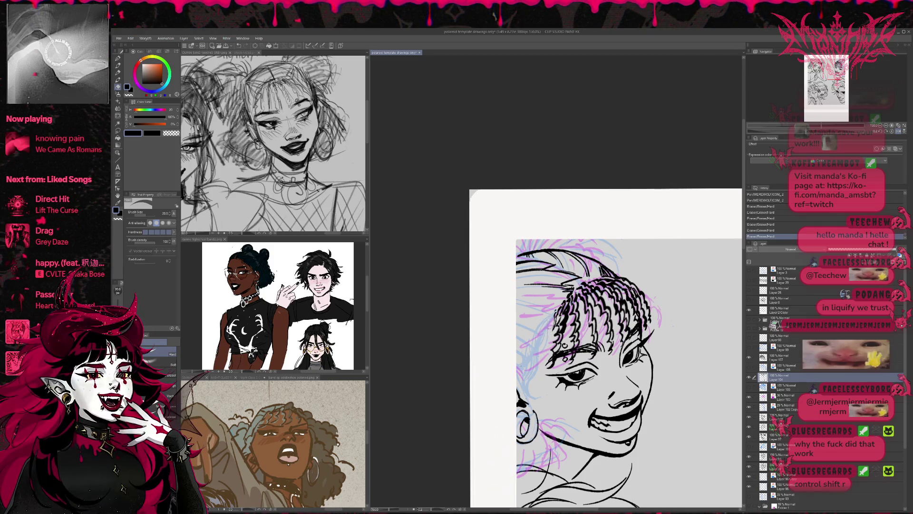
{"action": "key", "text": "p"}
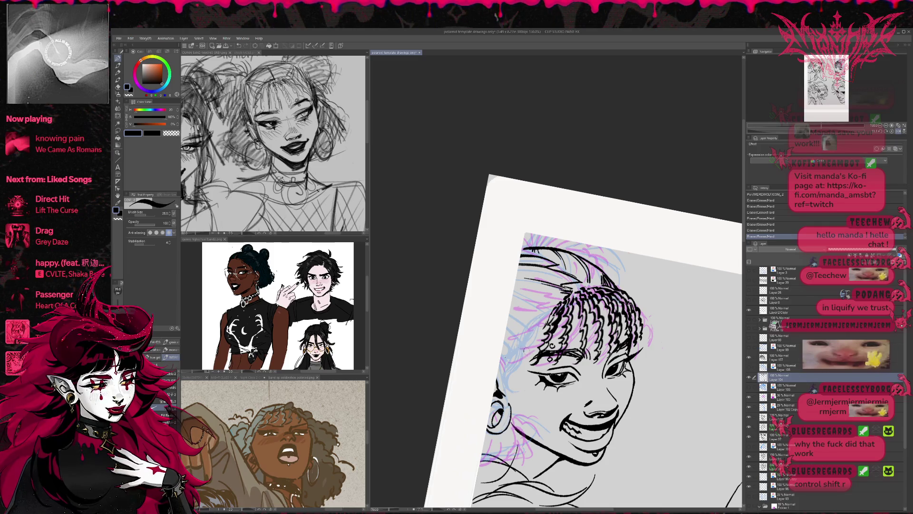
{"action": "mouse_move", "coordinate": [523, 349]}
{"action": "left_mouse_down"}
{"action": "mouse_move", "coordinate": [523, 329]}
{"action": "mouse_move", "coordinate": [554, 308]}
{"action": "mouse_move", "coordinate": [527, 321]}
{"action": "mouse_move", "coordinate": [538, 313]}
{"action": "left_mouse_up"}
{"action": "key", "text": "e"}
{"action": "key", "text": "p"}
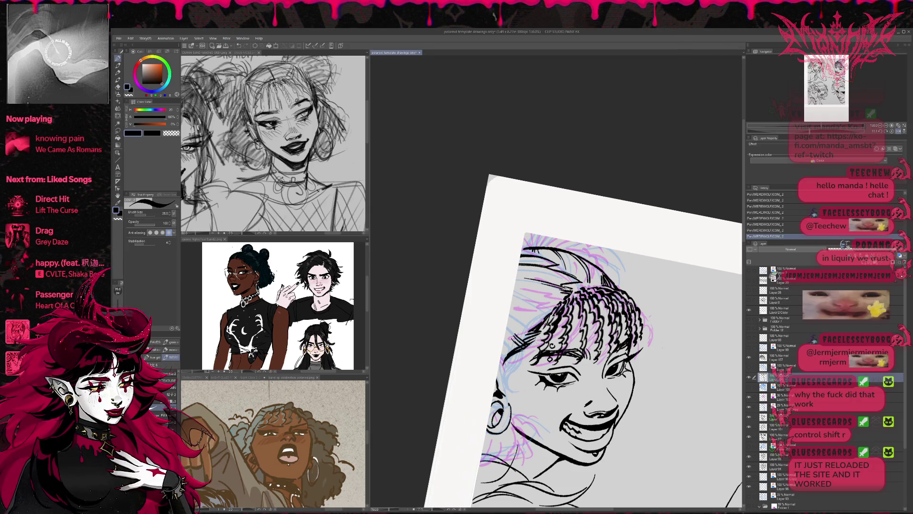
{"action": "key", "text": "e"}
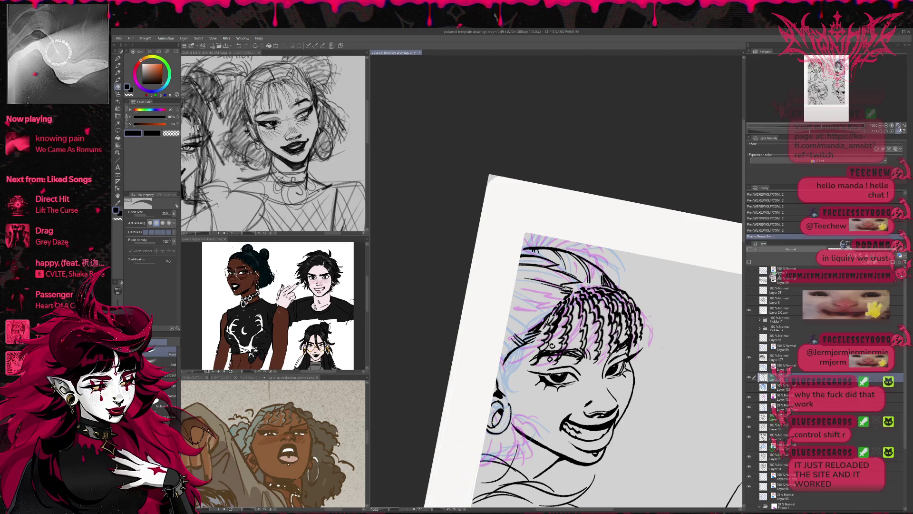
- Fit the whole four-face sheet in the window and pan it into place
{"action": "left_click", "coordinate": [900, 129]}
{"action": "key", "text": "r"}
{"action": "left_click_drag", "start_coordinate": [710, 220], "coordinate": [696, 299]}
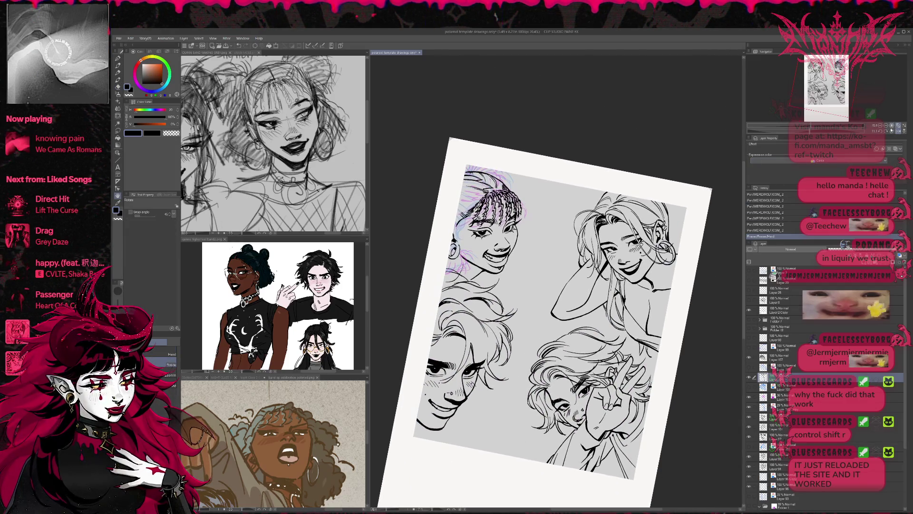
- Mirror the full sheet to check proportions, then zoom back in on the woman
{"action": "left_click", "coordinate": [896, 131]}
{"action": "left_click_drag", "start_coordinate": [698, 217], "coordinate": [722, 252]}
{"action": "scroll", "coordinate": [697, 218], "scroll_direction": "up", "scroll_amount": 3}
{"action": "key", "text": "e"}
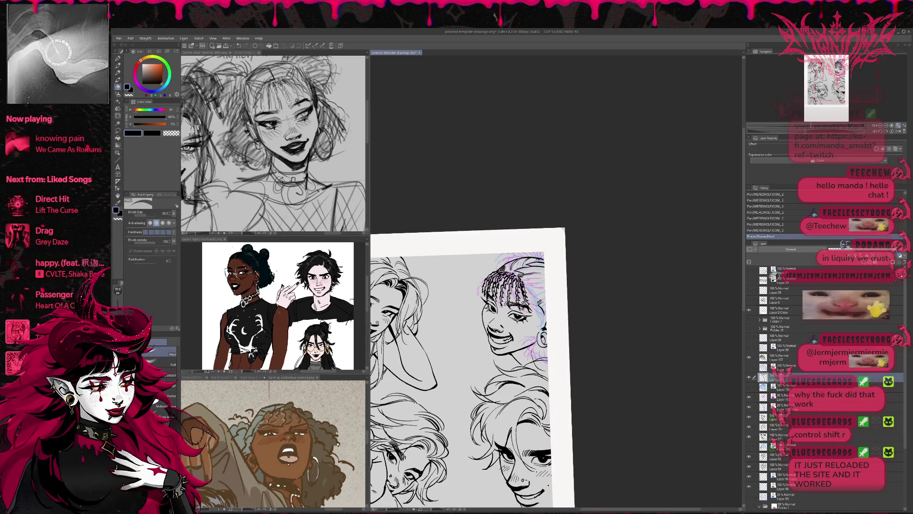
{"action": "key", "text": "p"}
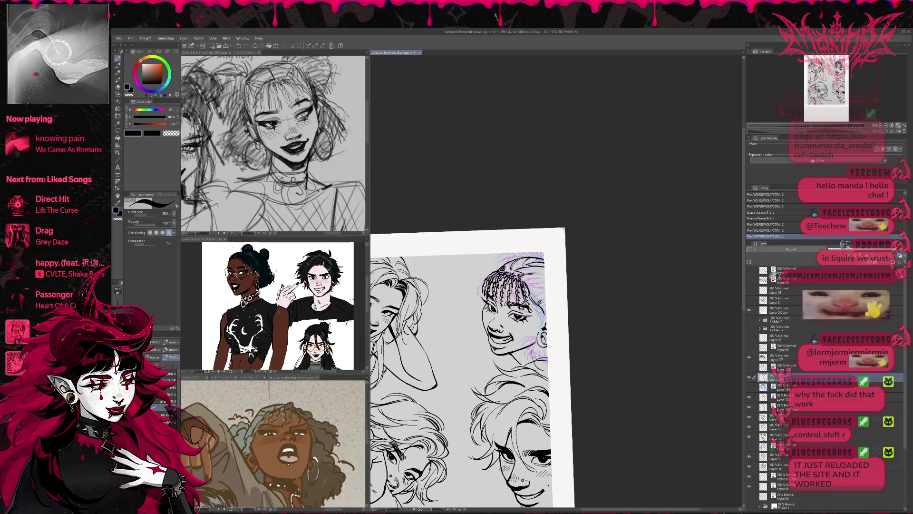
{"action": "key", "text": "e"}
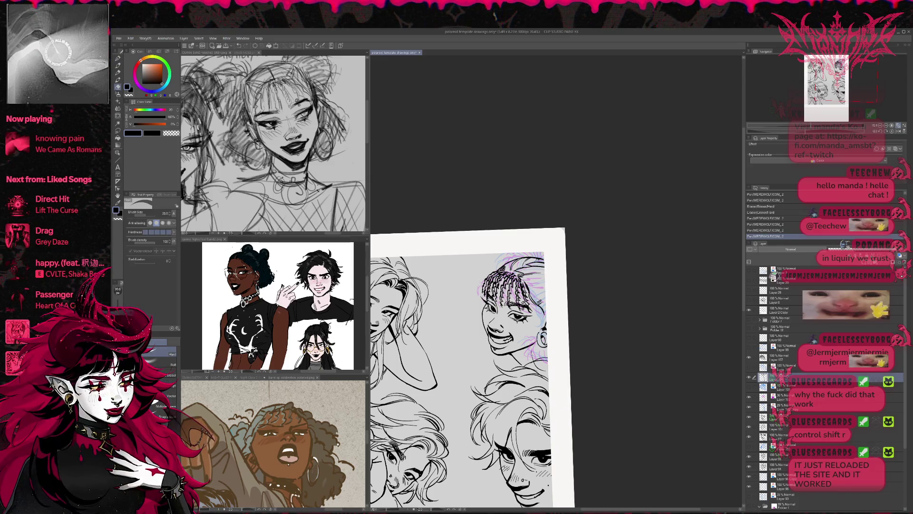
- On Layer 107, ink a small line on the face and erase stray bits
{"action": "left_click", "coordinate": [780, 356]}
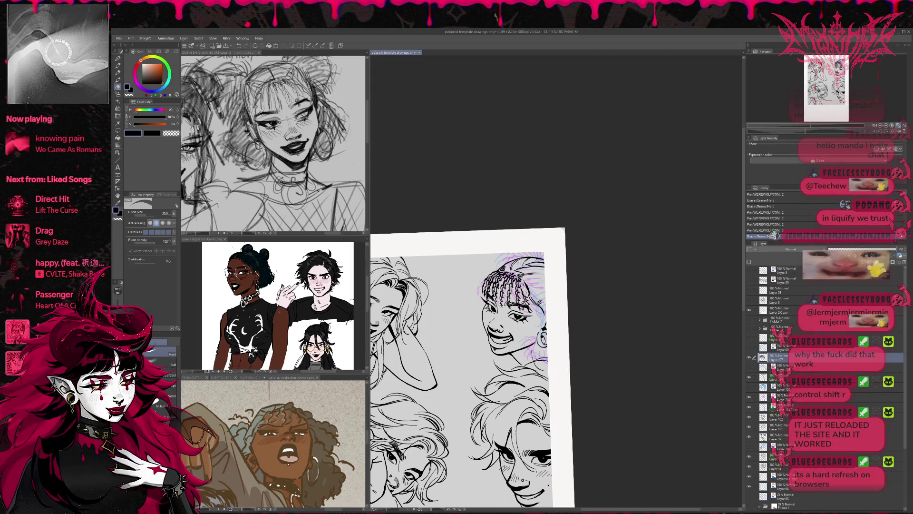
{"action": "key", "text": "p"}
{"action": "left_click_drag", "start_coordinate": [513, 285], "coordinate": [518, 290]}
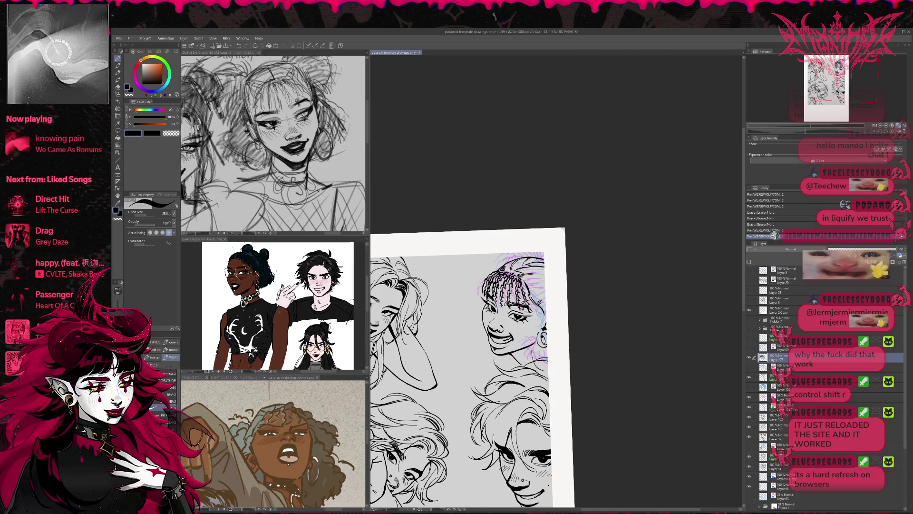
{"action": "key", "text": "e"}
{"action": "left_click_drag", "start_coordinate": [525, 301], "coordinate": [527, 308]}
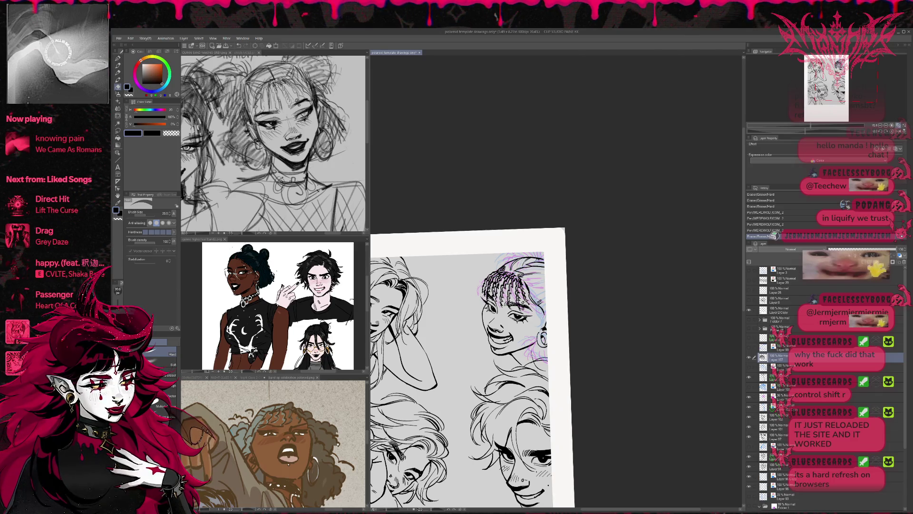
{"action": "key", "text": "p"}
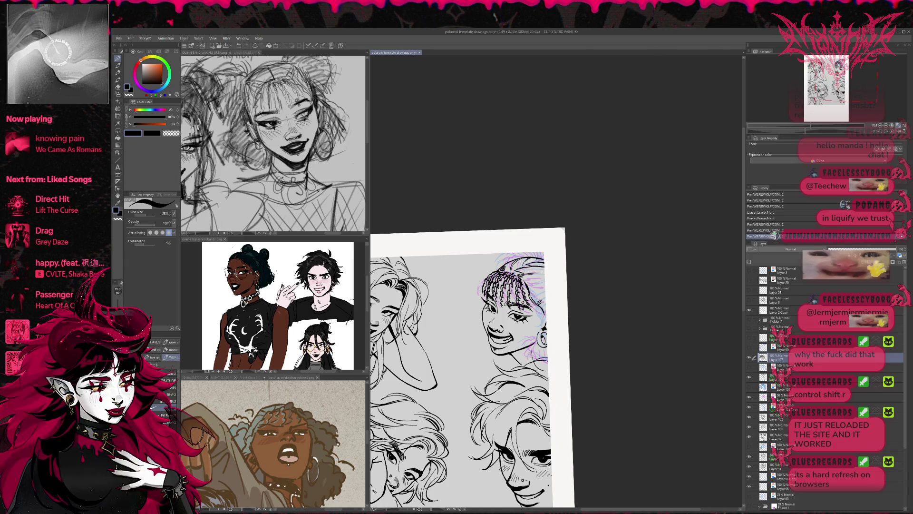
{"action": "key", "text": "e"}
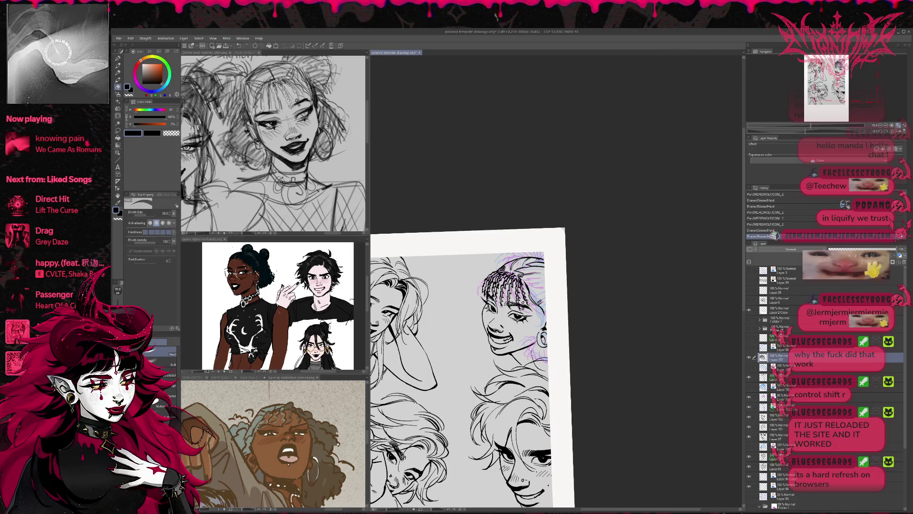
{"action": "key", "text": "p"}
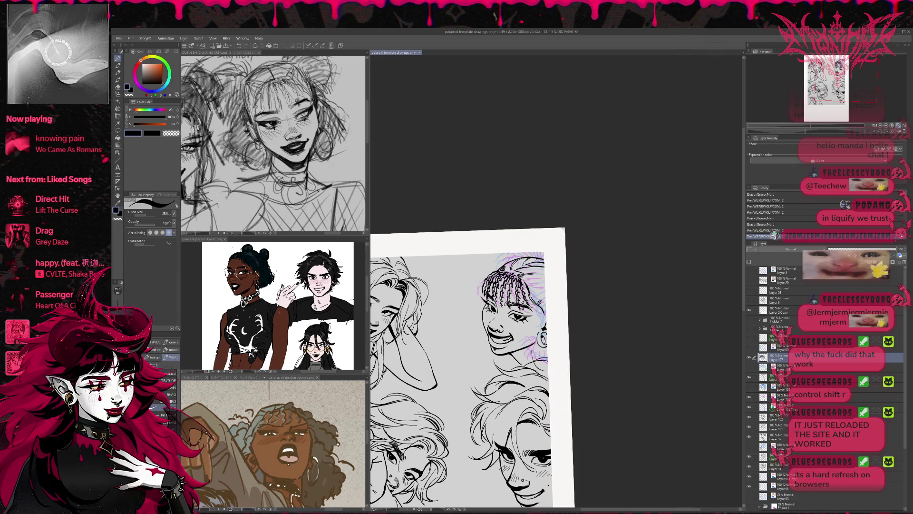
{"action": "key", "text": "e"}
{"action": "left_click_drag", "start_coordinate": [513, 333], "coordinate": [521, 336]}
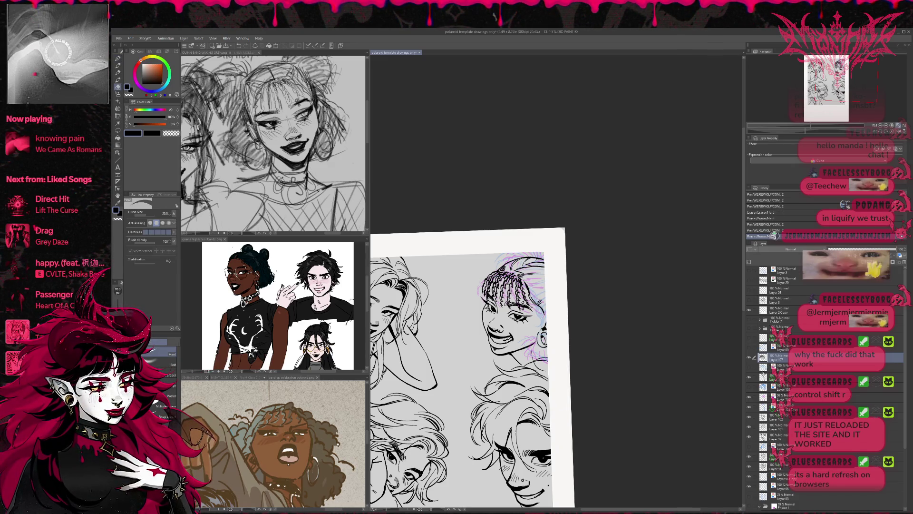
- On a lower layer, erase small bits of line and touch up the lineart near the ear
{"action": "left_click", "coordinate": [753, 375]}
{"action": "left_click_drag", "start_coordinate": [523, 328], "coordinate": [528, 331]}
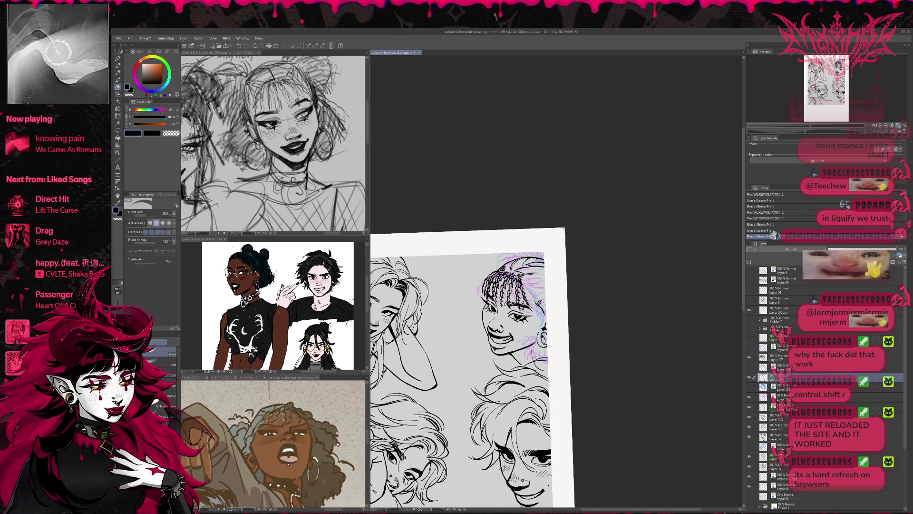
{"action": "key", "text": "p"}
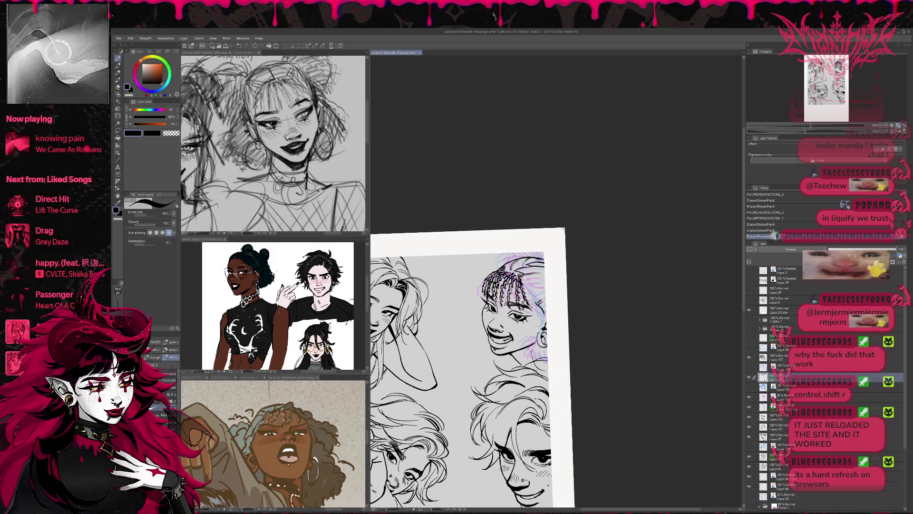
{"action": "key", "text": "e"}
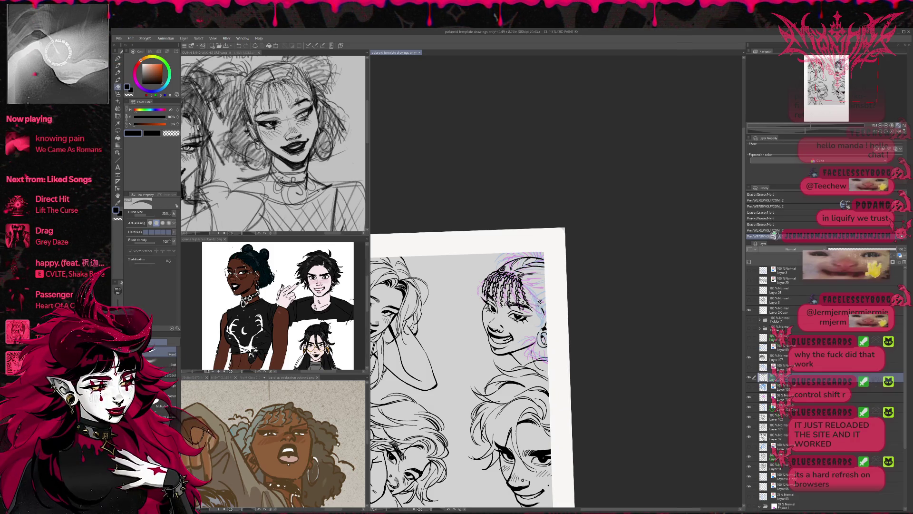
{"action": "mouse_move", "coordinate": [537, 305]}
{"action": "left_mouse_down"}
{"action": "mouse_move", "coordinate": [545, 314]}
{"action": "mouse_move", "coordinate": [541, 278]}
{"action": "mouse_move", "coordinate": [545, 296]}
{"action": "left_mouse_up"}
{"action": "key", "text": "p"}
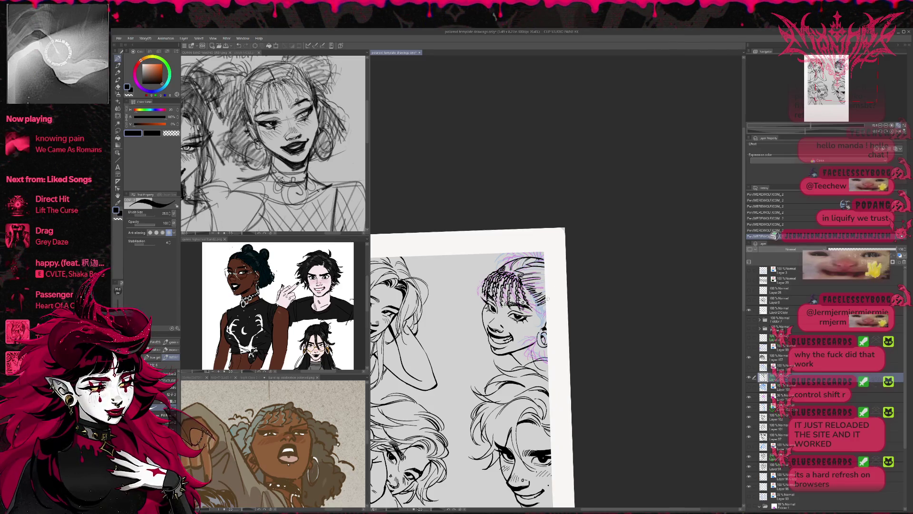
{"action": "key", "text": "e"}
{"action": "key", "text": "p"}
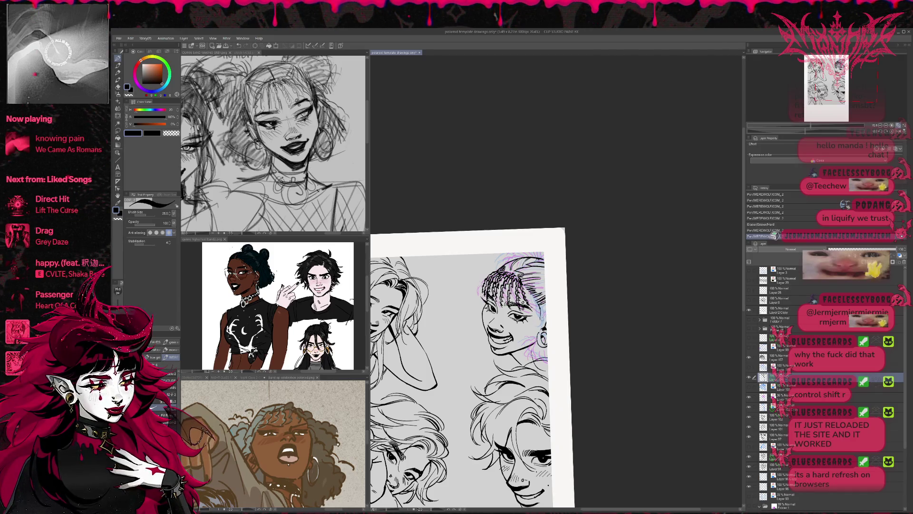
{"action": "key", "text": "e"}
- Add a short dark stroke and small ink marks near the ear, erasing stray lineart bits
{"action": "key", "text": "p"}
{"action": "key", "text": "e"}
{"action": "key", "text": "p"}
{"action": "left_click_drag", "start_coordinate": [538, 320], "coordinate": [538, 329]}
{"action": "key", "text": "e"}
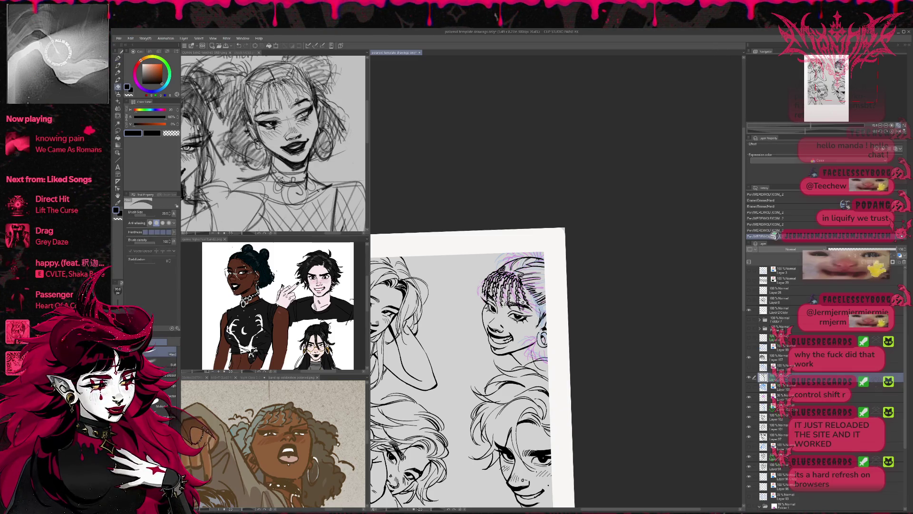
{"action": "mouse_move", "coordinate": [530, 340]}
{"action": "left_mouse_down"}
{"action": "mouse_move", "coordinate": [537, 350]}
{"action": "mouse_move", "coordinate": [540, 342]}
{"action": "left_mouse_up"}
{"action": "key", "text": "p"}
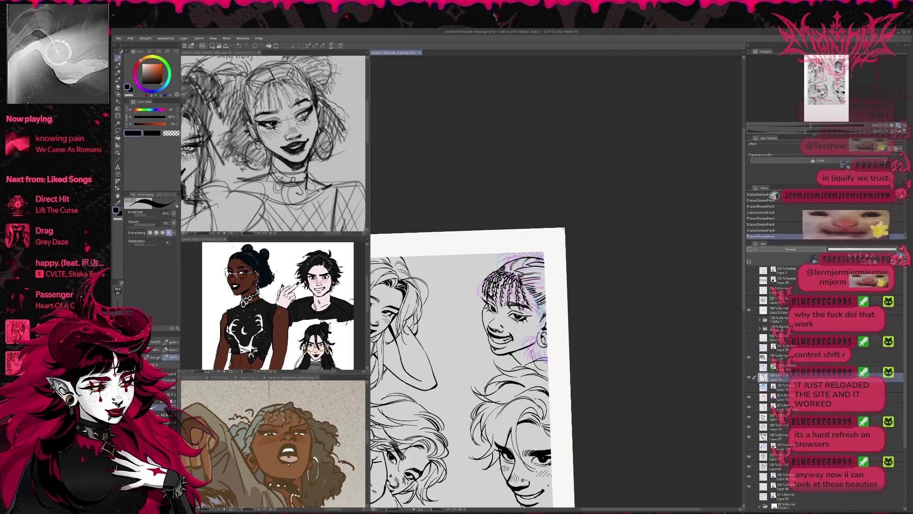
{"action": "key", "text": "e"}
{"action": "left_click_drag", "start_coordinate": [530, 333], "coordinate": [537, 342]}
{"action": "key", "text": "p"}
{"action": "left_click_drag", "start_coordinate": [542, 307], "coordinate": [546, 314]}
{"action": "left_click_drag", "start_coordinate": [542, 306], "coordinate": [546, 314]}
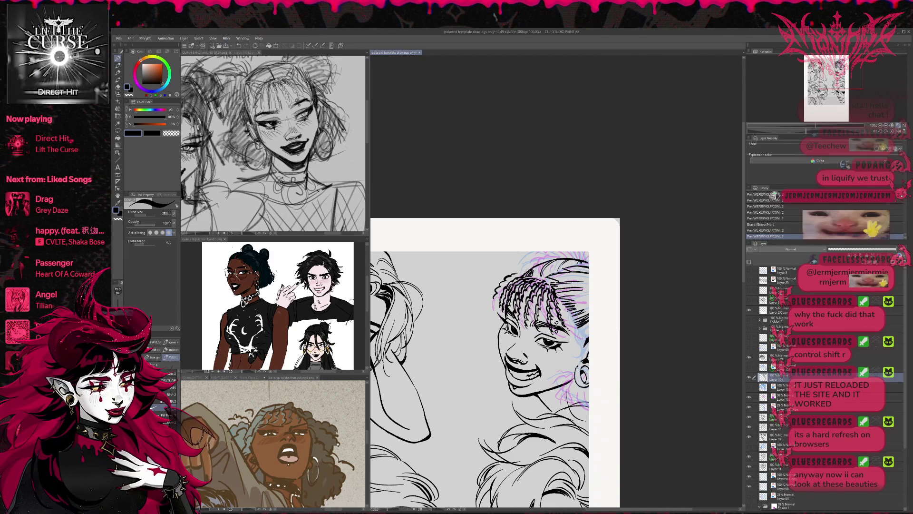
- Add curly hair strokes to the braided bangs and check them in mirrored view
{"action": "mouse_move", "coordinate": [495, 277]}
{"action": "left_mouse_down"}
{"action": "mouse_move", "coordinate": [506, 266]}
{"action": "mouse_move", "coordinate": [533, 270]}
{"action": "left_mouse_up"}
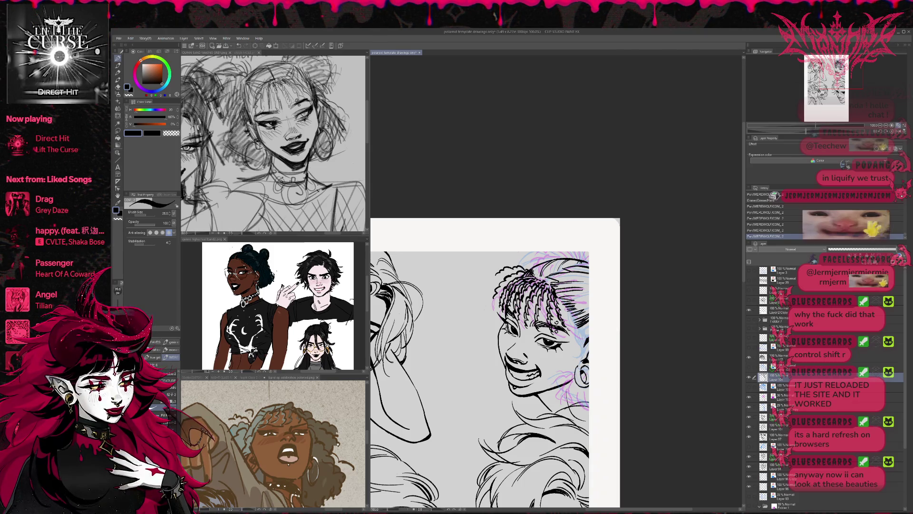
{"action": "key", "text": "ctrl+z"}
{"action": "key", "text": "ctrl+z"}
{"action": "key", "text": "ctrl+z"}
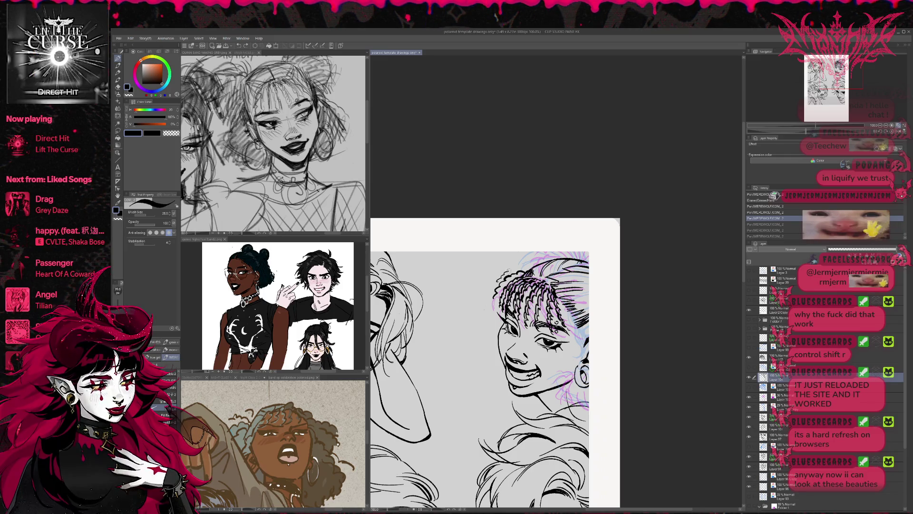
{"action": "key", "text": "ctrl+y"}
{"action": "key", "text": "ctrl+y"}
{"action": "key", "text": "ctrl+y"}
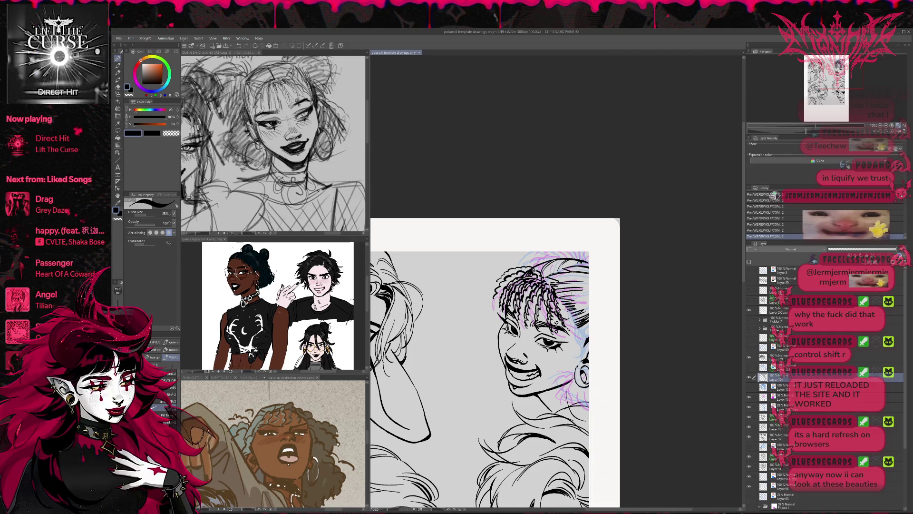
{"action": "scroll", "coordinate": [479, 379], "scroll_direction": "up", "scroll_amount": 2}
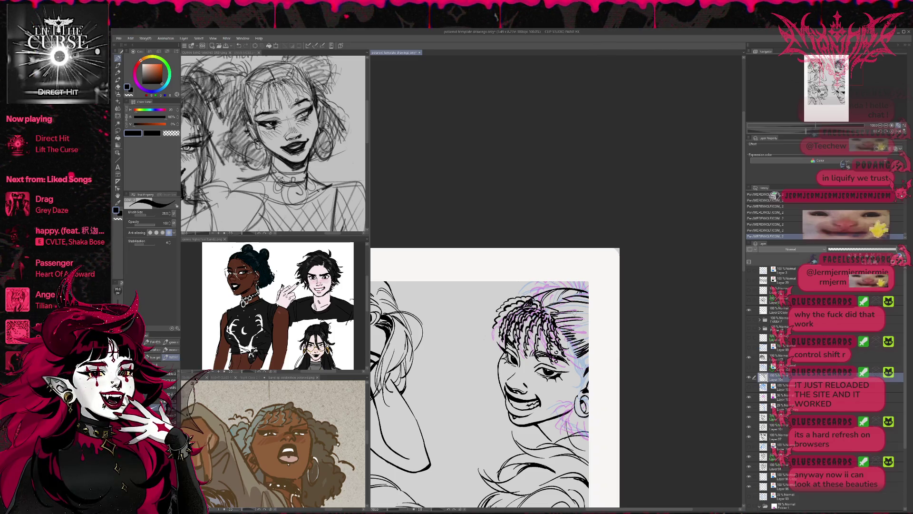
{"action": "key", "text": "h"}
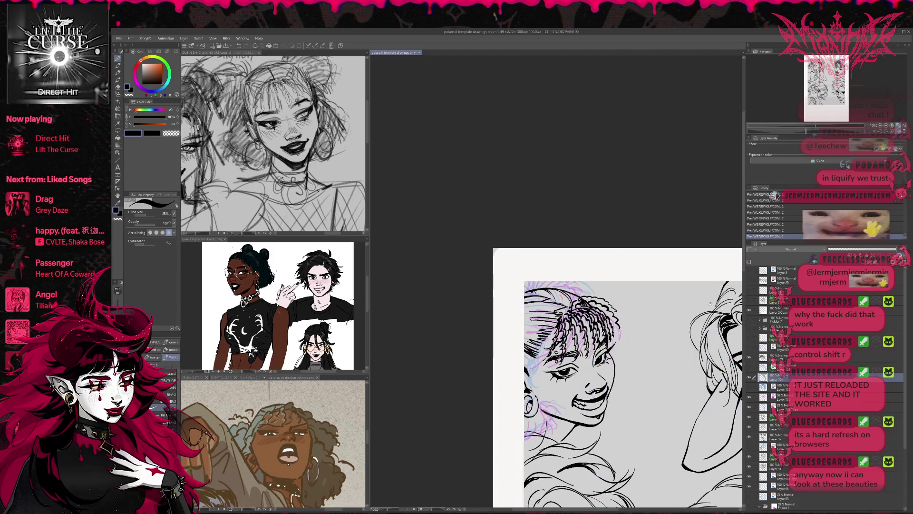
{"action": "scroll", "coordinate": [710, 303], "scroll_direction": "down", "scroll_amount": 1}
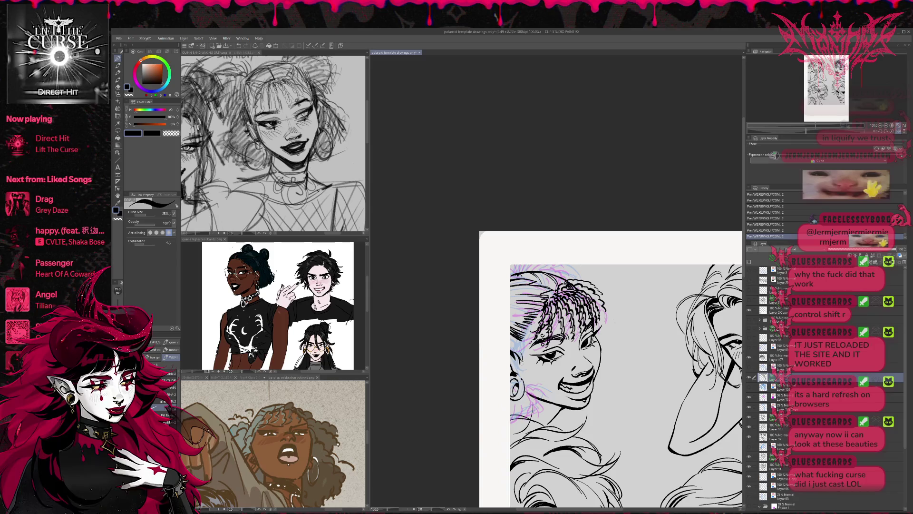
- Compare the drawing with and without the latest strokes, keeping them
{"action": "key", "text": "ctrl+z"}
{"action": "key", "text": "ctrl+z"}
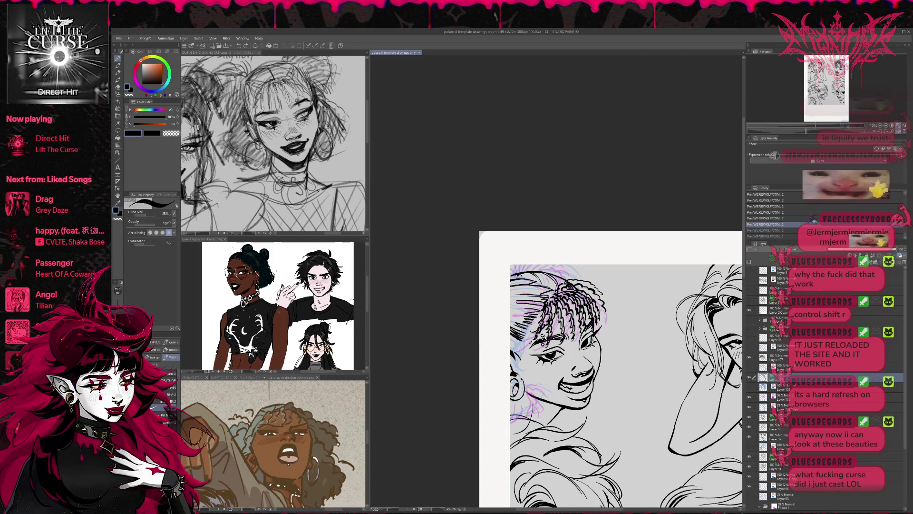
{"action": "key", "text": "ctrl+y"}
{"action": "key", "text": "ctrl+y"}
{"action": "key", "text": "ctrl+z"}
{"action": "key", "text": "ctrl+z"}
{"action": "key", "text": "ctrl+y"}
{"action": "key", "text": "ctrl+y"}
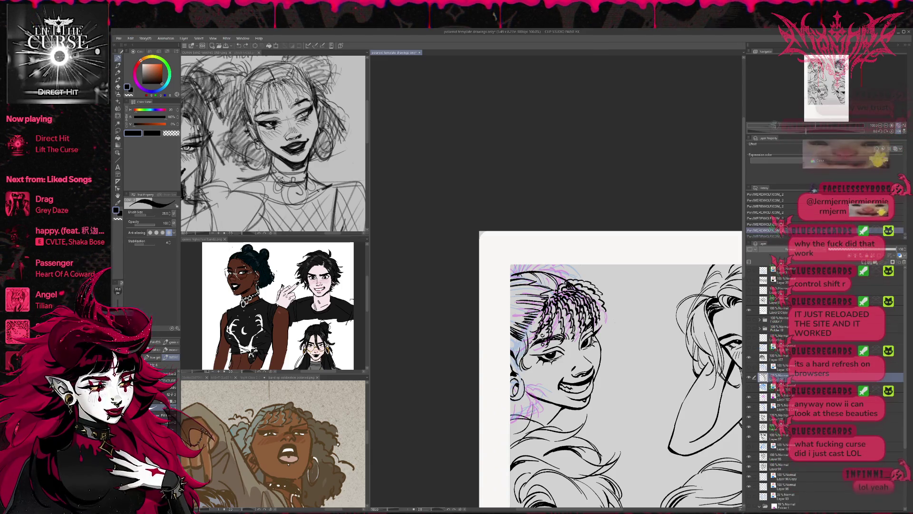
{"action": "key", "text": "ctrl+z"}
{"action": "key", "text": "ctrl+z"}
{"action": "key", "text": "ctrl+y"}
{"action": "key", "text": "ctrl+y"}
{"action": "key", "text": "ctrl+y"}
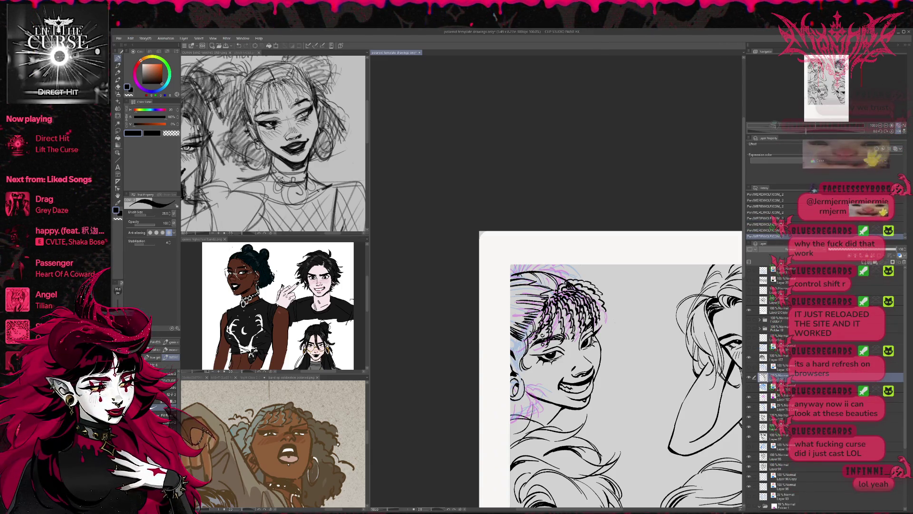
{"action": "key", "text": "ctrl+z"}
{"action": "key", "text": "ctrl+z"}
{"action": "key", "text": "ctrl+z"}
{"action": "key", "text": "ctrl+y"}
{"action": "key", "text": "ctrl+y"}
{"action": "key", "text": "ctrl+y"}
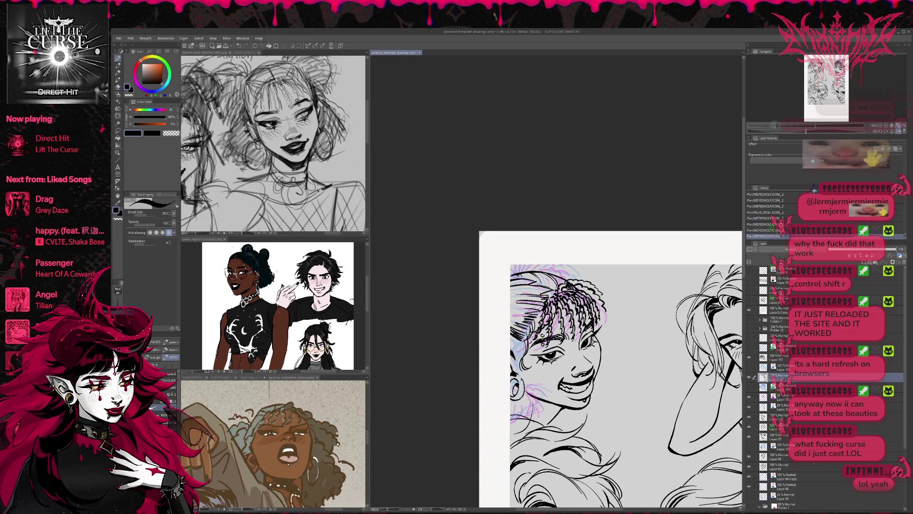
- Add small ink strokes on the woman's cheek
{"action": "key", "text": "e"}
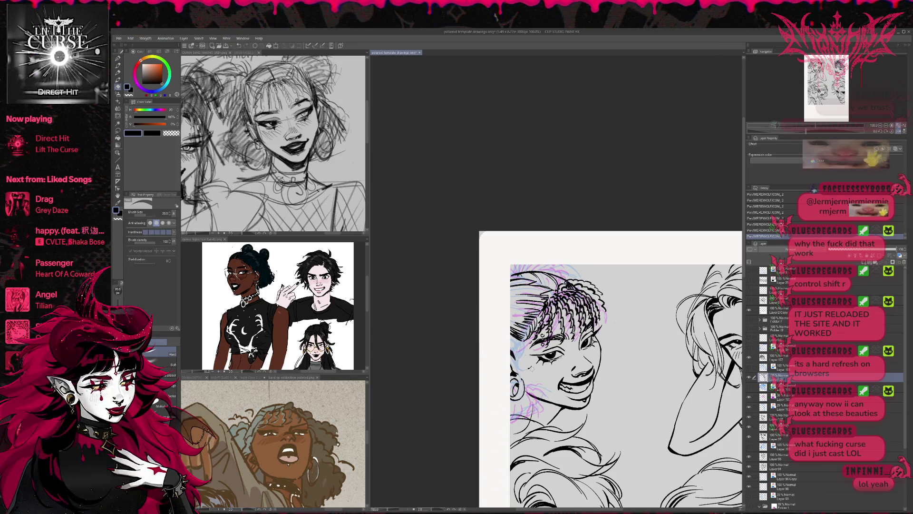
{"action": "key", "text": "p"}
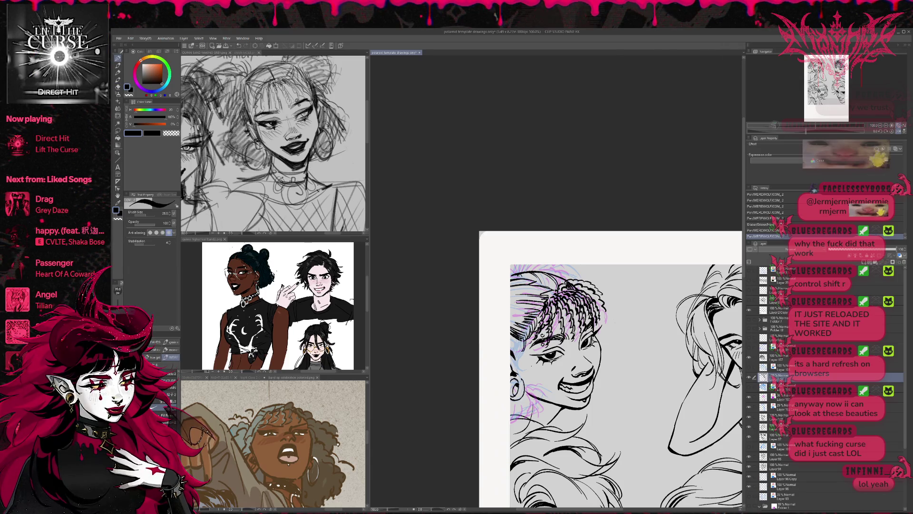
{"action": "mouse_move", "coordinate": [523, 341]}
{"action": "left_mouse_down"}
{"action": "mouse_move", "coordinate": [520, 365]}
{"action": "mouse_move", "coordinate": [524, 346]}
{"action": "left_mouse_up"}
- Mirror the view back, erase a small area by the ear and re-ink a short stroke there
{"action": "key", "text": "e"}
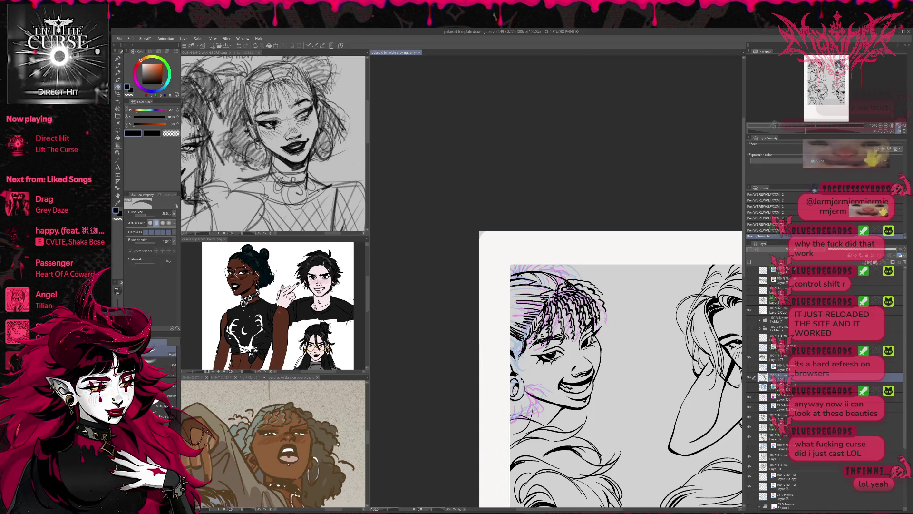
{"action": "key", "text": "h"}
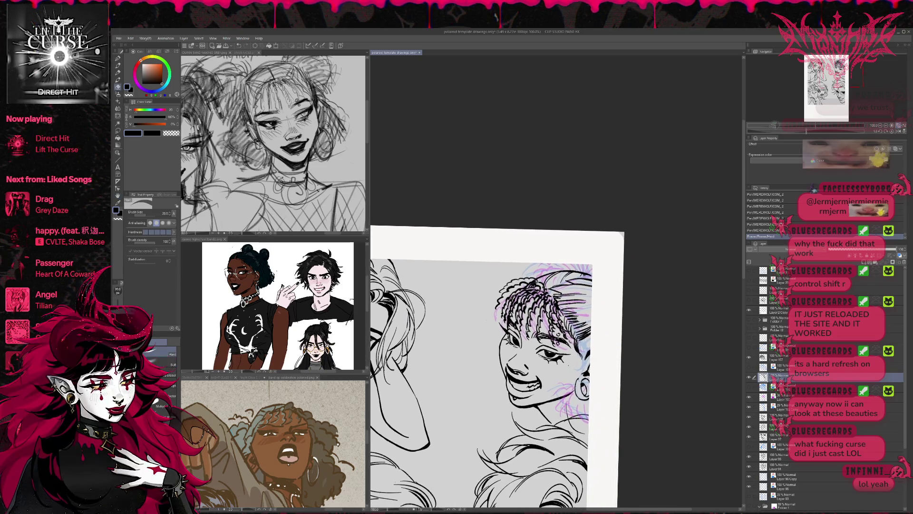
{"action": "left_click_drag", "start_coordinate": [576, 339], "coordinate": [577, 347]}
{"action": "left_click_drag", "start_coordinate": [574, 345], "coordinate": [576, 354]}
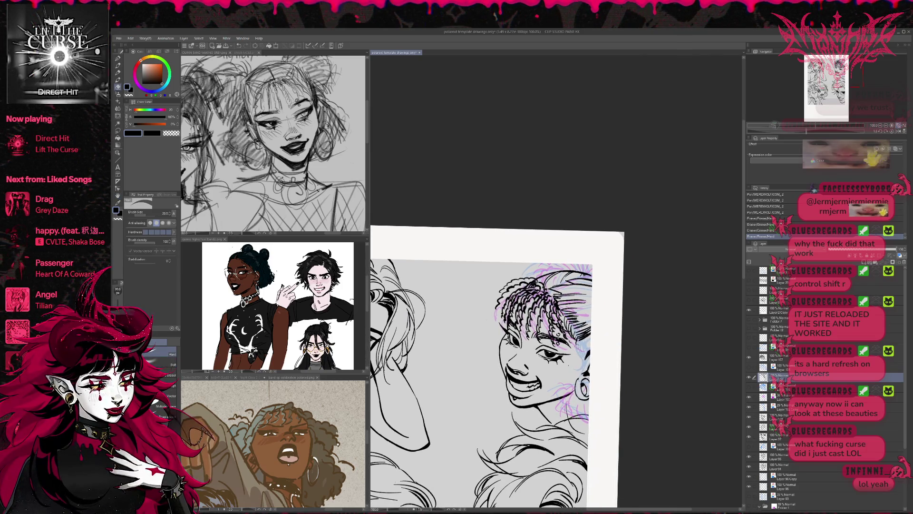
{"action": "key", "text": "p"}
{"action": "left_click_drag", "start_coordinate": [574, 324], "coordinate": [579, 342]}
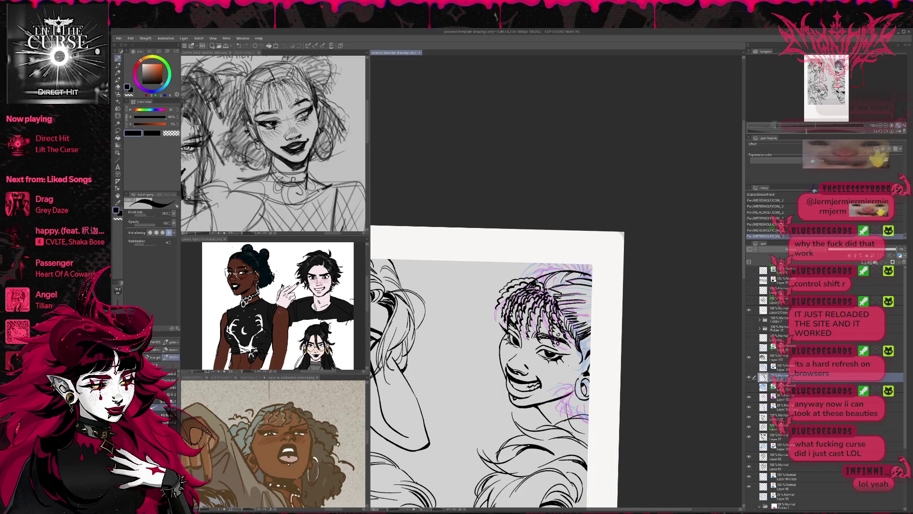
- Undo the latest ear edits, mirror the view again and erase stray lines in the hair
{"action": "key", "text": "ctrl+z"}
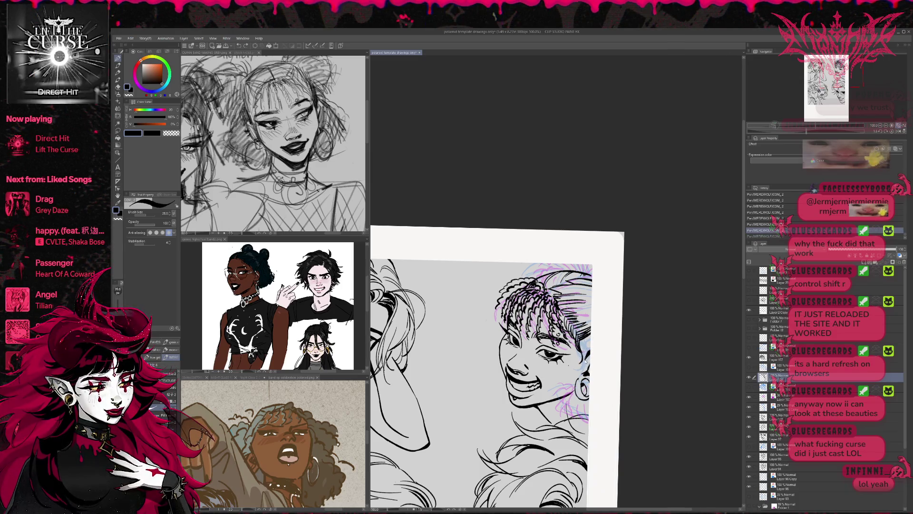
{"action": "key", "text": "ctrl+y"}
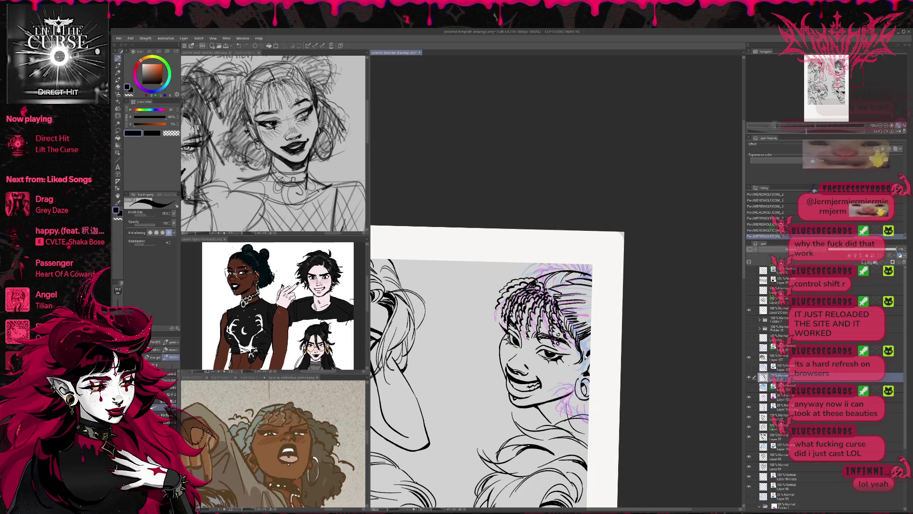
{"action": "key", "text": "ctrl+z"}
{"action": "key", "text": "e"}
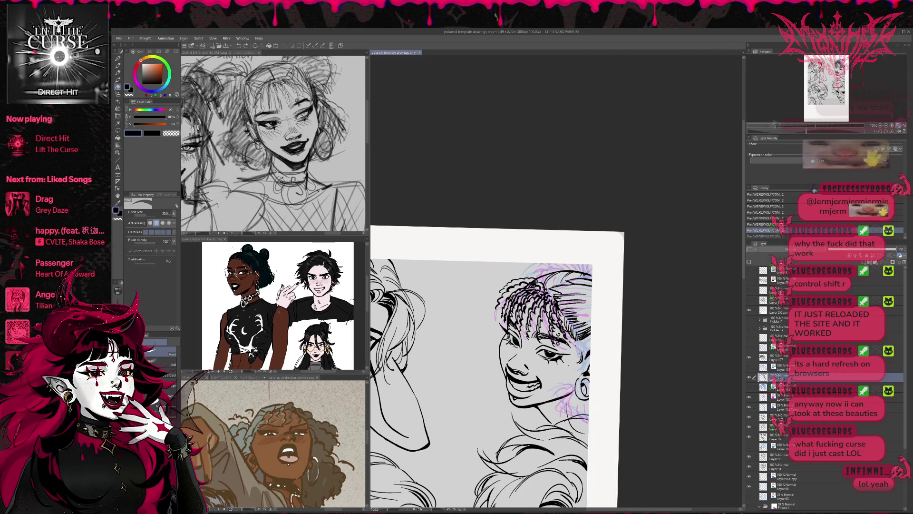
{"action": "key", "text": "ctrl+y"}
{"action": "key", "text": "p"}
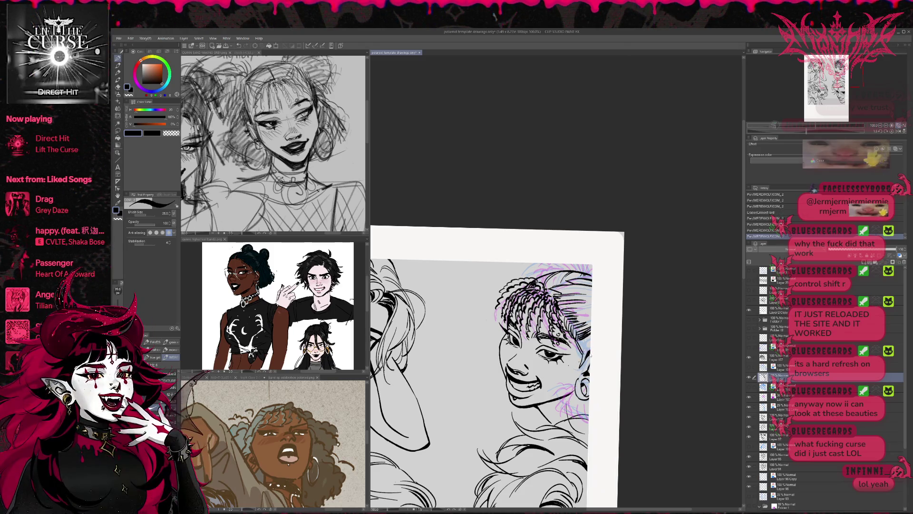
{"action": "key", "text": "ctrl+z"}
{"action": "key", "text": "h"}
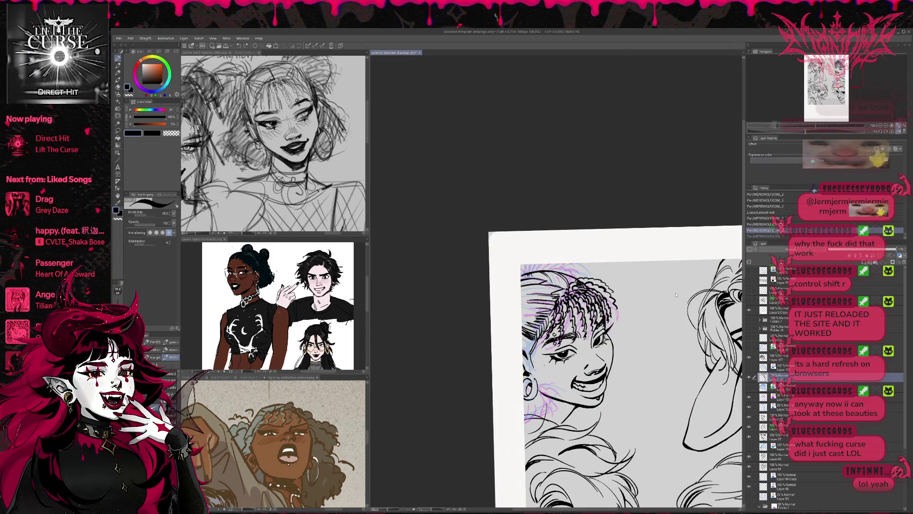
{"action": "key", "text": "ctrl+z"}
{"action": "key", "text": "ctrl+z"}
{"action": "key", "text": "e"}
{"action": "mouse_move", "coordinate": [538, 340]}
{"action": "left_mouse_down"}
{"action": "mouse_move", "coordinate": [534, 329]}
{"action": "mouse_move", "coordinate": [550, 316]}
{"action": "left_mouse_up"}
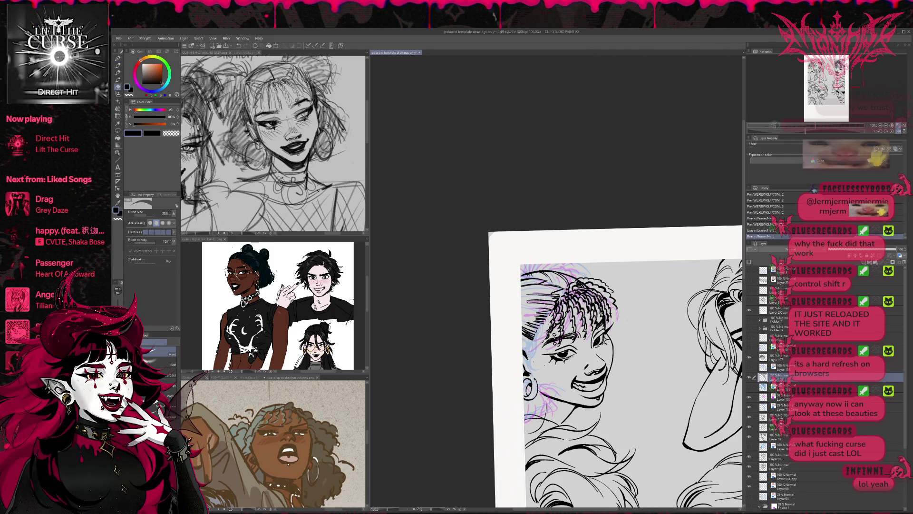
- On Layer 102, lighten and touch up the lines near the ear and face
{"action": "left_click", "coordinate": [545, 345], "text": "ctrl+shift"}
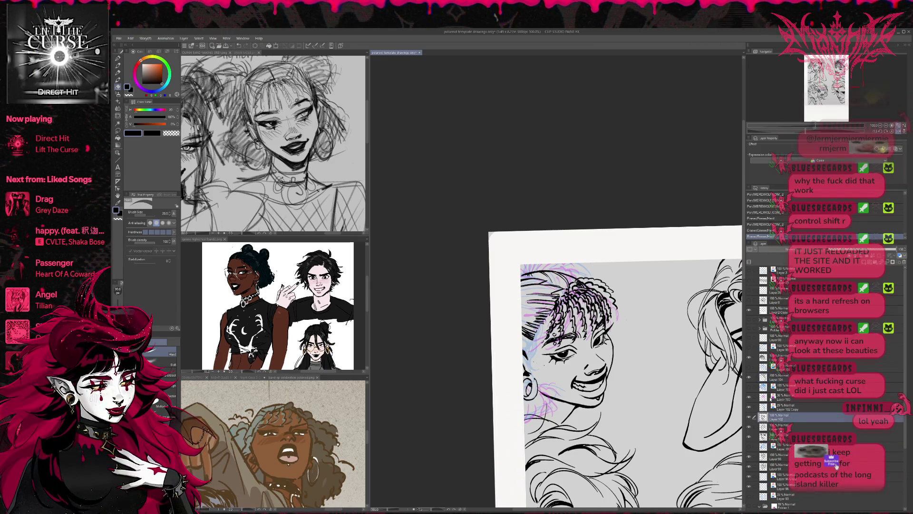
{"action": "left_click_drag", "start_coordinate": [541, 348], "coordinate": [552, 342]}
{"action": "key", "text": "p"}
{"action": "left_click_drag", "start_coordinate": [547, 347], "coordinate": [554, 339]}
{"action": "key", "text": "e"}
{"action": "left_click_drag", "start_coordinate": [618, 381], "coordinate": [628, 366]}
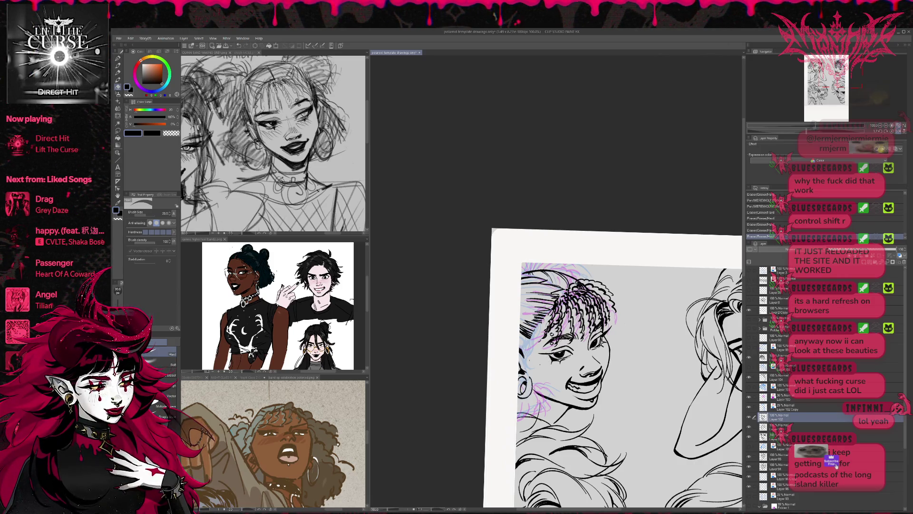
{"action": "key", "text": "p"}
{"action": "left_click_drag", "start_coordinate": [549, 355], "coordinate": [552, 364]}
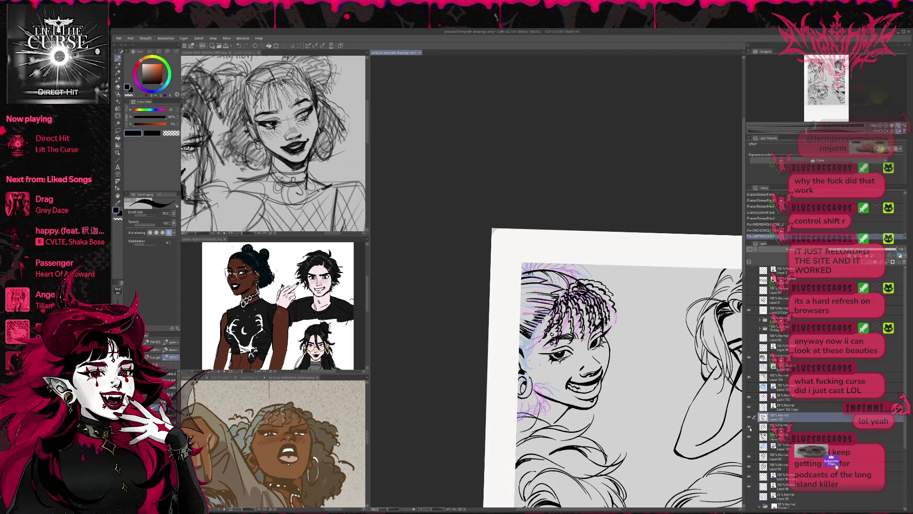
- On Layer 104, erase dark hair strokes, then unmirror and rotate the canvas upright
{"action": "left_click", "coordinate": [761, 377]}
{"action": "key", "text": "e"}
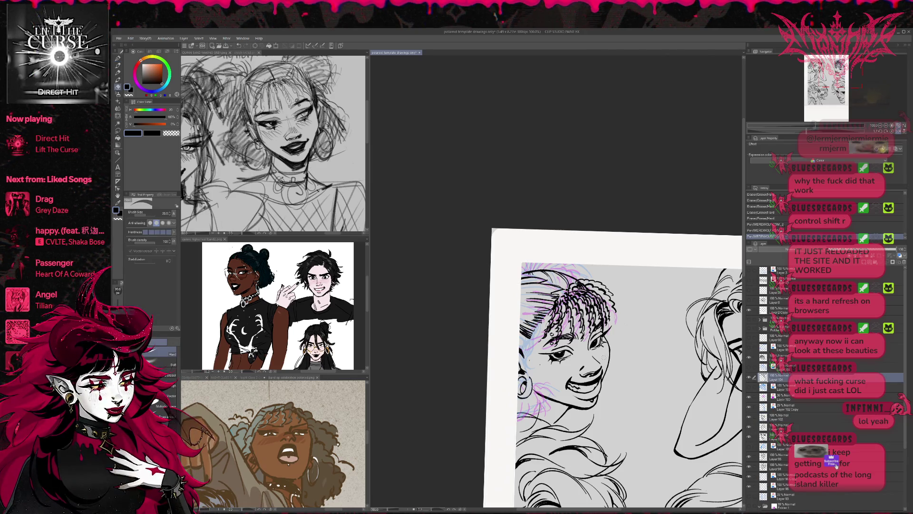
{"action": "mouse_move", "coordinate": [520, 340]}
{"action": "left_mouse_down"}
{"action": "mouse_move", "coordinate": [535, 326]}
{"action": "mouse_move", "coordinate": [539, 364]}
{"action": "left_mouse_up"}
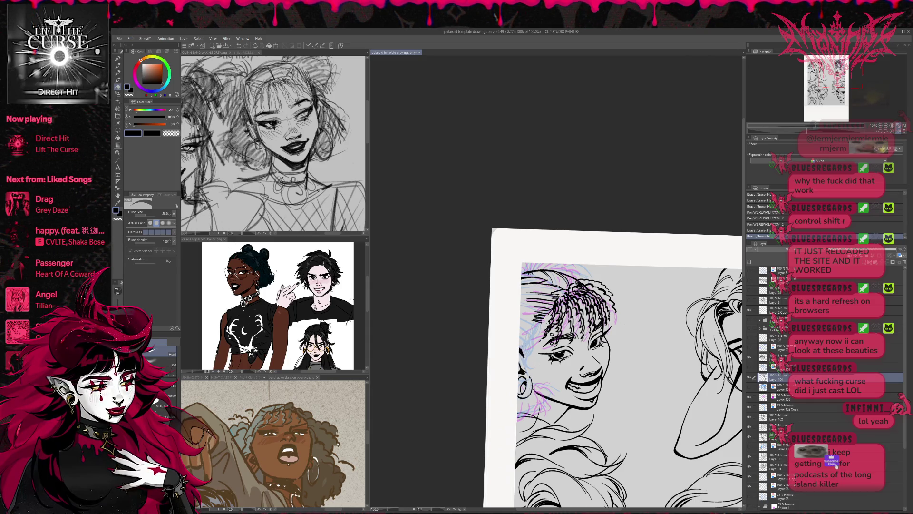
{"action": "left_click", "coordinate": [899, 132]}
{"action": "key", "text": "r"}
{"action": "left_click_drag", "start_coordinate": [691, 260], "coordinate": [648, 310]}
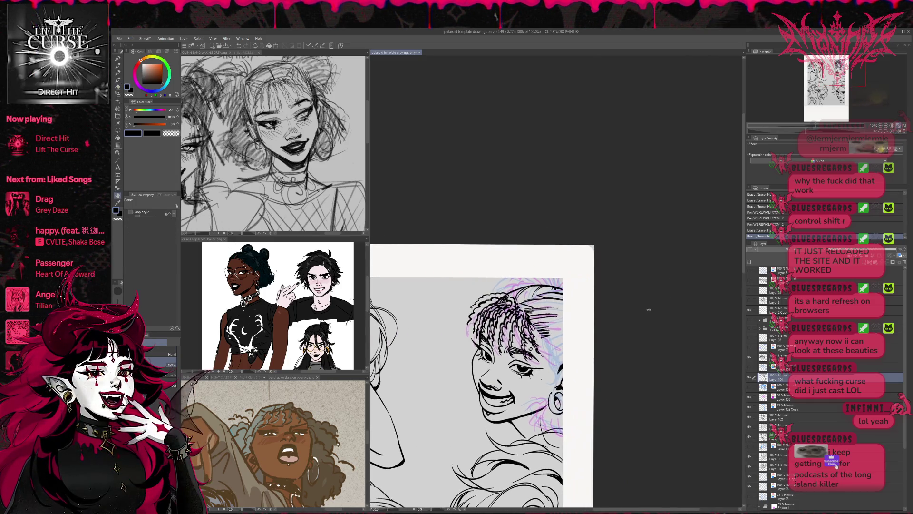
- Ink small strokes along the hoop earring and the hair edge
{"action": "key", "text": "p"}
{"action": "key", "text": "e"}
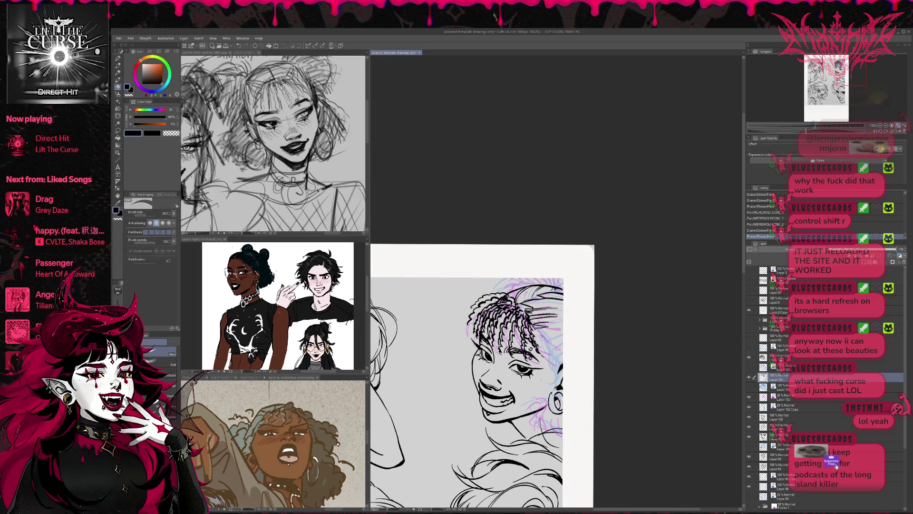
{"action": "key", "text": "p"}
{"action": "scroll", "coordinate": [473, 390], "scroll_direction": "up", "scroll_amount": 1}
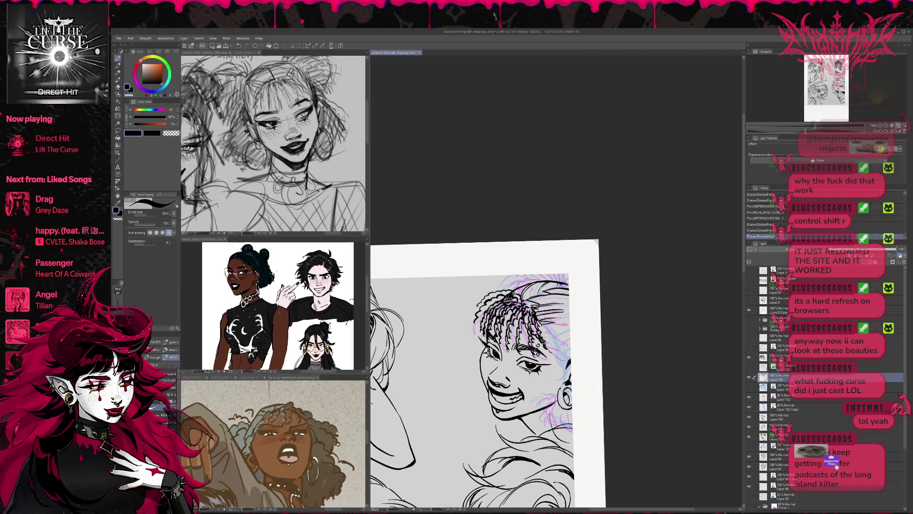
{"action": "left_click_drag", "start_coordinate": [549, 346], "coordinate": [561, 363]}
{"action": "left_click_drag", "start_coordinate": [559, 354], "coordinate": [565, 368]}
{"action": "scroll", "coordinate": [570, 364], "scroll_direction": "down", "scroll_amount": 1}
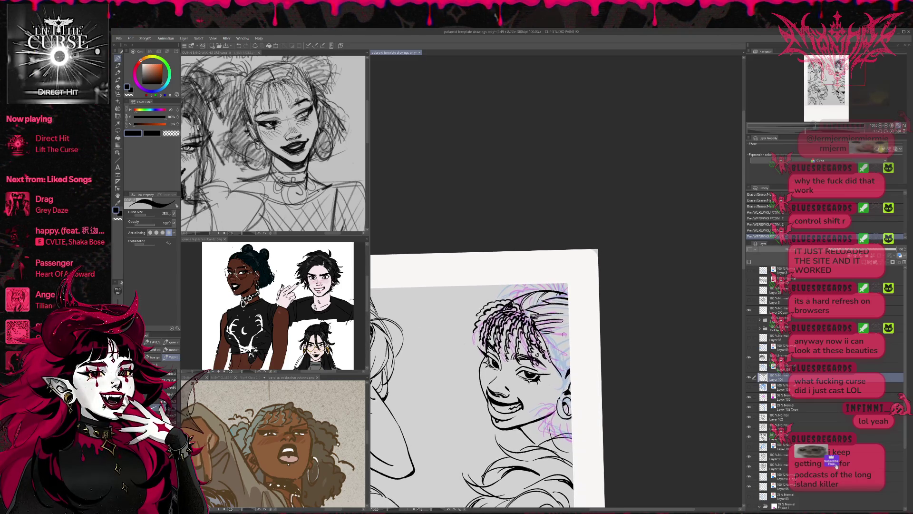
- Erase small marks around the ear and hair, then rotate the canvas view further
{"action": "key", "text": "e"}
{"action": "left_click_drag", "start_coordinate": [551, 357], "coordinate": [561, 367]}
{"action": "key", "text": "p"}
{"action": "key", "text": "e"}
{"action": "key", "text": "p"}
{"action": "key", "text": "e"}
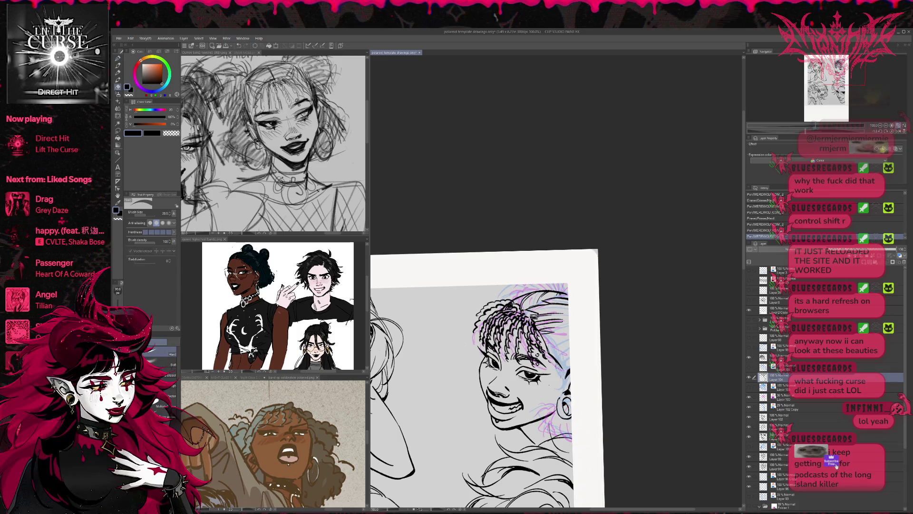
{"action": "left_click_drag", "start_coordinate": [542, 334], "coordinate": [548, 347]}
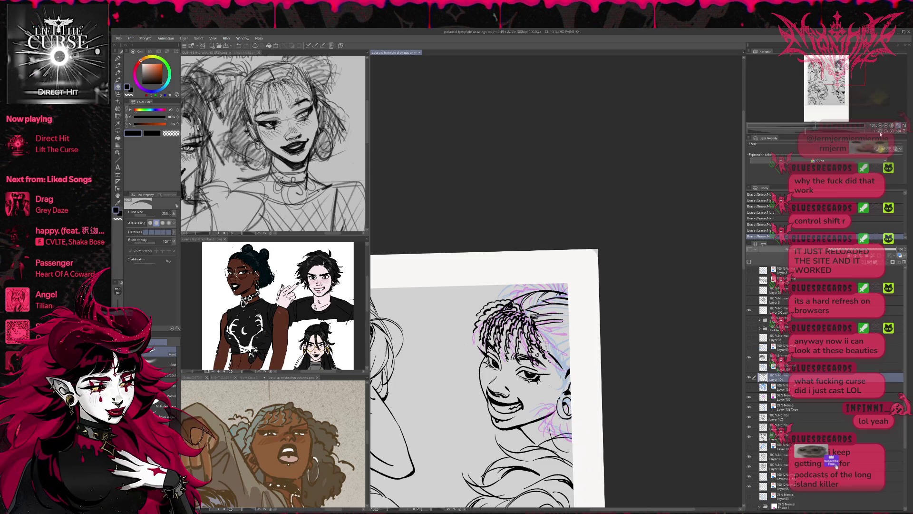
{"action": "left_click", "coordinate": [880, 131]}
{"action": "left_click", "coordinate": [880, 131]}
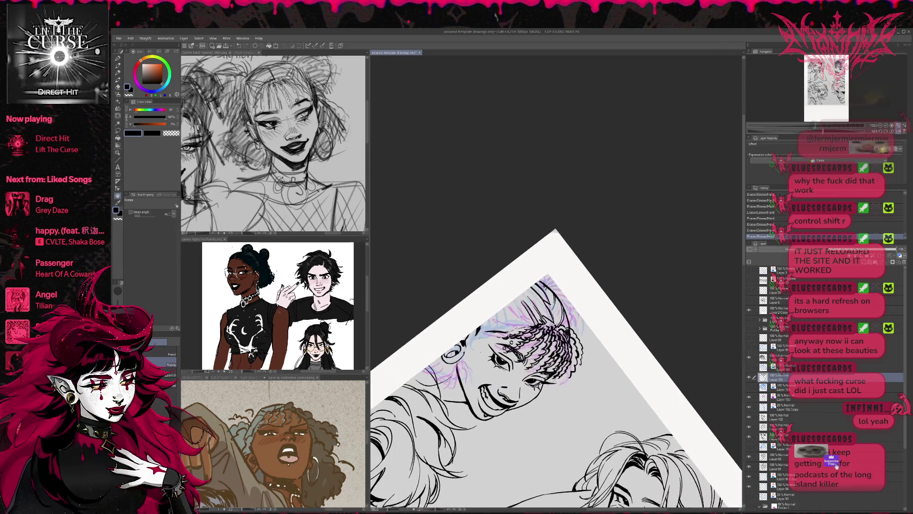
- Ink short hair strokes into the braided bangs
{"action": "key", "text": "e"}
{"action": "key", "text": "p"}
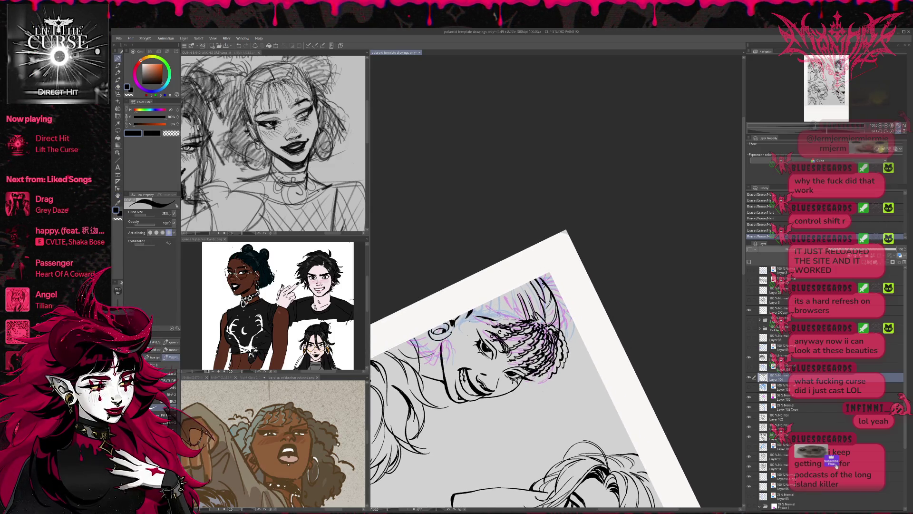
{"action": "left_click_drag", "start_coordinate": [494, 305], "coordinate": [498, 322]}
{"action": "mouse_move", "coordinate": [495, 302]}
{"action": "left_mouse_down"}
{"action": "mouse_move", "coordinate": [501, 323]}
{"action": "mouse_move", "coordinate": [518, 321]}
{"action": "mouse_move", "coordinate": [505, 317]}
{"action": "left_mouse_up"}
{"action": "key", "text": "e"}
{"action": "key", "text": "p"}
{"action": "mouse_move", "coordinate": [511, 300]}
{"action": "left_mouse_down"}
{"action": "mouse_move", "coordinate": [506, 319]}
{"action": "mouse_move", "coordinate": [502, 304]}
{"action": "mouse_move", "coordinate": [516, 320]}
{"action": "left_mouse_up"}
- Lighten some of the bang hair lines with a smaller eraser and clean a small mark
{"action": "key", "text": "e"}
{"action": "key", "text": "p"}
{"action": "key", "text": "e"}
{"action": "mouse_move", "coordinate": [516, 301]}
{"action": "left_mouse_down"}
{"action": "mouse_move", "coordinate": [516, 321]}
{"action": "mouse_move", "coordinate": [492, 322]}
{"action": "left_mouse_up"}
{"action": "key", "text": "p"}
{"action": "key", "text": "e"}
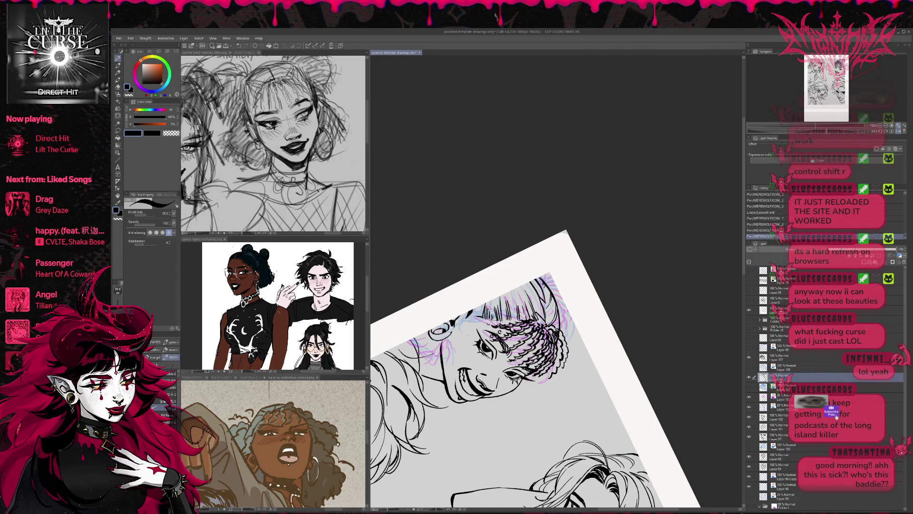
{"action": "key", "text": "p"}
{"action": "left_click_drag", "start_coordinate": [483, 318], "coordinate": [491, 321]}
- Rotate the canvas counter-clockwise and add hatch strokes in the braided bangs
{"action": "key", "text": "r"}
{"action": "mouse_move", "coordinate": [523, 252]}
{"action": "left_mouse_down"}
{"action": "mouse_move", "coordinate": [508, 281]}
{"action": "mouse_move", "coordinate": [517, 255]}
{"action": "mouse_move", "coordinate": [582, 238]}
{"action": "left_mouse_up"}
{"action": "key", "text": "e"}
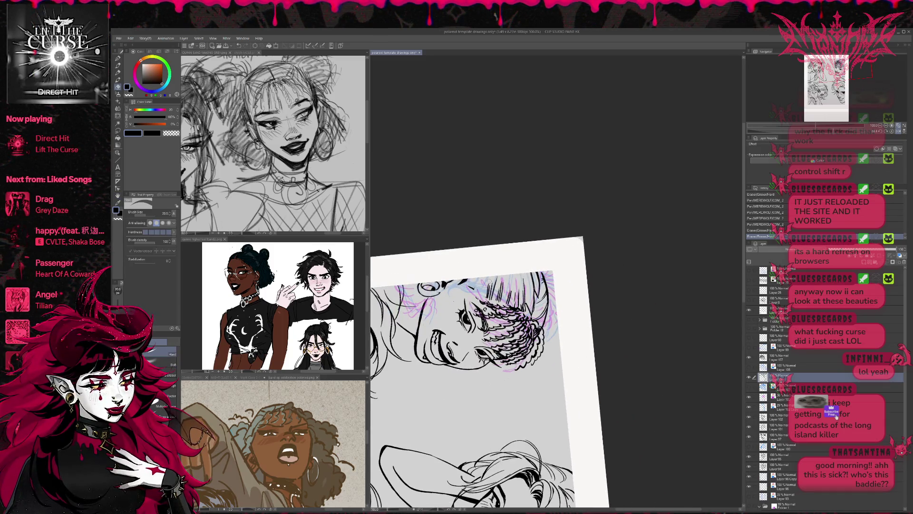
{"action": "key", "text": "p"}
{"action": "mouse_move", "coordinate": [482, 278]}
{"action": "left_mouse_down"}
{"action": "mouse_move", "coordinate": [475, 291]}
{"action": "mouse_move", "coordinate": [482, 295]}
{"action": "left_mouse_up"}
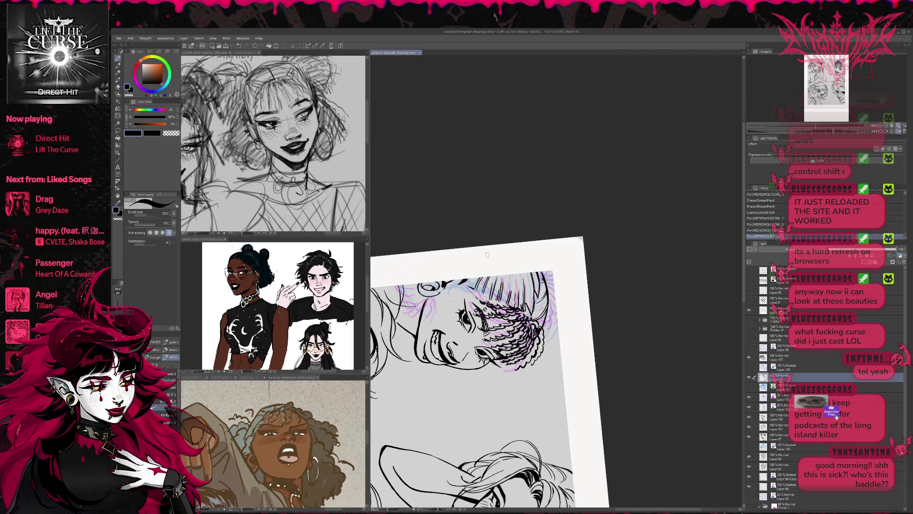
- Rotate the canvas back clockwise, bringing the page near level and recentred
{"action": "key", "text": "e"}
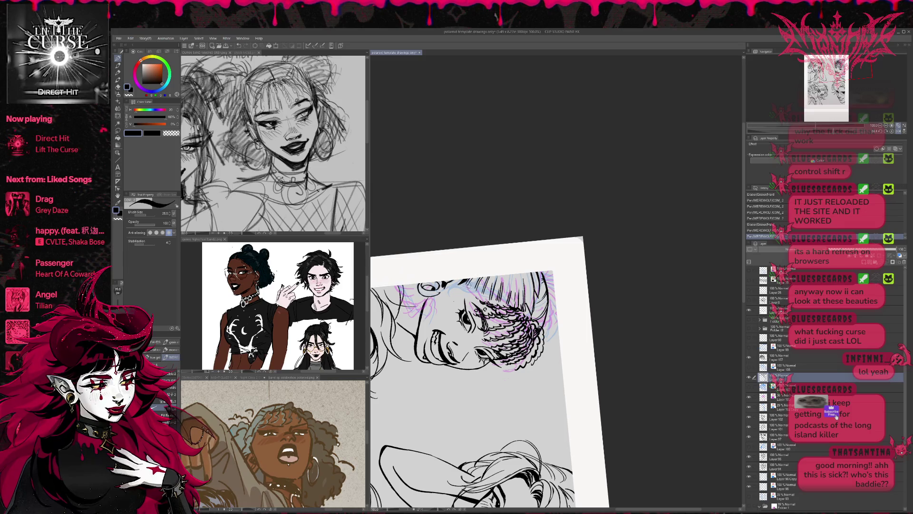
{"action": "key", "text": "r"}
{"action": "mouse_move", "coordinate": [483, 338]}
{"action": "left_mouse_down"}
{"action": "mouse_move", "coordinate": [468, 309]}
{"action": "mouse_move", "coordinate": [480, 332]}
{"action": "mouse_move", "coordinate": [473, 323]}
{"action": "left_mouse_up"}
{"action": "key", "text": "e"}
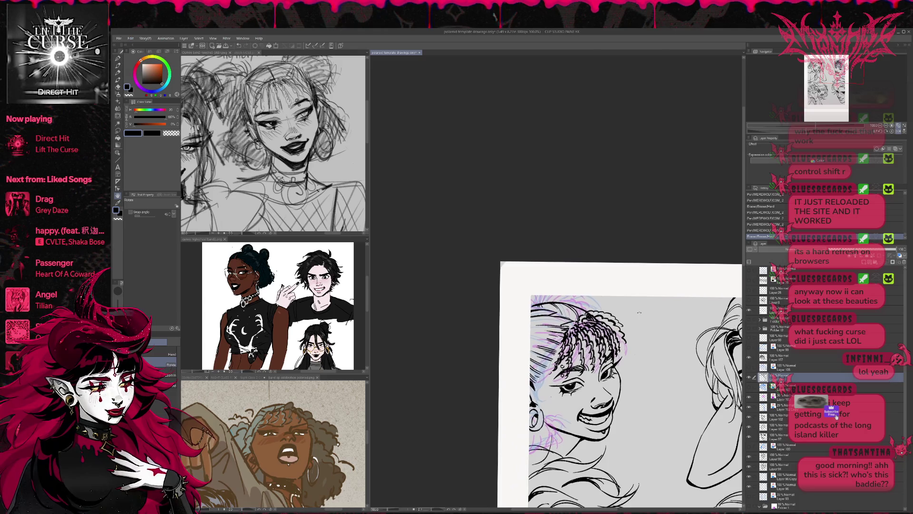
{"action": "key", "text": "p"}
{"action": "left_click_drag", "start_coordinate": [595, 286], "coordinate": [576, 252]}
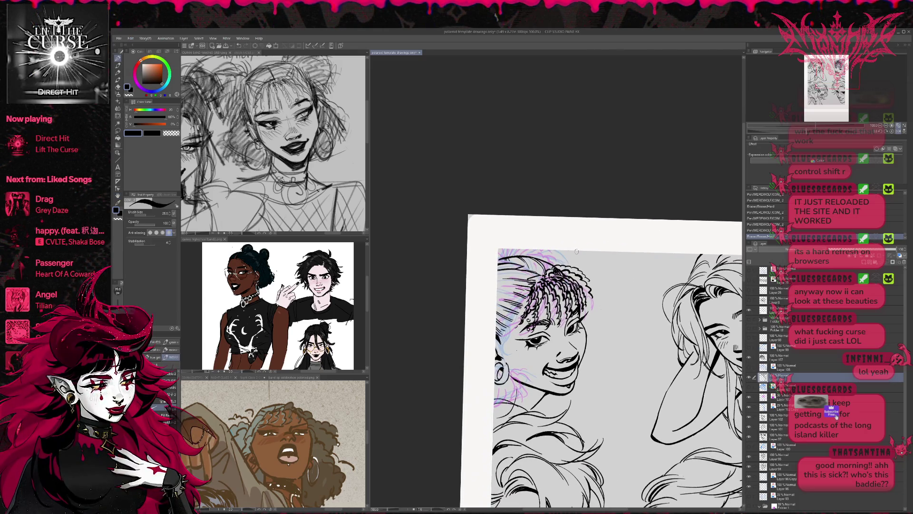
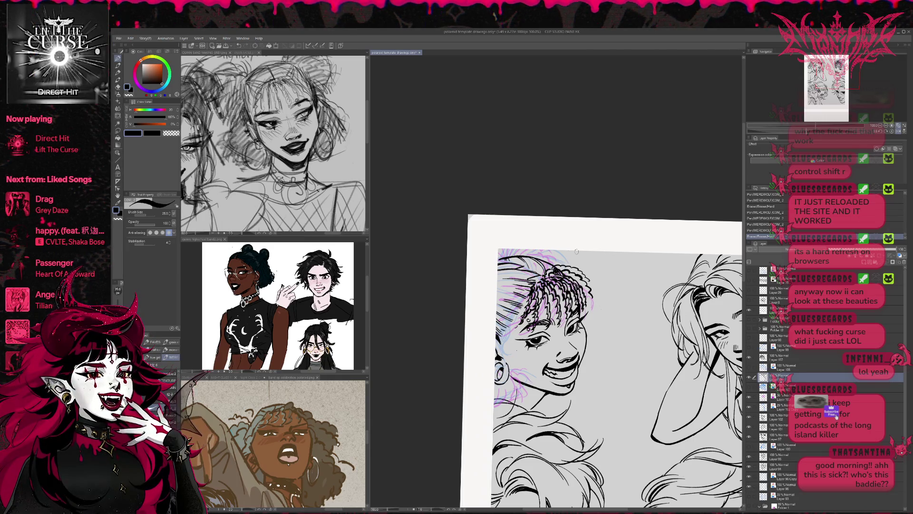
- Mirror the canvas and toggle the upper hair ink layer on and off to compare with the sketch
{"action": "mouse_move", "coordinate": [608, 275]}
{"action": "left_mouse_down"}
{"action": "mouse_move", "coordinate": [596, 287]}
{"action": "mouse_move", "coordinate": [607, 277]}
{"action": "left_mouse_up"}
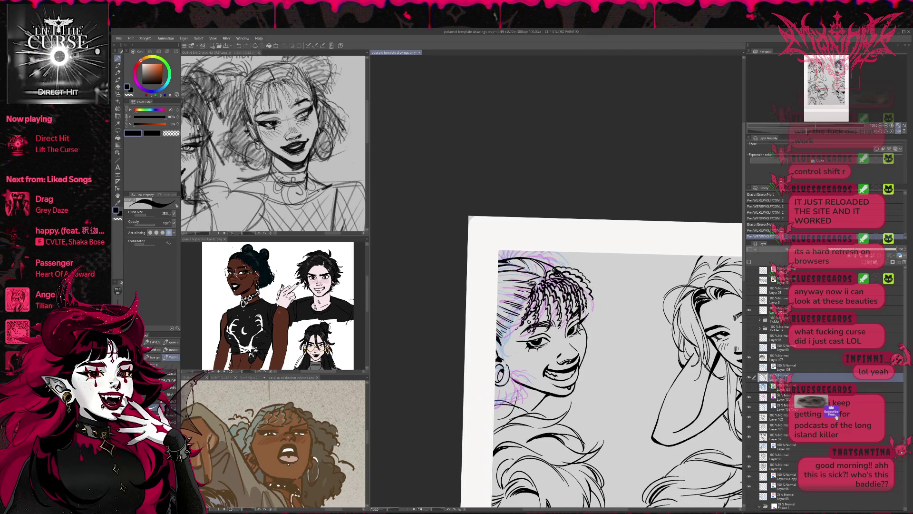
{"action": "left_click", "coordinate": [898, 132]}
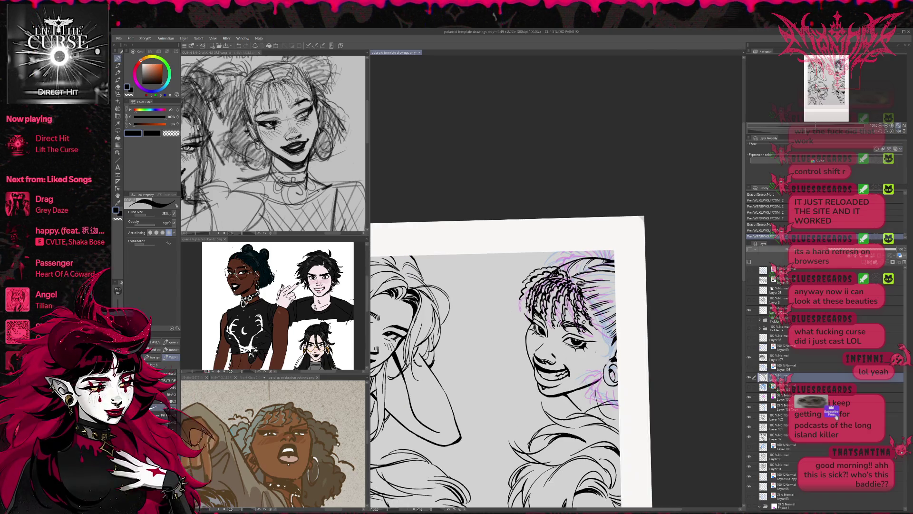
{"action": "left_click", "coordinate": [750, 378]}
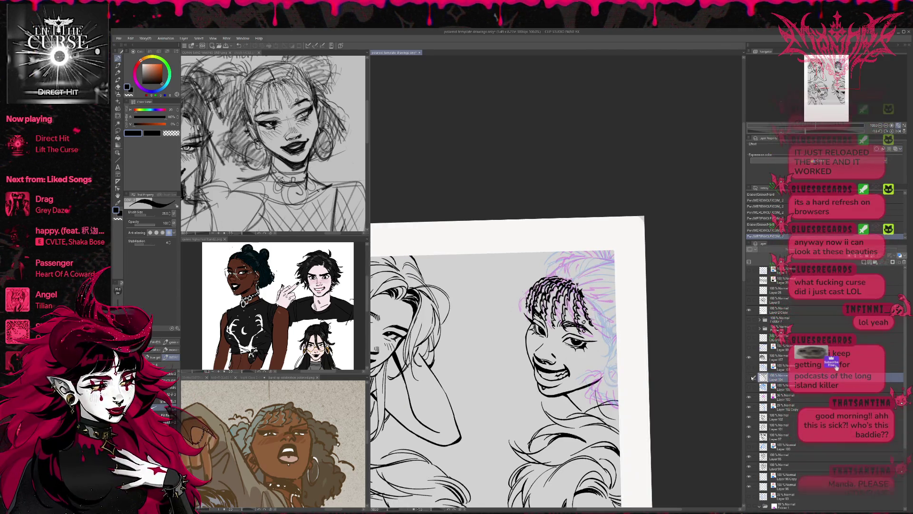
{"action": "left_click", "coordinate": [750, 377]}
{"action": "left_click", "coordinate": [751, 377]}
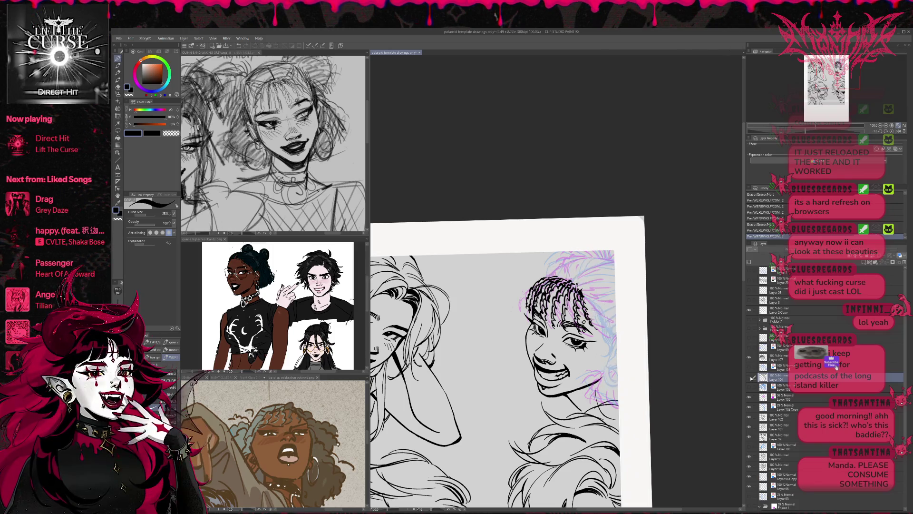
{"action": "left_click", "coordinate": [750, 377]}
{"action": "left_click", "coordinate": [750, 377]}
{"action": "left_click", "coordinate": [750, 377]}
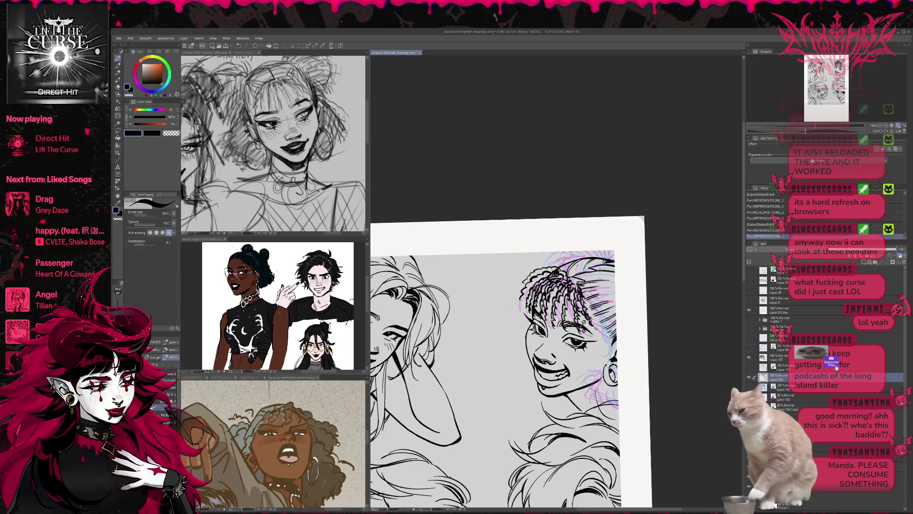
- Erase stray hair lines near the top of the braided character's head
{"action": "left_click_drag", "start_coordinate": [722, 336], "coordinate": [688, 346]}
{"action": "key", "text": "e"}
{"action": "mouse_move", "coordinate": [542, 283]}
{"action": "left_mouse_down"}
{"action": "mouse_move", "coordinate": [576, 280]}
{"action": "mouse_move", "coordinate": [555, 283]}
{"action": "mouse_move", "coordinate": [565, 275]}
{"action": "left_mouse_up"}
{"action": "key", "text": "p"}
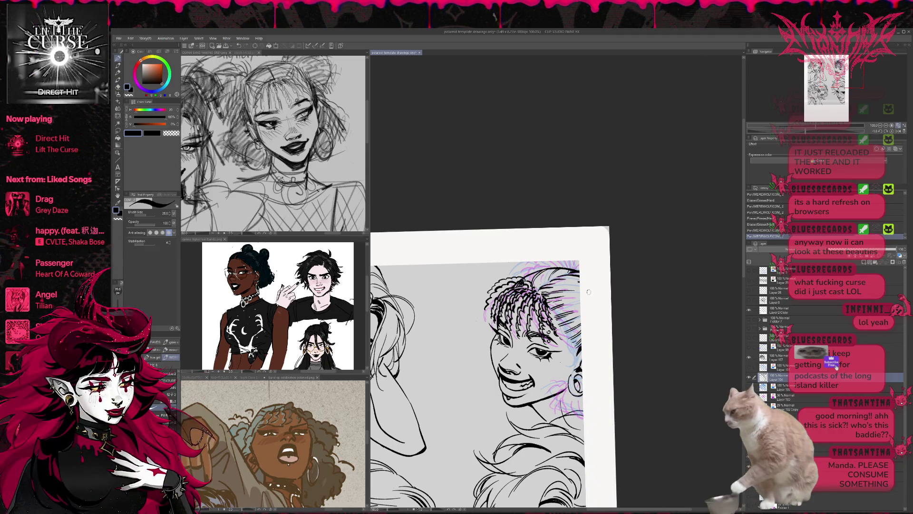
- Erase excess lines inside the braid and along its right edge, then undo a trial ink stroke
{"action": "key", "text": "e"}
{"action": "left_click_drag", "start_coordinate": [550, 310], "coordinate": [564, 303]}
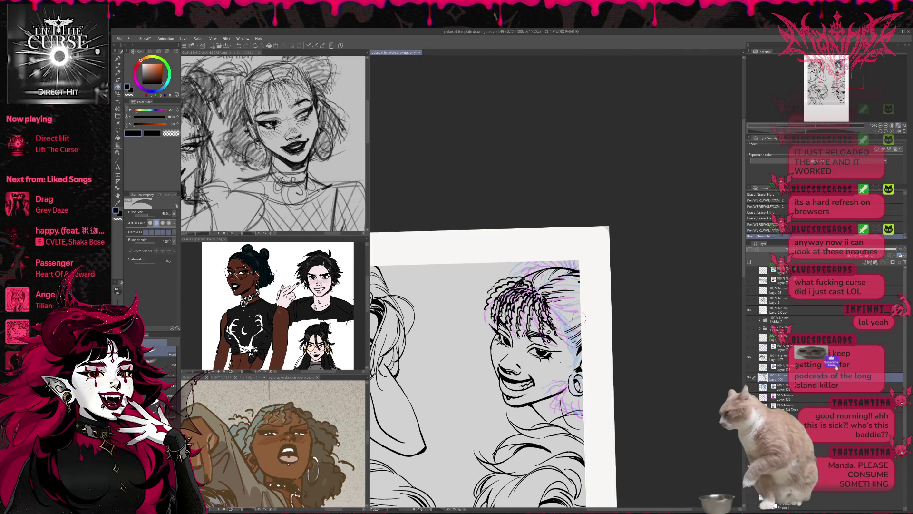
{"action": "left_click_drag", "start_coordinate": [582, 326], "coordinate": [578, 356]}
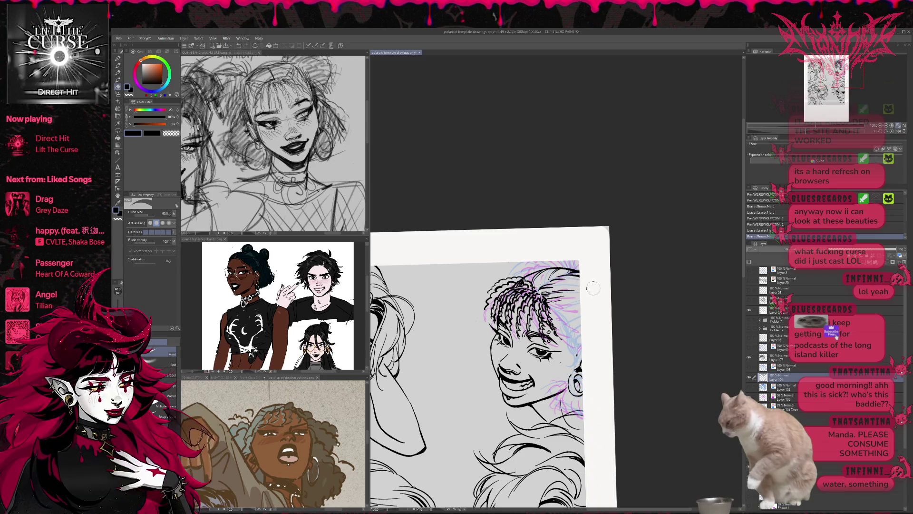
{"action": "key", "text": "p"}
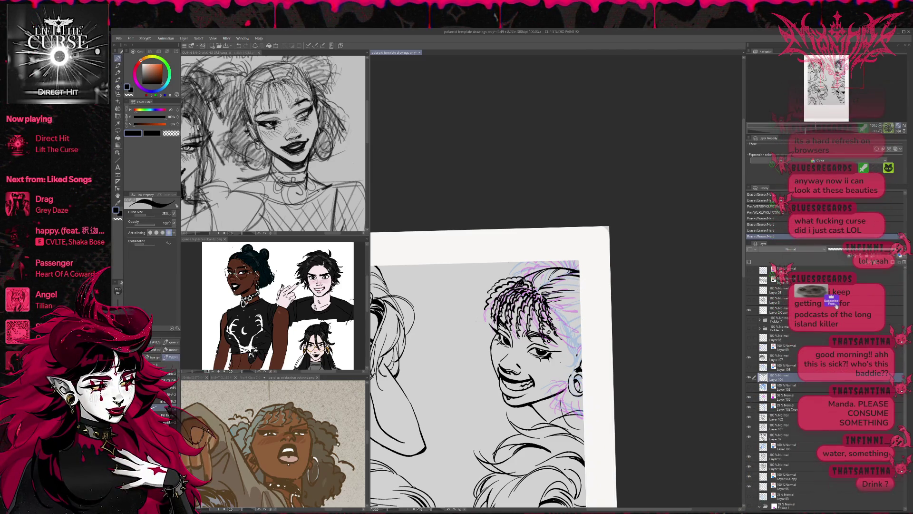
{"action": "left_click_drag", "start_coordinate": [563, 315], "coordinate": [578, 309]}
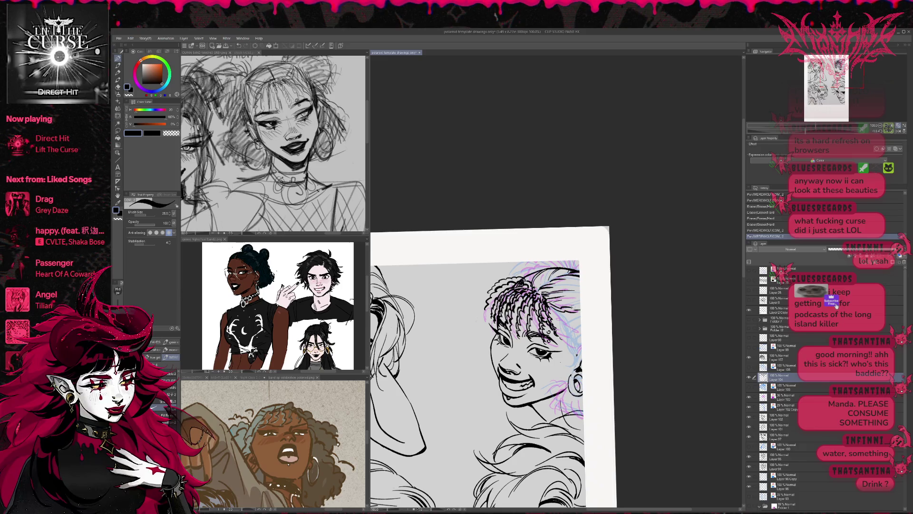
{"action": "key", "text": "ctrl+z"}
{"action": "key", "text": "ctrl+z"}
- Erase small spots in the hair lines and flip the canvas view upside down
{"action": "key", "text": "e"}
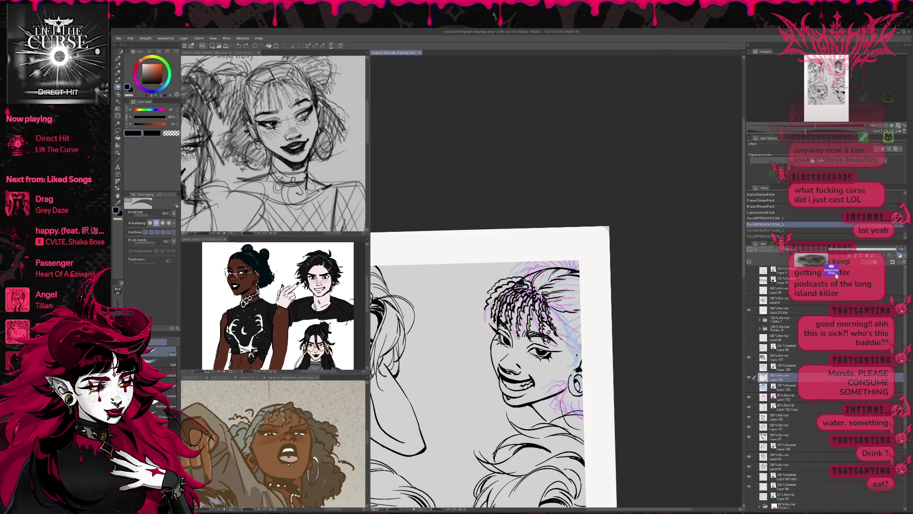
{"action": "mouse_move", "coordinate": [556, 295]}
{"action": "left_mouse_down"}
{"action": "mouse_move", "coordinate": [570, 304]}
{"action": "mouse_move", "coordinate": [572, 289]}
{"action": "left_mouse_up"}
{"action": "key", "text": "p"}
{"action": "key", "text": "e"}
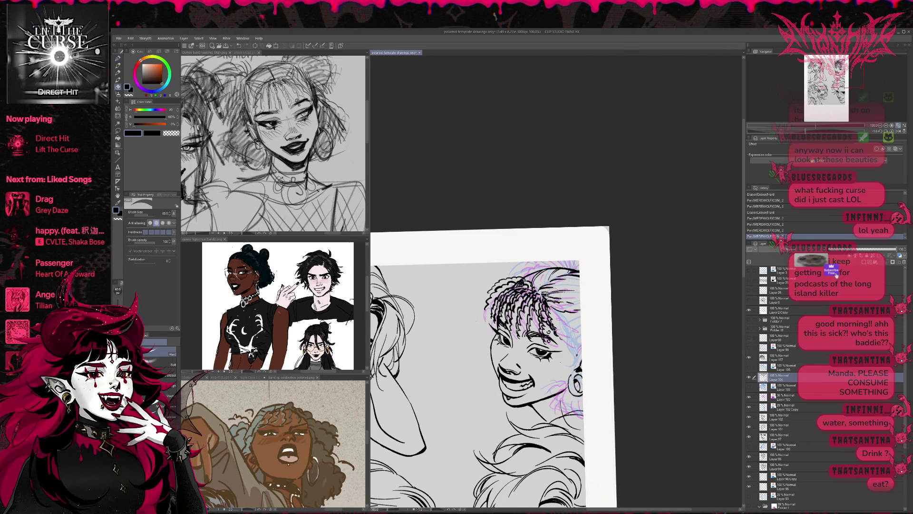
{"action": "left_click", "coordinate": [587, 291]}
{"action": "key", "text": "ctrl+shift+h"}
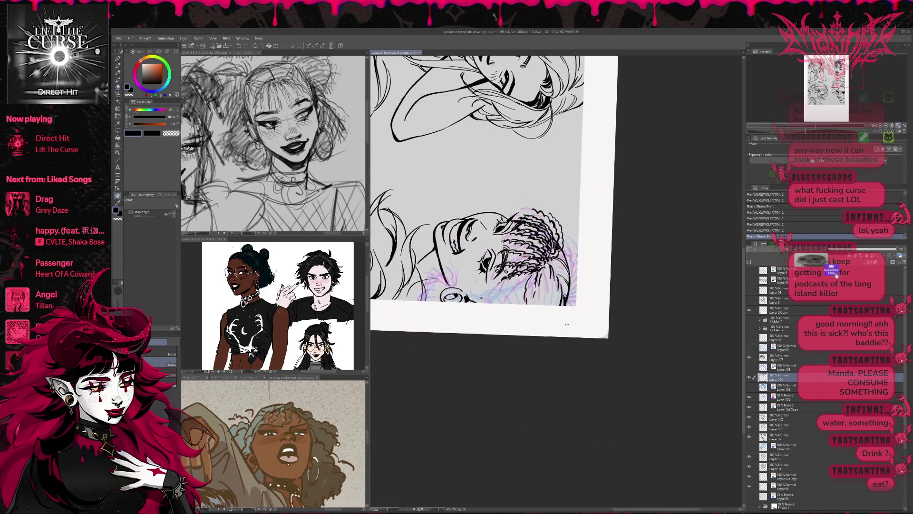
- Touch up the top of the hair and rotate the canvas view back upright
{"action": "mouse_move", "coordinate": [535, 269]}
{"action": "left_mouse_down"}
{"action": "mouse_move", "coordinate": [538, 285]}
{"action": "mouse_move", "coordinate": [537, 257]}
{"action": "mouse_move", "coordinate": [559, 231]}
{"action": "left_mouse_up"}
{"action": "key", "text": "p"}
{"action": "key", "text": "r"}
{"action": "key", "text": "e"}
{"action": "key", "text": "r"}
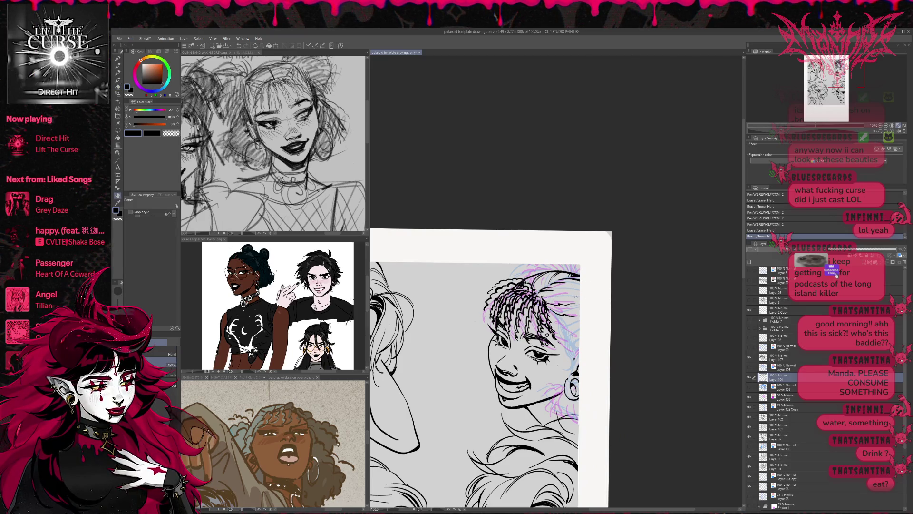
{"action": "key", "text": "p"}
- Ink short dark strands in the braid and erase small bits at the hair's edge
{"action": "left_click_drag", "start_coordinate": [551, 312], "coordinate": [567, 338]}
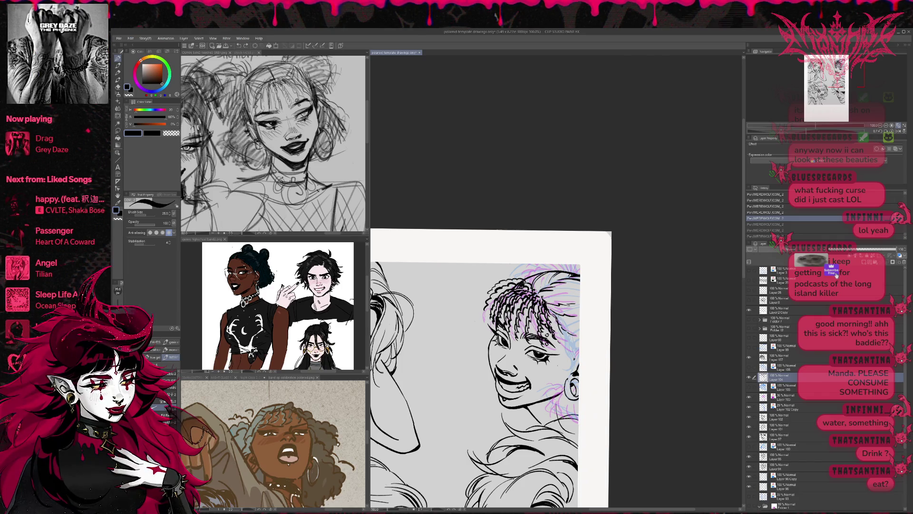
{"action": "key", "text": "ctrl+y"}
{"action": "left_click_drag", "start_coordinate": [560, 318], "coordinate": [566, 335]}
{"action": "mouse_move", "coordinate": [562, 323]}
{"action": "left_mouse_down"}
{"action": "mouse_move", "coordinate": [567, 337]}
{"action": "mouse_move", "coordinate": [565, 328]}
{"action": "left_mouse_up"}
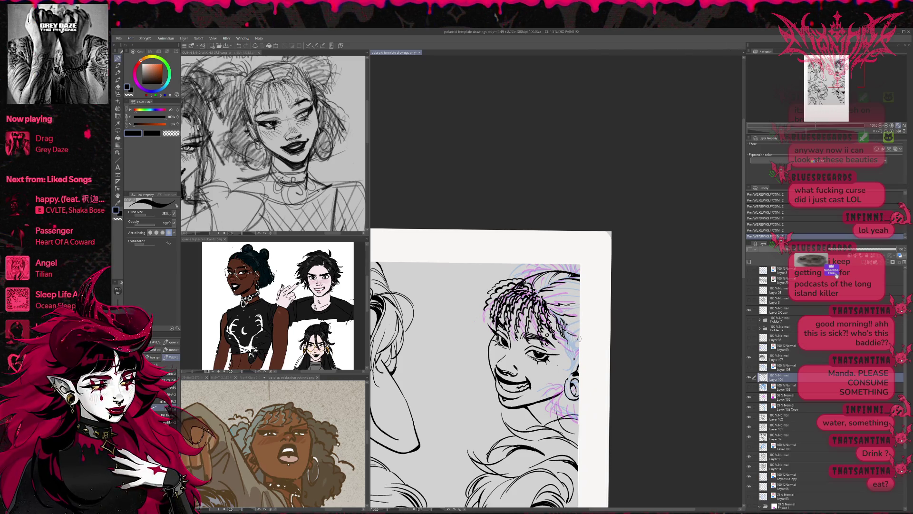
{"action": "key", "text": "e"}
{"action": "mouse_move", "coordinate": [568, 327]}
{"action": "left_mouse_down"}
{"action": "mouse_move", "coordinate": [581, 328]}
{"action": "mouse_move", "coordinate": [573, 345]}
{"action": "left_mouse_up"}
{"action": "key", "text": "p"}
- Ink short strokes along the right edge of the laughing character's face
{"action": "left_click_drag", "start_coordinate": [567, 341], "coordinate": [577, 366]}
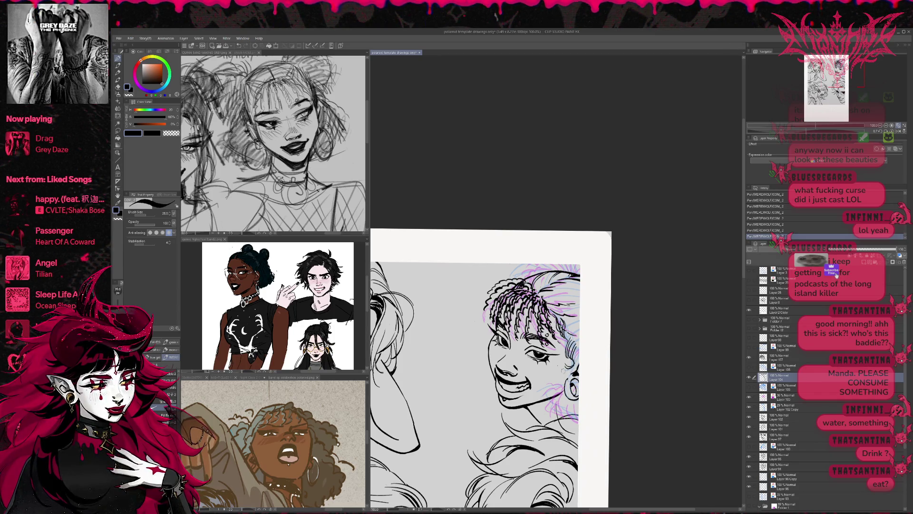
{"action": "key", "text": "ctrl+z"}
{"action": "key", "text": "ctrl+z"}
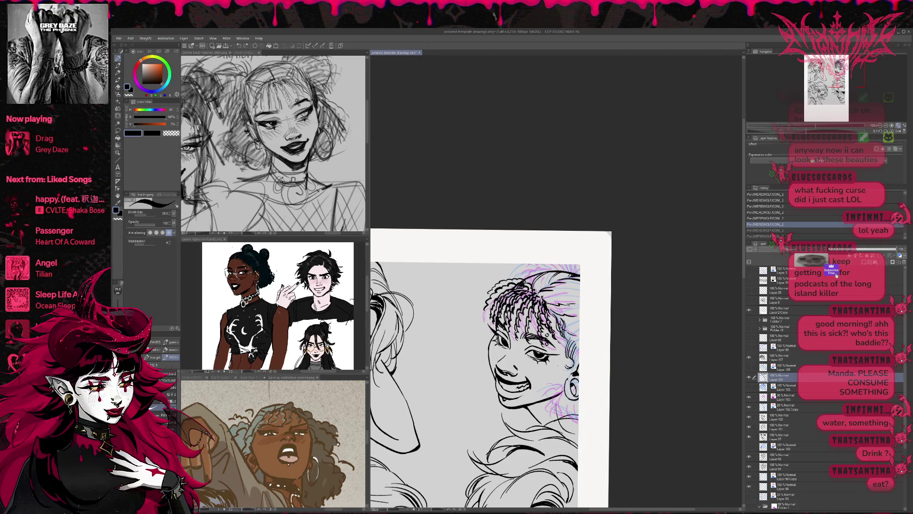
{"action": "key", "text": "ctrl+y"}
{"action": "key", "text": "ctrl+y"}
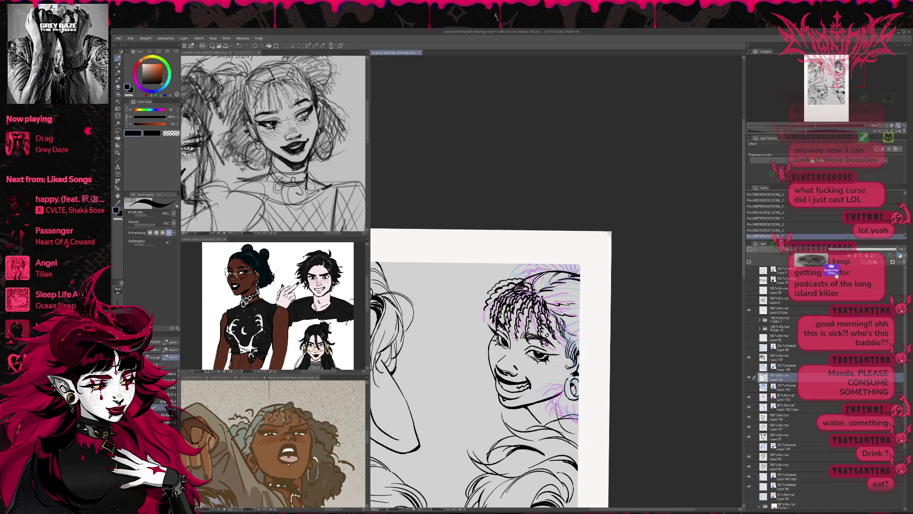
{"action": "key", "text": "e"}
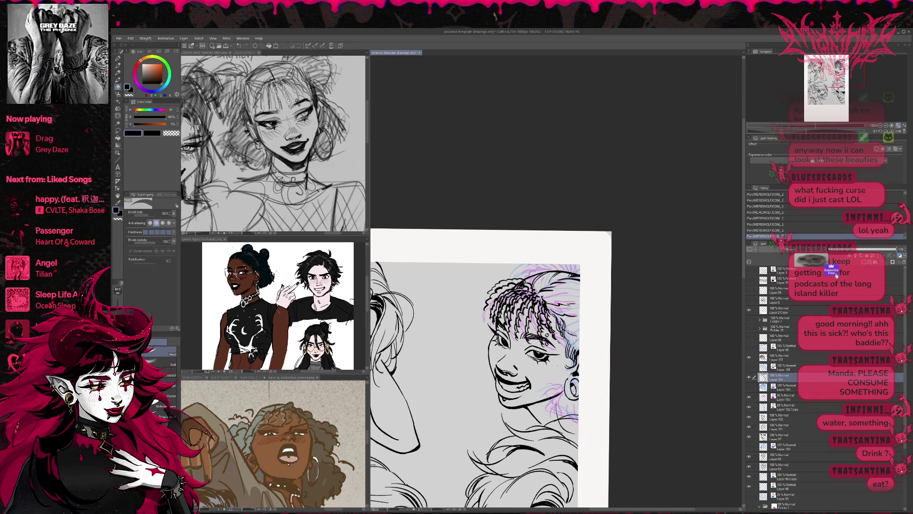
{"action": "key", "text": "p"}
{"action": "left_click_drag", "start_coordinate": [573, 340], "coordinate": [575, 356]}
- Mirror the canvas, erase a mark near the earring, and clean the face's left edge
{"action": "key", "text": "e"}
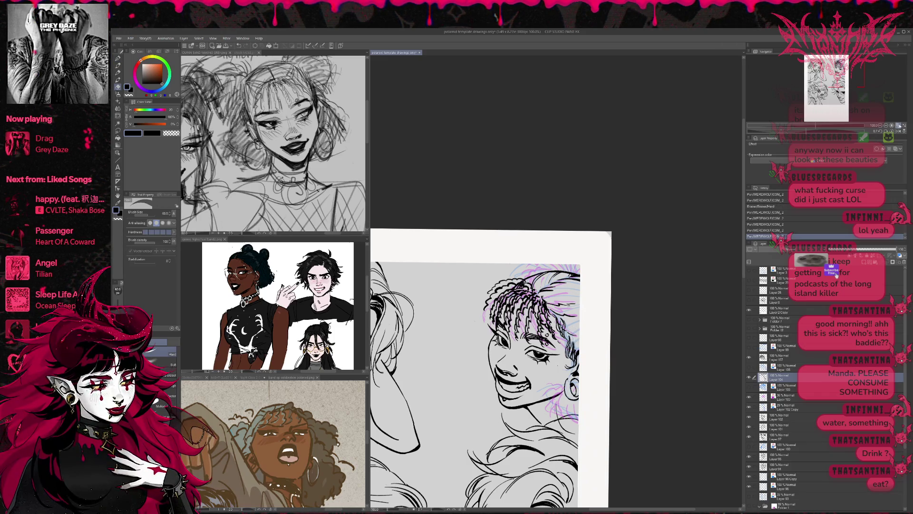
{"action": "key", "text": "h"}
{"action": "left_click_drag", "start_coordinate": [540, 352], "coordinate": [544, 362]}
{"action": "key", "text": "p"}
{"action": "left_click_drag", "start_coordinate": [545, 333], "coordinate": [545, 347]}
{"action": "key", "text": "e"}
{"action": "mouse_move", "coordinate": [543, 342]}
{"action": "left_mouse_down"}
{"action": "mouse_move", "coordinate": [544, 356]}
{"action": "mouse_move", "coordinate": [545, 347]}
{"action": "left_mouse_up"}
{"action": "mouse_move", "coordinate": [544, 340]}
{"action": "left_mouse_down"}
{"action": "mouse_move", "coordinate": [545, 360]}
{"action": "mouse_move", "coordinate": [535, 365]}
{"action": "mouse_move", "coordinate": [543, 351]}
{"action": "left_mouse_up"}
- Refine the ink strokes along the face's left contour
{"action": "key", "text": "p"}
{"action": "key", "text": "e"}
{"action": "key", "text": "p"}
{"action": "key", "text": "e"}
{"action": "key", "text": "p"}
{"action": "left_click_drag", "start_coordinate": [542, 347], "coordinate": [540, 359]}
{"action": "key", "text": "e"}
{"action": "key", "text": "p"}
{"action": "left_click_drag", "start_coordinate": [546, 326], "coordinate": [539, 359]}
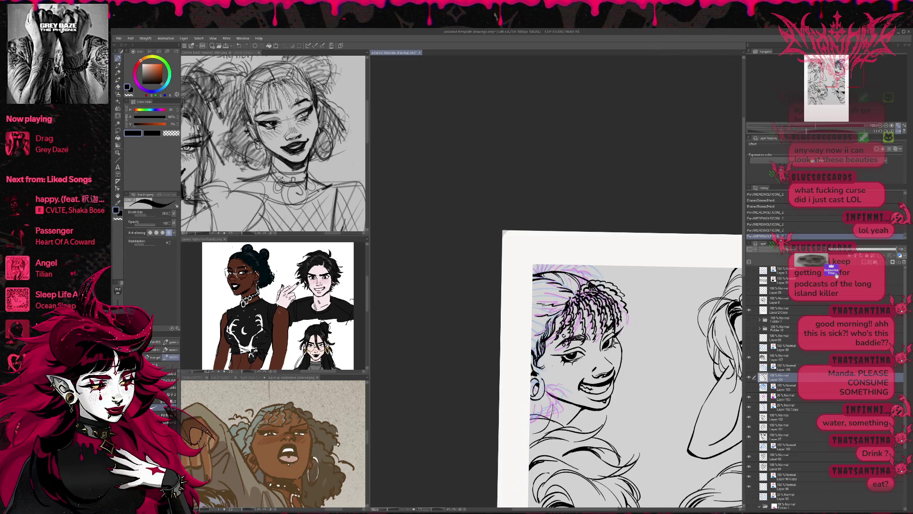
- Erase a small stray mark and mirror the canvas view back to normal
{"action": "key", "text": "e"}
{"action": "mouse_move", "coordinate": [547, 321]}
{"action": "left_mouse_down"}
{"action": "mouse_move", "coordinate": [539, 333]}
{"action": "mouse_move", "coordinate": [539, 324]}
{"action": "left_mouse_up"}
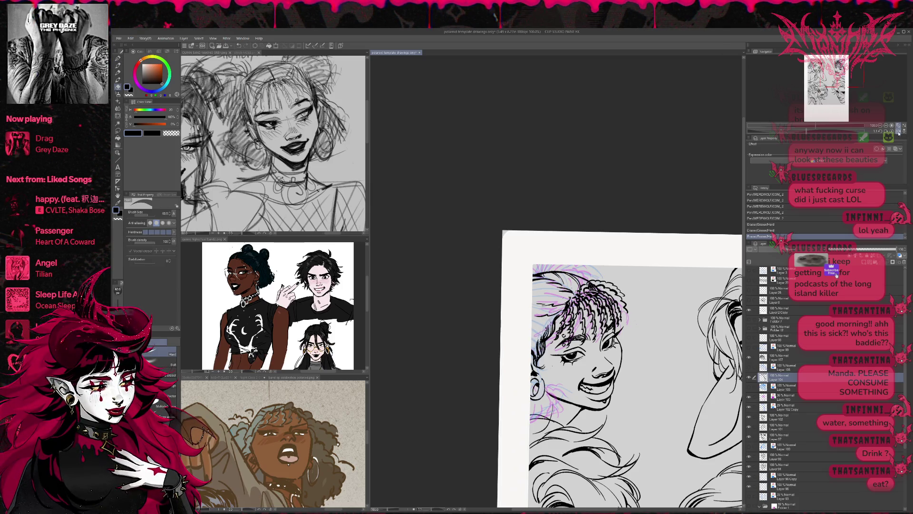
{"action": "left_click", "coordinate": [898, 132]}
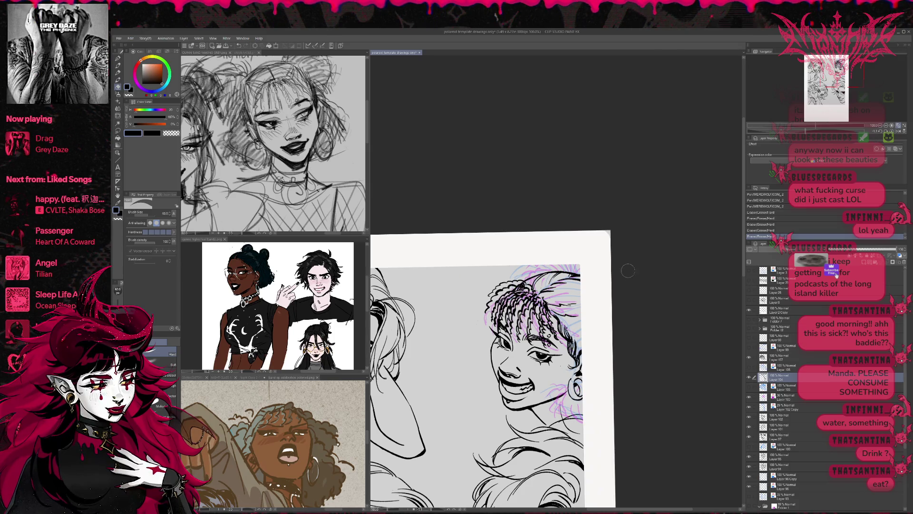
{"action": "key", "text": "p"}
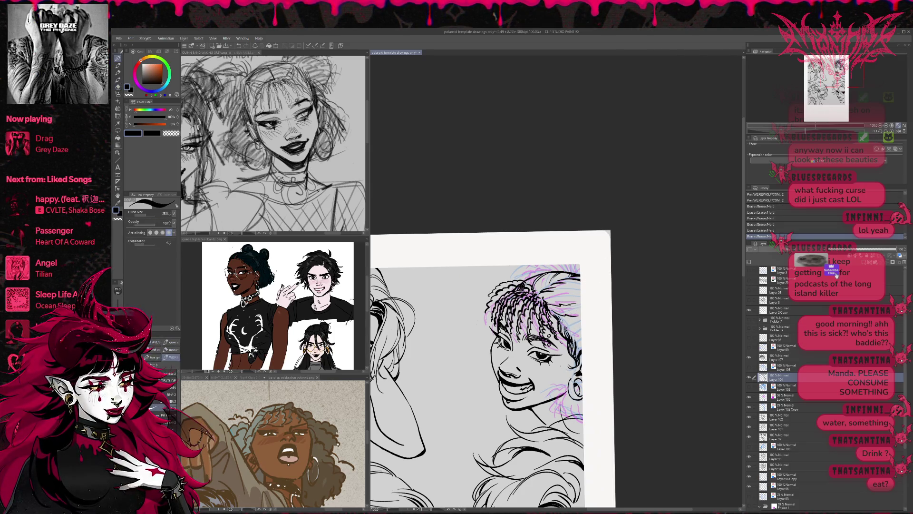
{"action": "key", "text": "e"}
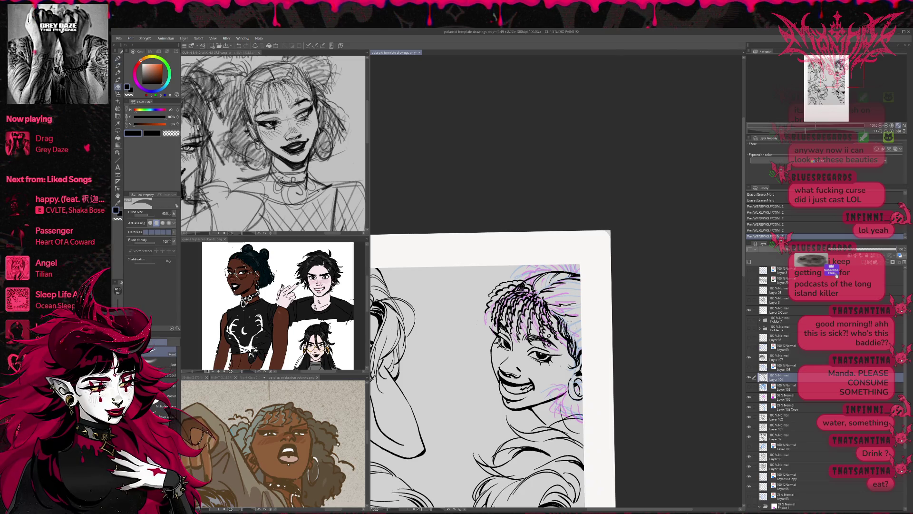
{"action": "key", "text": "p"}
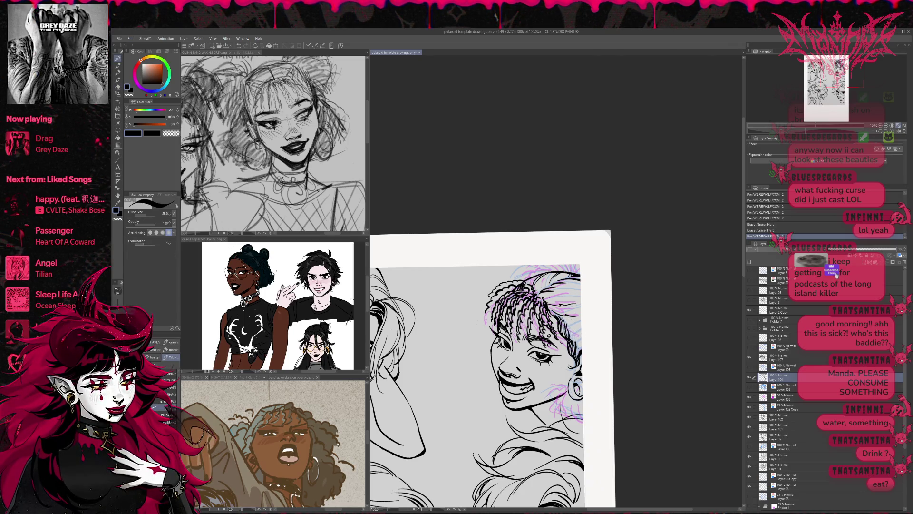
{"action": "key", "text": "e"}
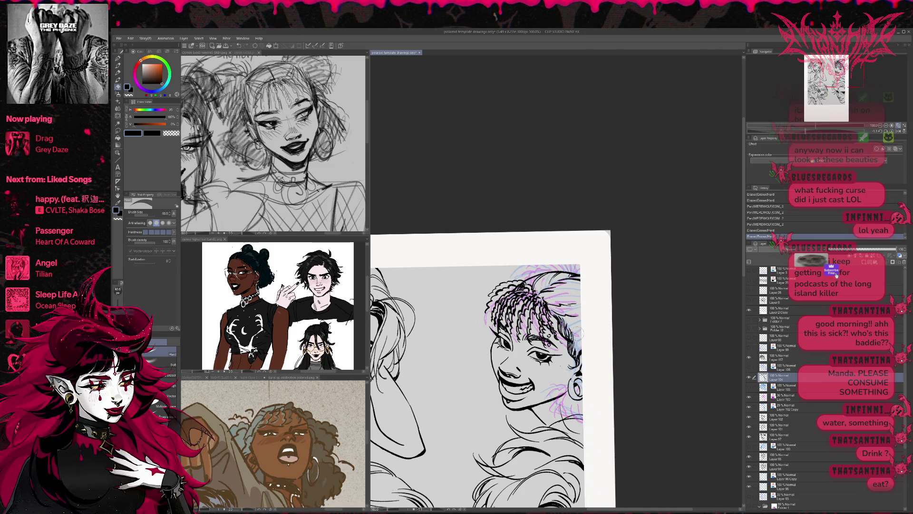
{"action": "key", "text": "p"}
- Add small ink strokes near the earring and dab touch-ups onto the hair
{"action": "mouse_move", "coordinate": [577, 346]}
{"action": "left_mouse_down"}
{"action": "mouse_move", "coordinate": [586, 340]}
{"action": "mouse_move", "coordinate": [582, 318]}
{"action": "mouse_move", "coordinate": [583, 348]}
{"action": "left_mouse_up"}
{"action": "left_click_drag", "start_coordinate": [577, 342], "coordinate": [584, 350]}
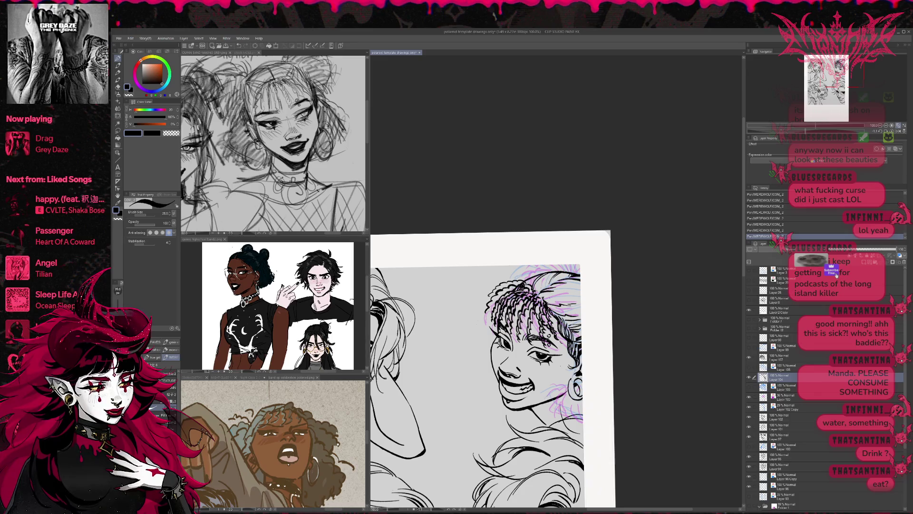
{"action": "key", "text": "e"}
{"action": "left_click", "coordinate": [567, 260]}
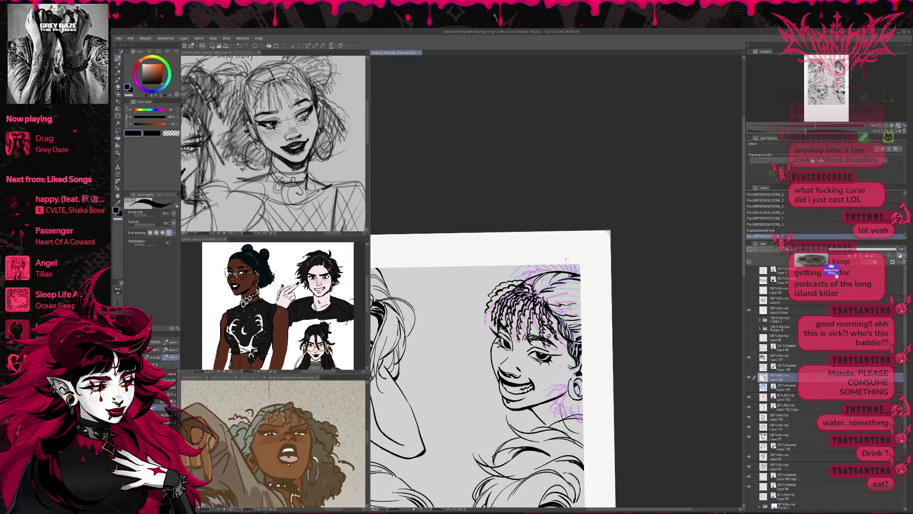
{"action": "left_click", "coordinate": [581, 302]}
{"action": "left_click", "coordinate": [581, 302]}
- Alternately erase and re-ink small spots along a hair line
{"action": "key", "text": "e"}
{"action": "left_click", "coordinate": [578, 302]}
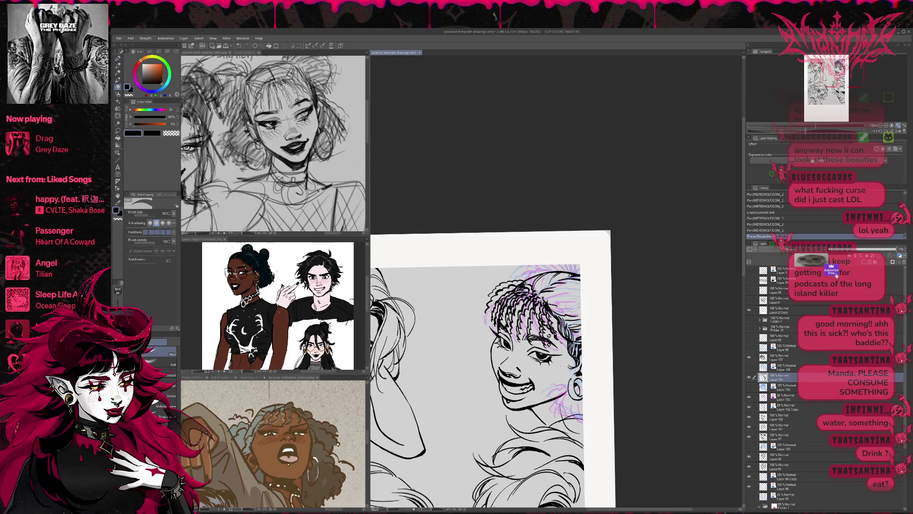
{"action": "key", "text": "p"}
{"action": "left_click", "coordinate": [573, 303]}
{"action": "left_click", "coordinate": [570, 303]}
{"action": "key", "text": "e"}
{"action": "left_click", "coordinate": [568, 303]}
{"action": "key", "text": "p"}
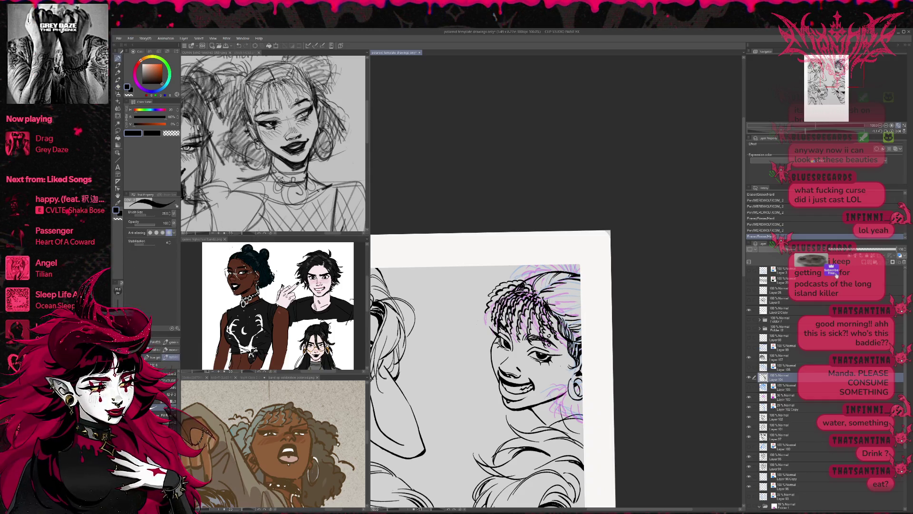
- Add several small ink marks to the left side of the hair
{"action": "left_click", "coordinate": [552, 303]}
{"action": "left_click", "coordinate": [551, 303]}
{"action": "left_click", "coordinate": [548, 299]}
{"action": "left_click", "coordinate": [548, 299]}
- Erase a stray mark and add small ink strokes along the top of the hair
{"action": "key", "text": "e"}
{"action": "left_click", "coordinate": [583, 266]}
{"action": "key", "text": "p"}
{"action": "left_click", "coordinate": [584, 266]}
{"action": "left_click", "coordinate": [585, 264]}
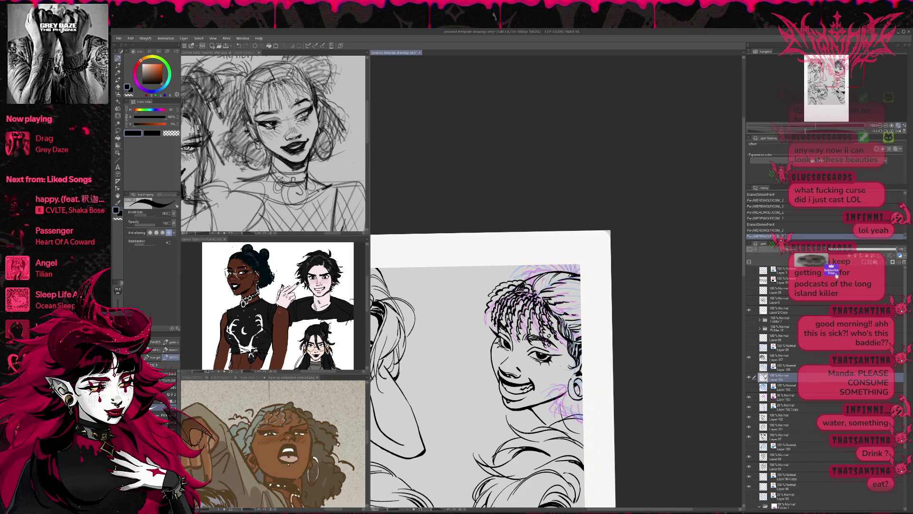
{"action": "mouse_move", "coordinate": [530, 278]}
{"action": "left_mouse_down"}
{"action": "mouse_move", "coordinate": [553, 264]}
{"action": "mouse_move", "coordinate": [536, 269]}
{"action": "mouse_move", "coordinate": [543, 263]}
{"action": "mouse_move", "coordinate": [564, 263]}
{"action": "left_mouse_up"}
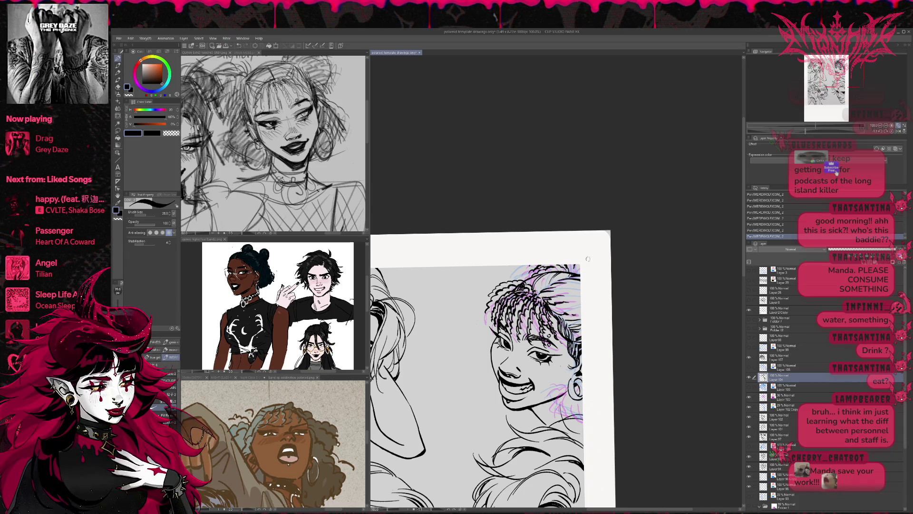
{"action": "left_click_drag", "start_coordinate": [588, 259], "coordinate": [602, 250]}
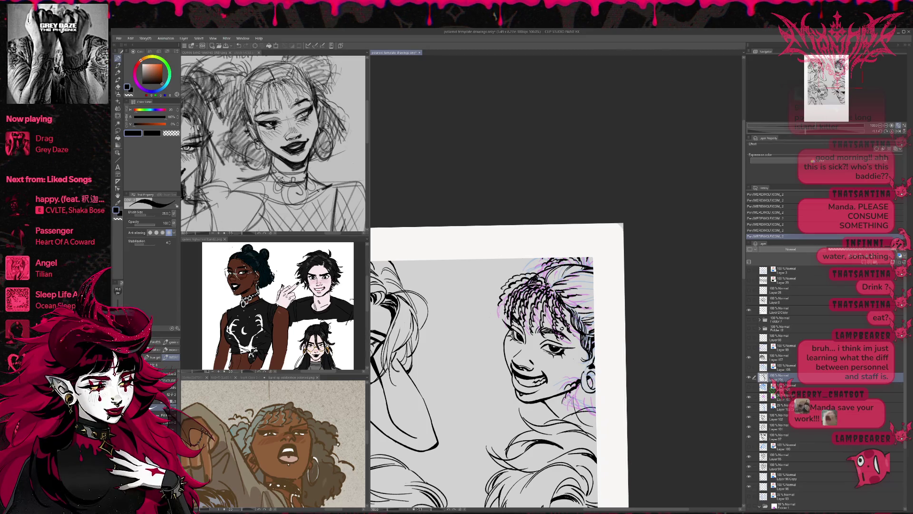
- Erase stray marks on the cheek and add small fine ink strokes there
{"action": "key", "text": "r"}
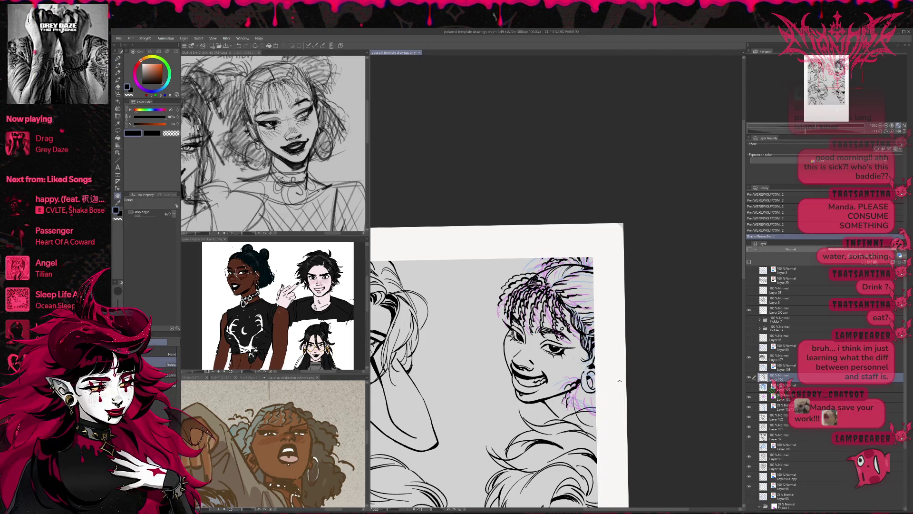
{"action": "key", "text": "h"}
{"action": "key", "text": "e"}
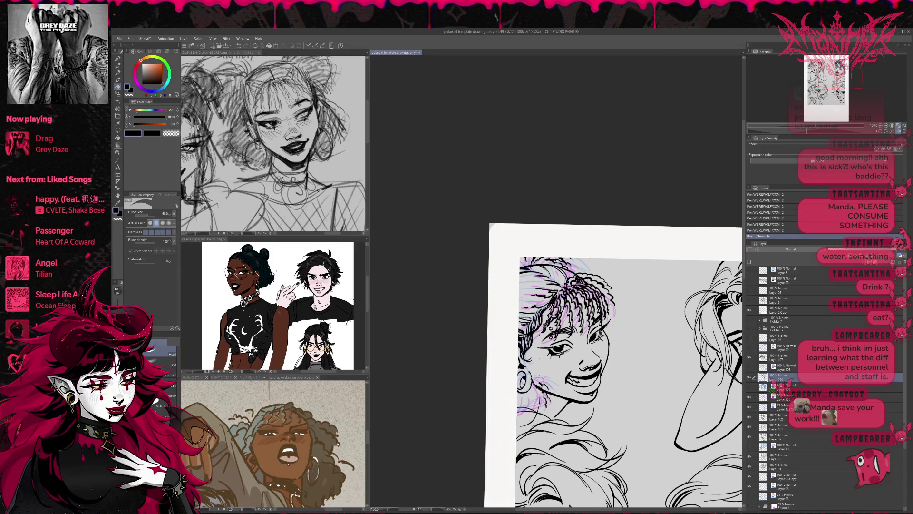
{"action": "mouse_move", "coordinate": [542, 404]}
{"action": "left_mouse_down"}
{"action": "mouse_move", "coordinate": [554, 393]}
{"action": "mouse_move", "coordinate": [538, 392]}
{"action": "left_mouse_up"}
{"action": "key", "text": "p"}
{"action": "left_click_drag", "start_coordinate": [534, 387], "coordinate": [548, 408]}
{"action": "key", "text": "e"}
{"action": "key", "text": "p"}
{"action": "left_click_drag", "start_coordinate": [545, 405], "coordinate": [549, 407]}
- Add a fine ink stroke near the cheek and chin, switching between pen and eraser
{"action": "key", "text": "e"}
{"action": "key", "text": "p"}
{"action": "key", "text": "e"}
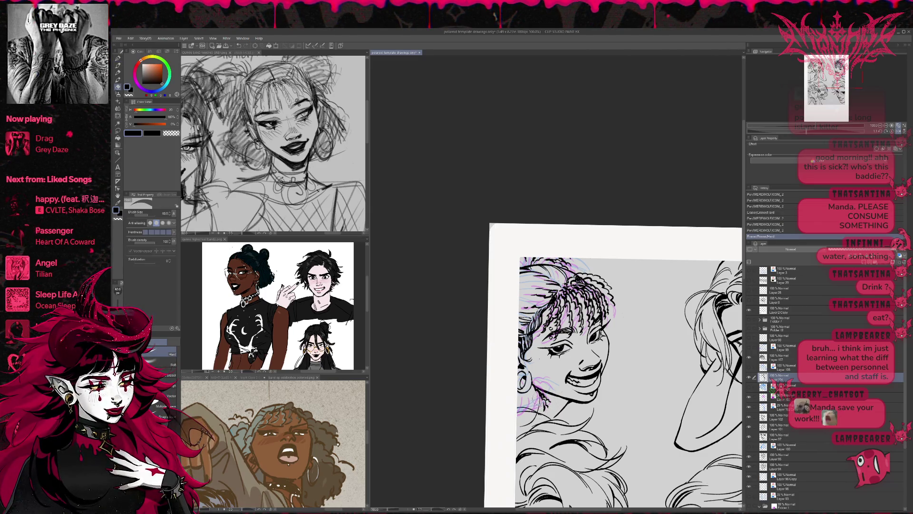
{"action": "key", "text": "p"}
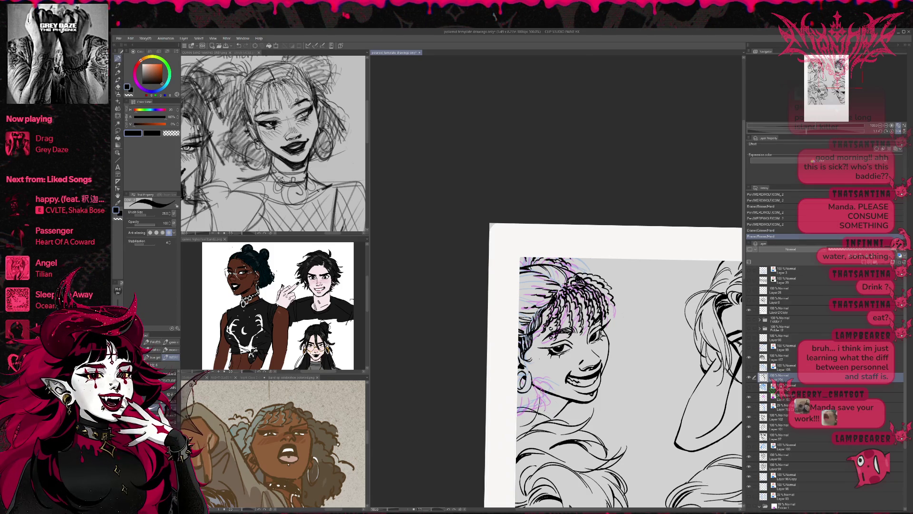
{"action": "left_click_drag", "start_coordinate": [543, 403], "coordinate": [552, 409]}
{"action": "key", "text": "e"}
{"action": "key", "text": "p"}
{"action": "key", "text": "e"}
{"action": "key", "text": "p"}
{"action": "key", "text": "e"}
{"action": "key", "text": "p"}
{"action": "key", "text": "e"}
- Rotate the view, erase a small stray mark, and add several ink strokes
{"action": "key", "text": "h"}
{"action": "key", "text": "r"}
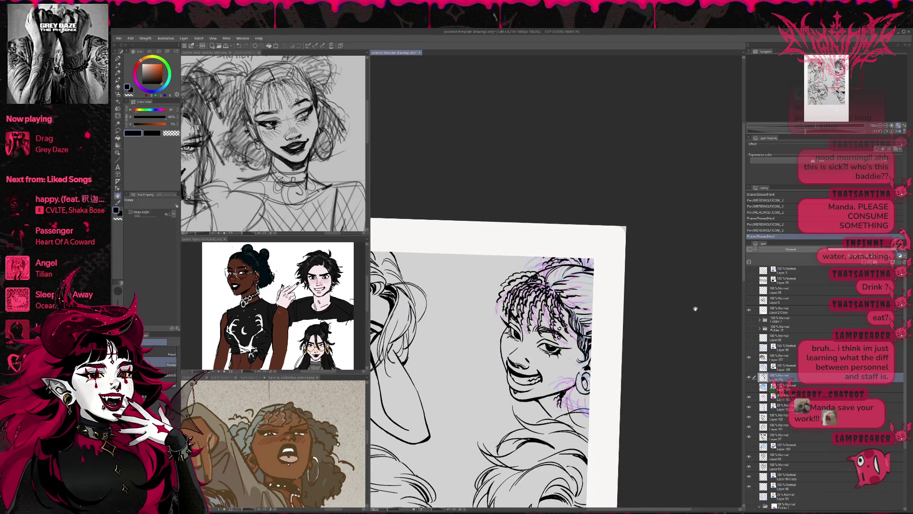
{"action": "left_click_drag", "start_coordinate": [617, 275], "coordinate": [658, 307]}
{"action": "key", "text": "e"}
{"action": "left_click_drag", "start_coordinate": [547, 405], "coordinate": [552, 409]}
{"action": "key", "text": "p"}
{"action": "mouse_move", "coordinate": [547, 405]}
{"action": "left_mouse_down"}
{"action": "mouse_move", "coordinate": [562, 387]}
{"action": "mouse_move", "coordinate": [559, 401]}
{"action": "mouse_move", "coordinate": [570, 392]}
{"action": "left_mouse_up"}
- Undo the short stroke near the ear and erase purple sketch lines beside it
{"action": "key", "text": "ctrl+z"}
{"action": "key", "text": "ctrl+z"}
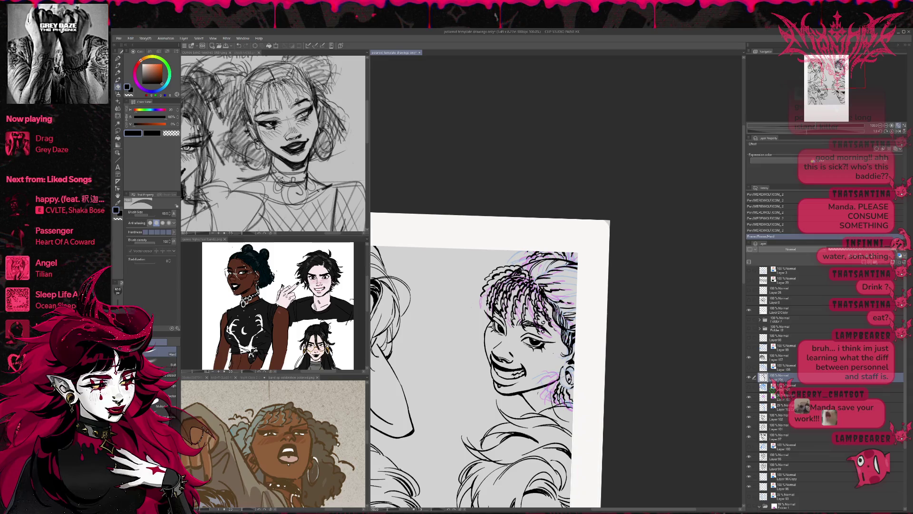
{"action": "key", "text": "ctrl+z"}
{"action": "key", "text": "ctrl+y"}
{"action": "key", "text": "e"}
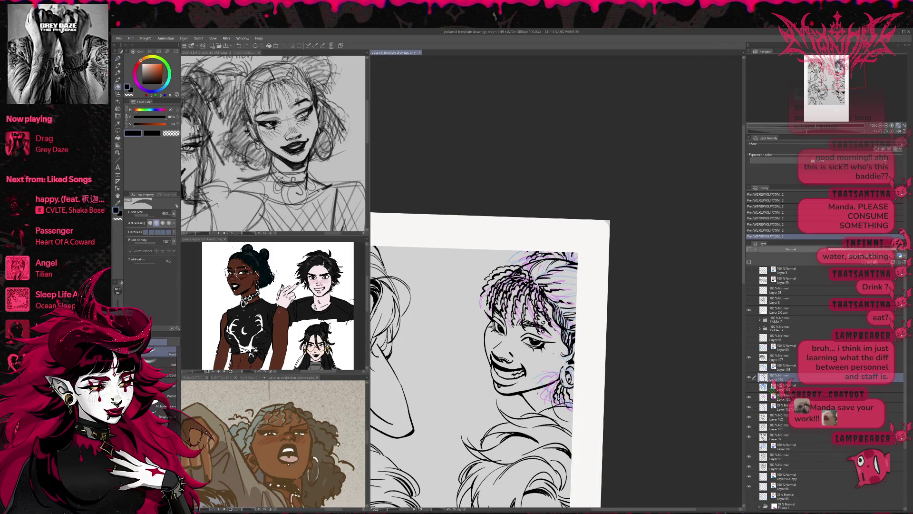
{"action": "left_click_drag", "start_coordinate": [567, 373], "coordinate": [574, 402]}
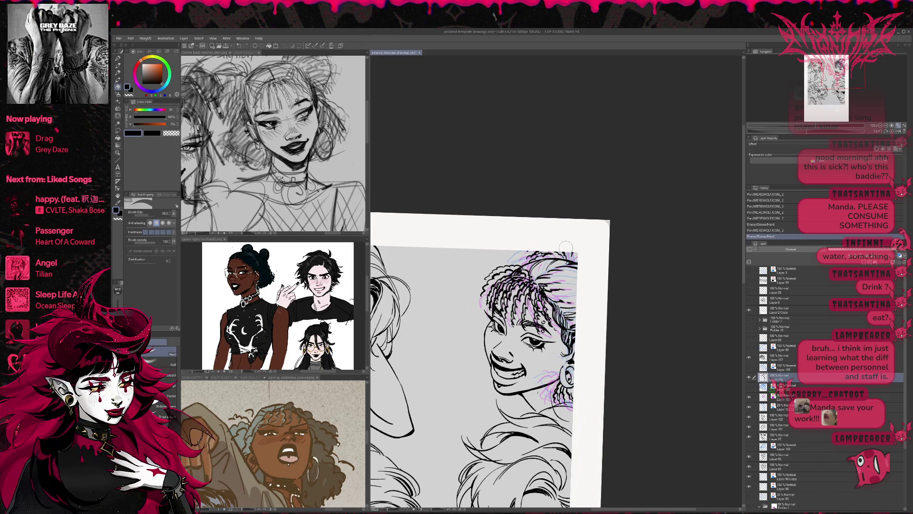
- Try a short ink stroke along the jaw, then undo it
{"action": "key", "text": "h"}
{"action": "key", "text": "r"}
{"action": "left_click_drag", "start_coordinate": [590, 333], "coordinate": [542, 316]}
{"action": "key", "text": "p"}
{"action": "left_click_drag", "start_coordinate": [508, 388], "coordinate": [531, 379]}
{"action": "key", "text": "ctrl+z"}
{"action": "key", "text": "ctrl+z"}
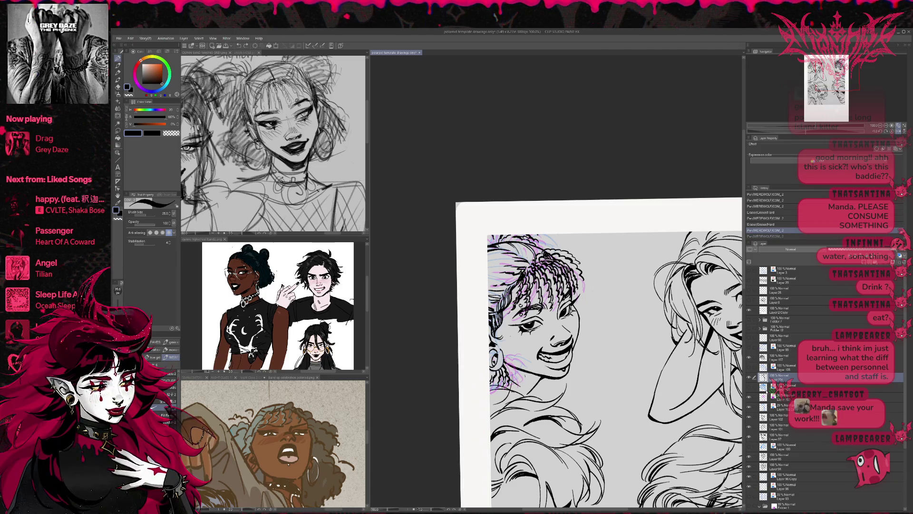
- Show the magenta sketch layer instead of the blue one and centre the braided-hair face
{"action": "left_click", "coordinate": [750, 496]}
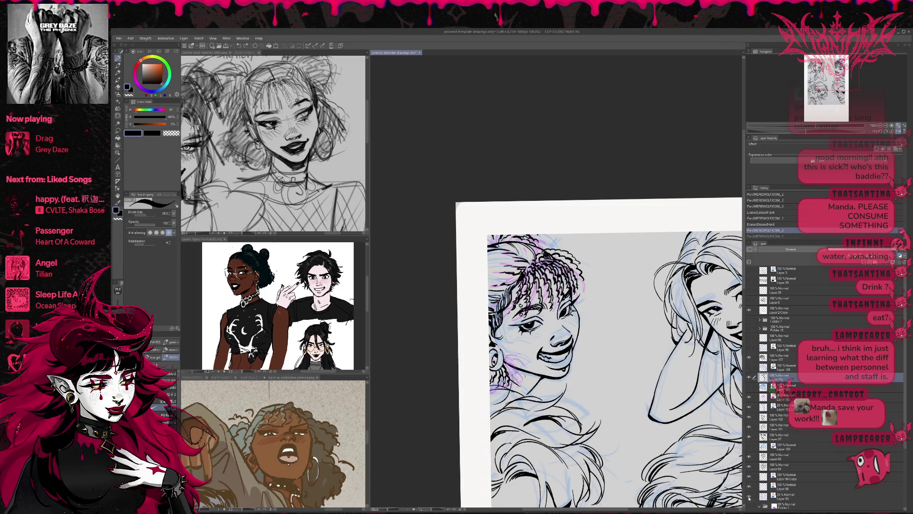
{"action": "left_click", "coordinate": [750, 496]}
{"action": "left_click", "coordinate": [750, 506]}
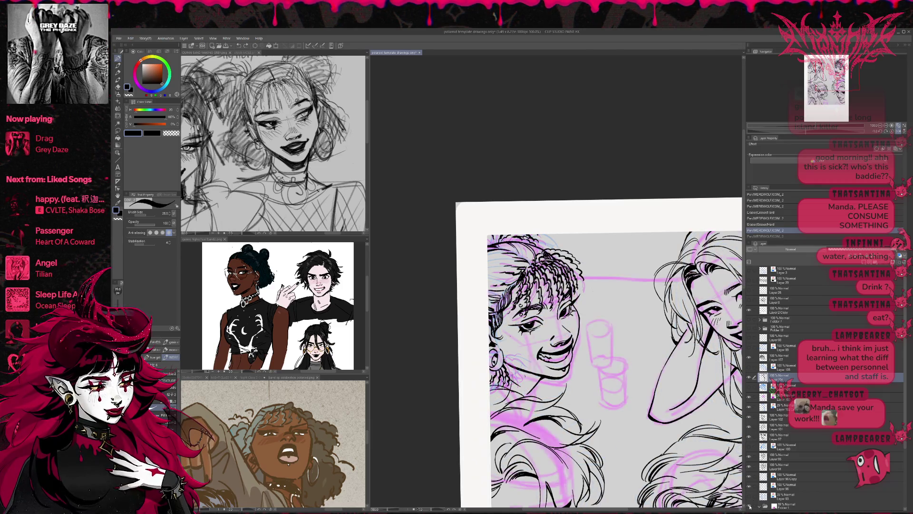
{"action": "left_click", "coordinate": [898, 131]}
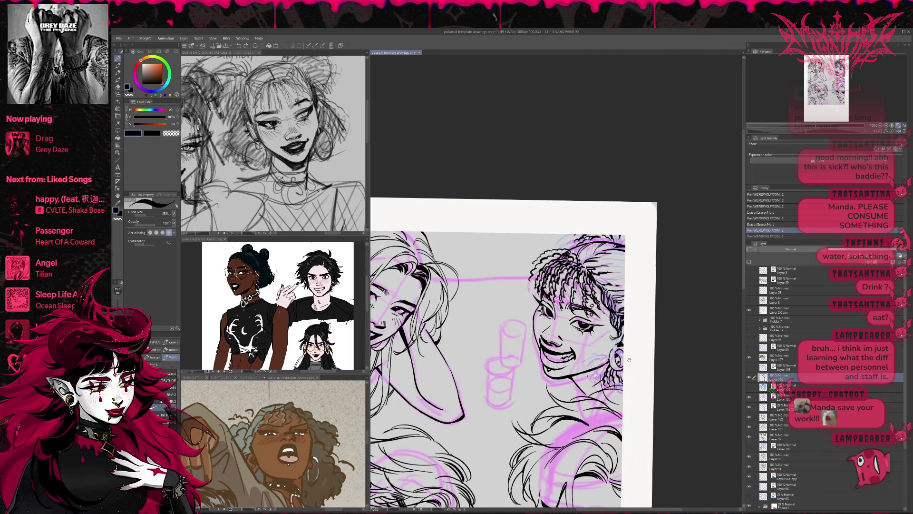
{"action": "left_click_drag", "start_coordinate": [629, 360], "coordinate": [595, 347]}
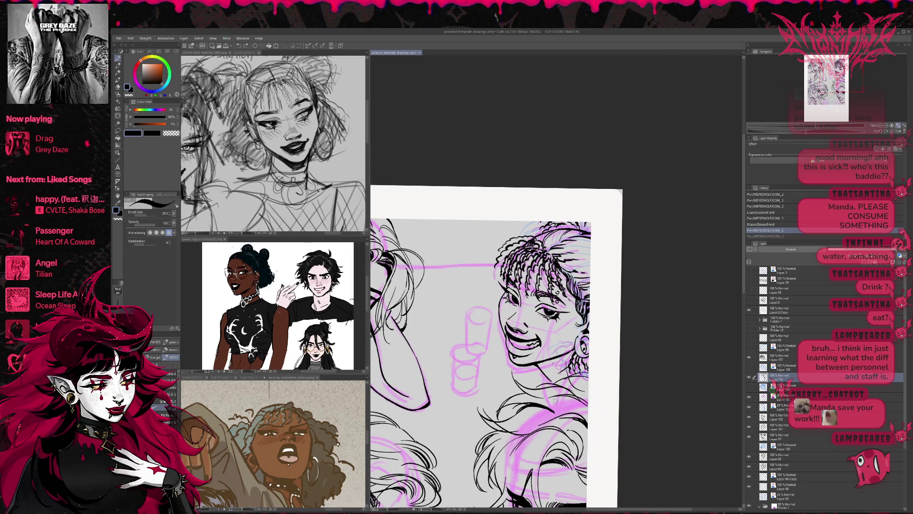
- Erase stray lines near the ear and hair on Layers 101 and 102
{"action": "left_click", "coordinate": [760, 426]}
{"action": "key", "text": "e"}
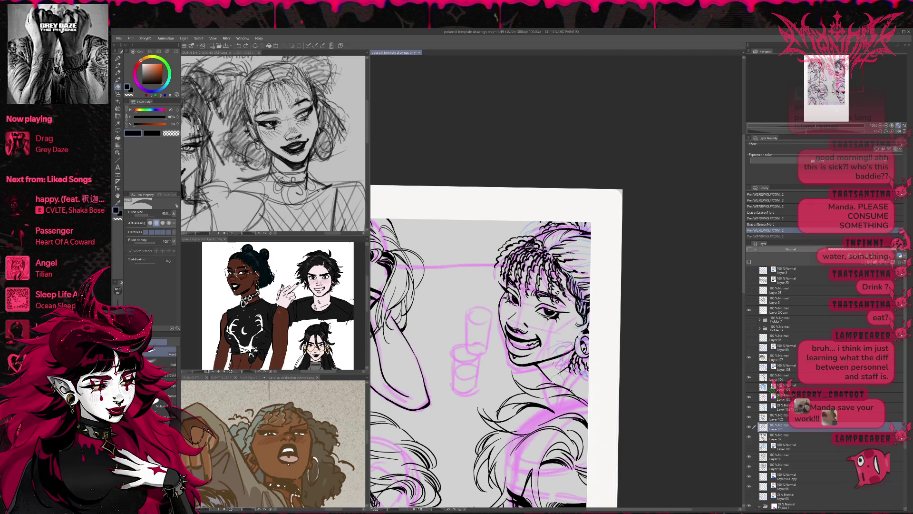
{"action": "left_click_drag", "start_coordinate": [578, 369], "coordinate": [587, 375]}
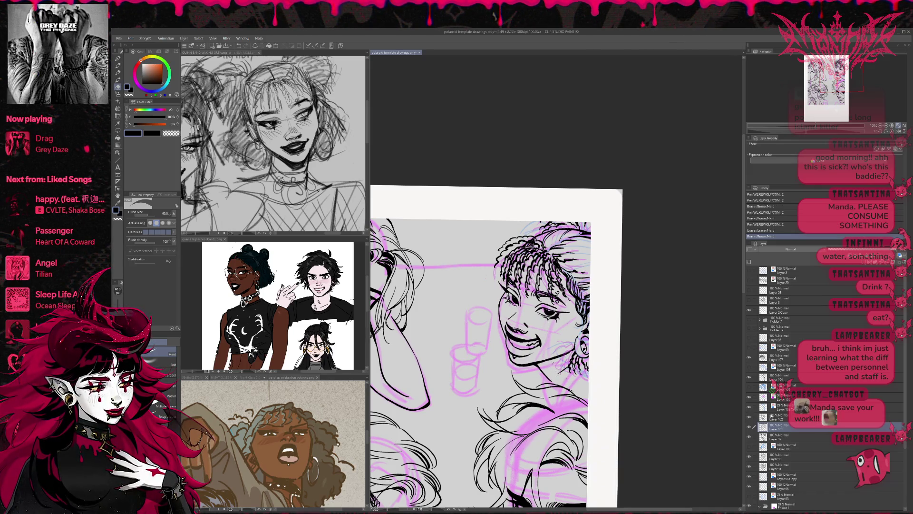
{"action": "left_click", "coordinate": [762, 417]}
{"action": "left_click_drag", "start_coordinate": [547, 359], "coordinate": [560, 362]}
{"action": "left_click", "coordinate": [552, 362], "text": "ctrl+shift"}
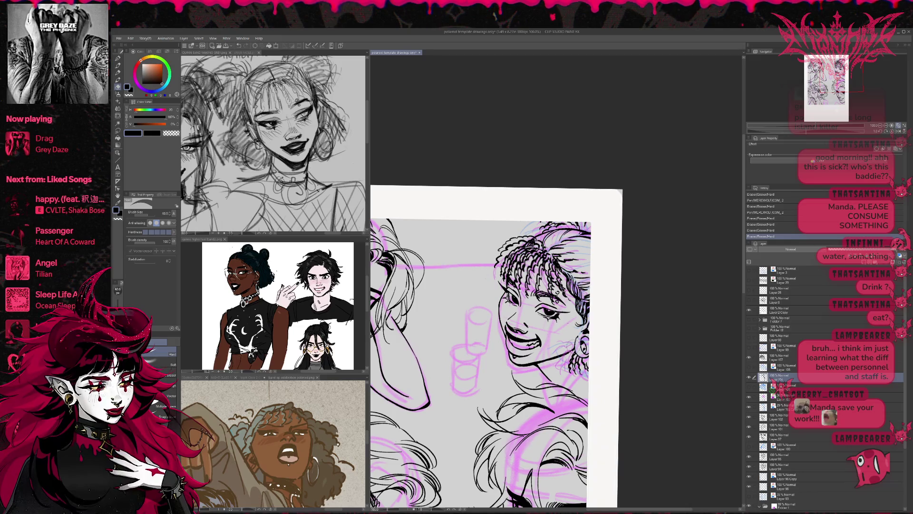
- Ink a small mark and a stroke near the ear, then erase stray lines there
{"action": "key", "text": "p"}
{"action": "left_click", "coordinate": [573, 345]}
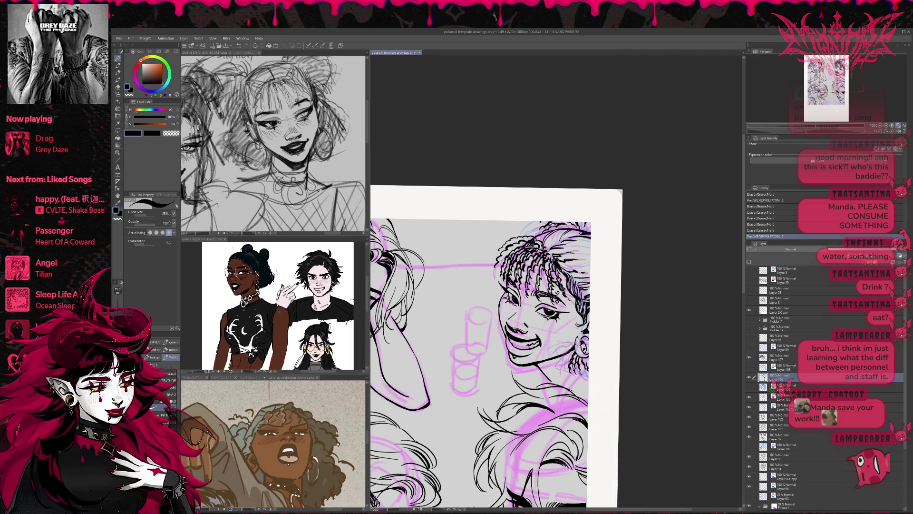
{"action": "key", "text": "ctrl+z"}
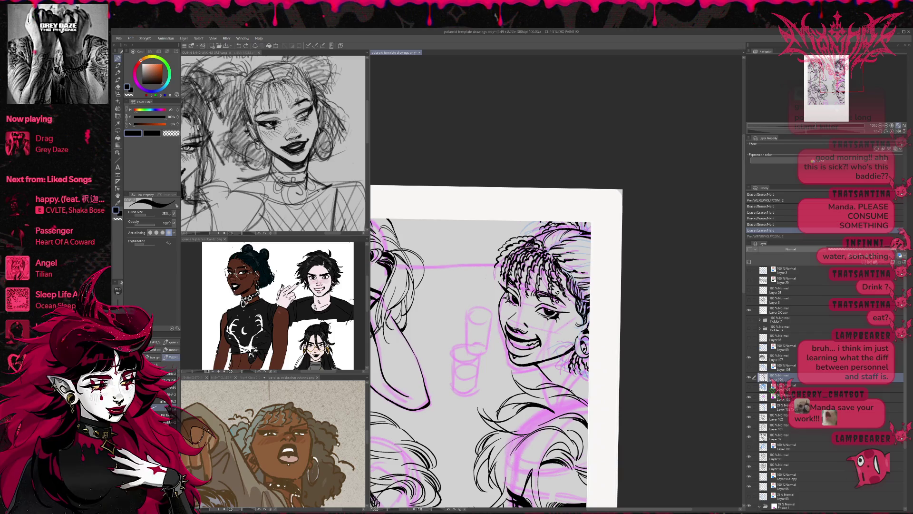
{"action": "key", "text": "ctrl+y"}
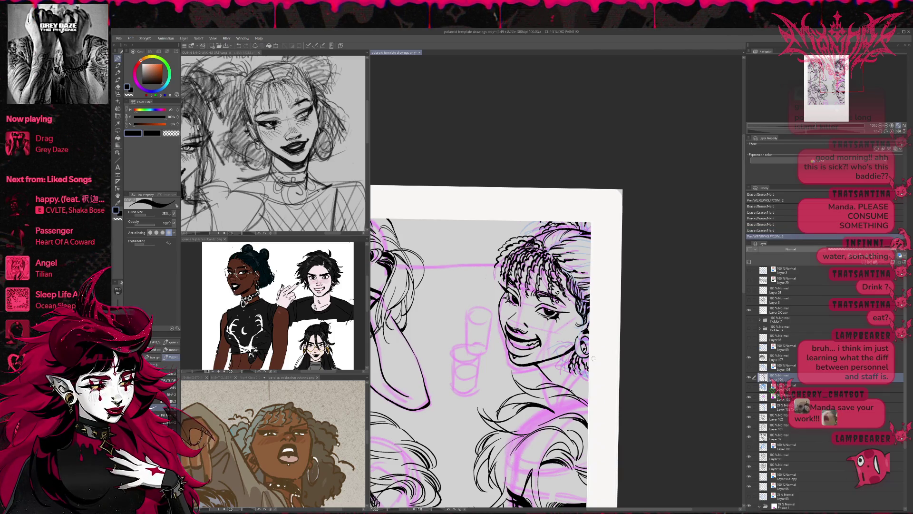
{"action": "left_click_drag", "start_coordinate": [565, 387], "coordinate": [592, 364]}
{"action": "key", "text": "ctrl+z"}
{"action": "key", "text": "ctrl+y"}
{"action": "key", "text": "e"}
{"action": "mouse_move", "coordinate": [581, 378]}
{"action": "left_mouse_down"}
{"action": "mouse_move", "coordinate": [598, 366]}
{"action": "mouse_move", "coordinate": [587, 364]}
{"action": "left_mouse_up"}
{"action": "key", "text": "p"}
- Add small strokes near the ear and redraw the short dark neck line
{"action": "left_click_drag", "start_coordinate": [544, 384], "coordinate": [542, 375]}
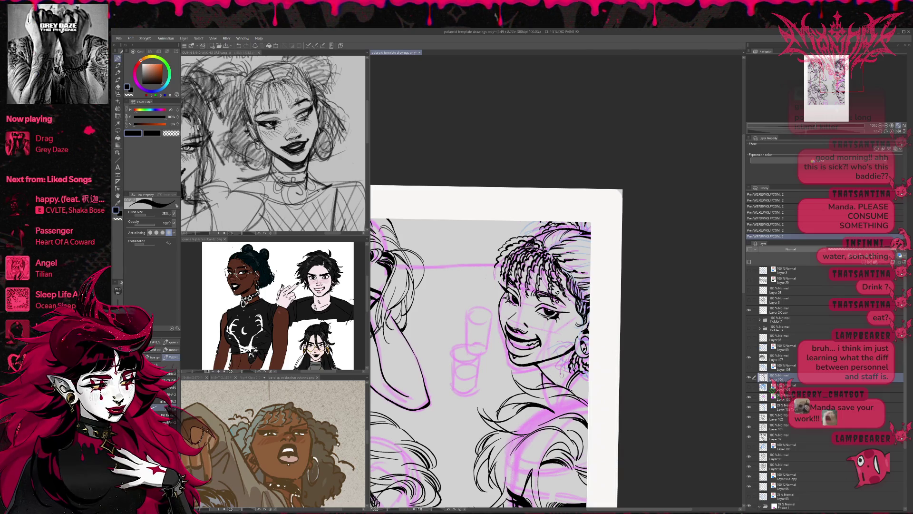
{"action": "left_click_drag", "start_coordinate": [557, 380], "coordinate": [574, 367]}
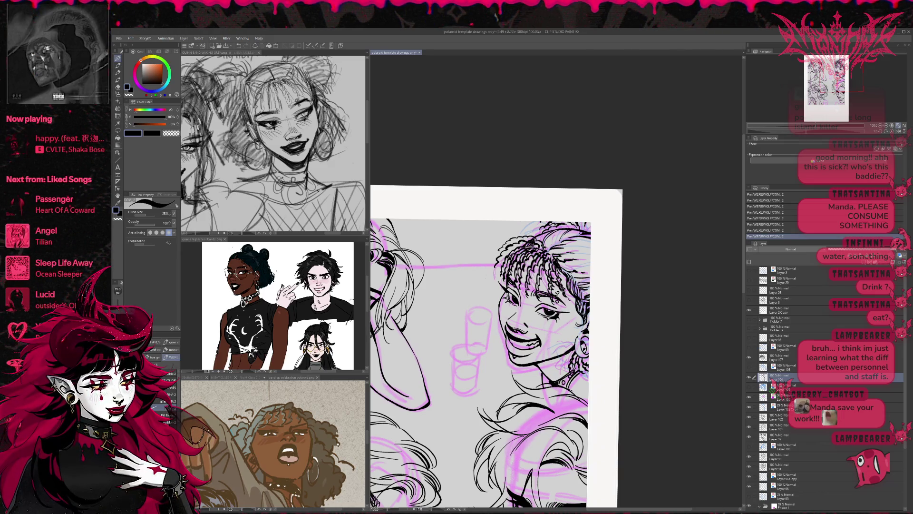
{"action": "left_click_drag", "start_coordinate": [566, 375], "coordinate": [569, 384]}
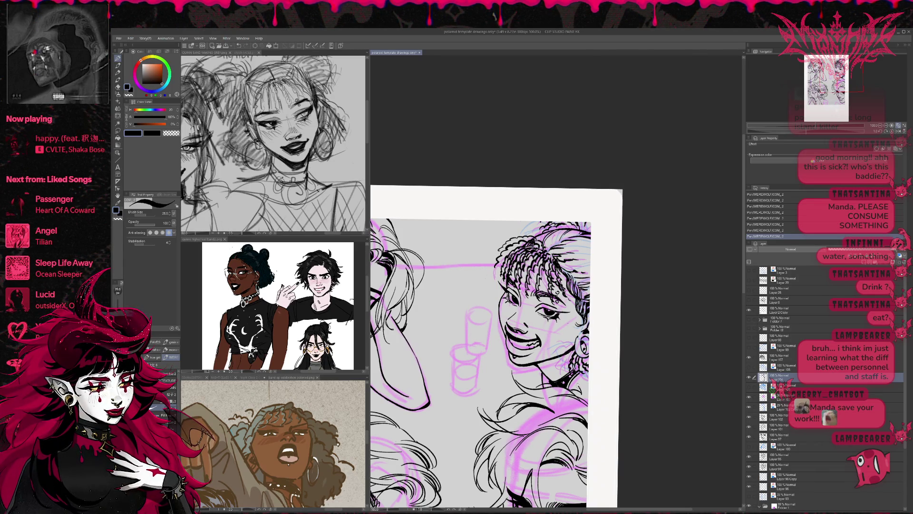
{"action": "key", "text": "ctrl+z"}
{"action": "key", "text": "ctrl+z"}
{"action": "mouse_move", "coordinate": [586, 397]}
{"action": "left_mouse_down"}
{"action": "mouse_move", "coordinate": [566, 388]}
{"action": "mouse_move", "coordinate": [582, 389]}
{"action": "left_mouse_up"}
{"action": "key", "text": "ctrl+z"}
{"action": "key", "text": "ctrl+y"}
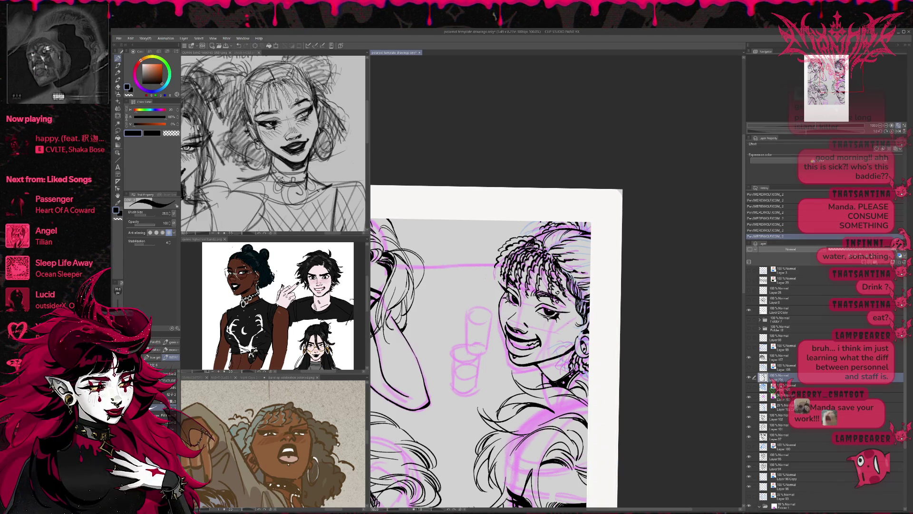
- Draw the choker ring around the neck and ink the earring details
{"action": "left_click_drag", "start_coordinate": [537, 361], "coordinate": [559, 370]}
{"action": "key", "text": "e"}
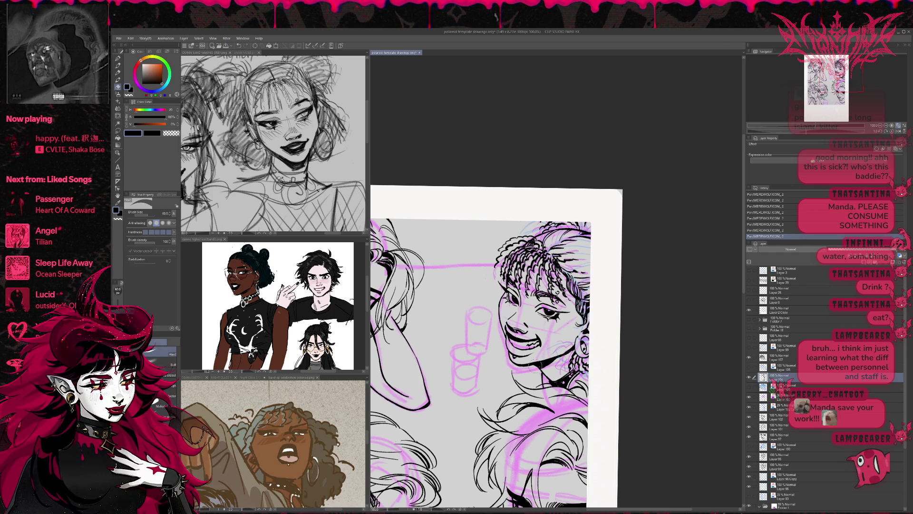
{"action": "left_click", "coordinate": [535, 365]}
{"action": "key", "text": "p"}
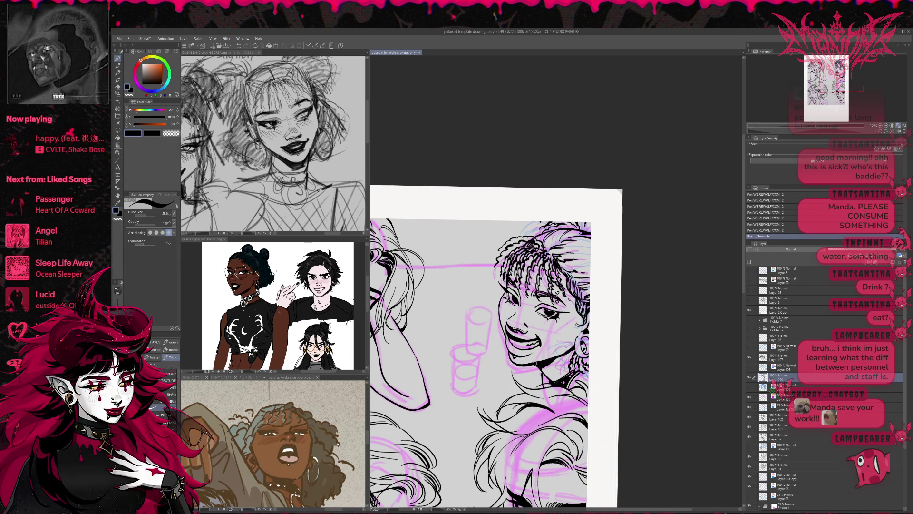
{"action": "left_click_drag", "start_coordinate": [539, 369], "coordinate": [541, 366]}
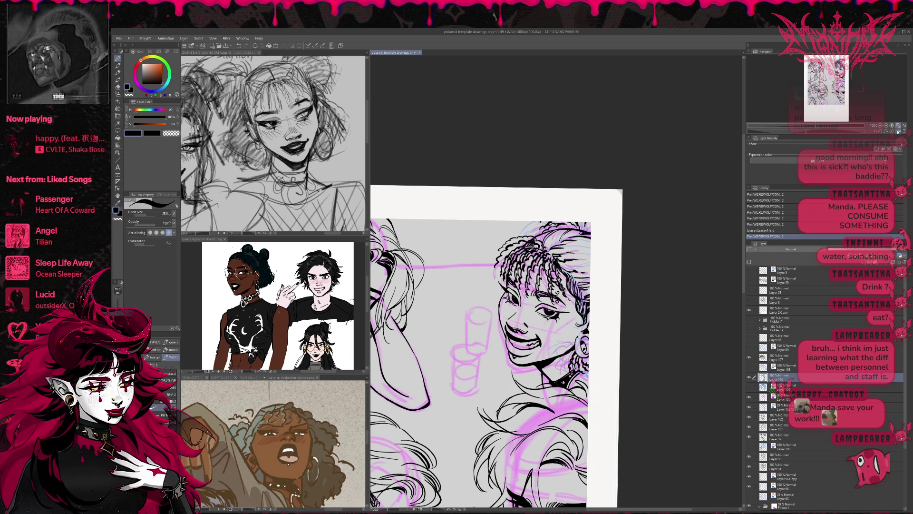
{"action": "left_click", "coordinate": [898, 132]}
{"action": "left_click_drag", "start_coordinate": [539, 354], "coordinate": [542, 348]}
{"action": "left_click_drag", "start_coordinate": [543, 346], "coordinate": [547, 341]}
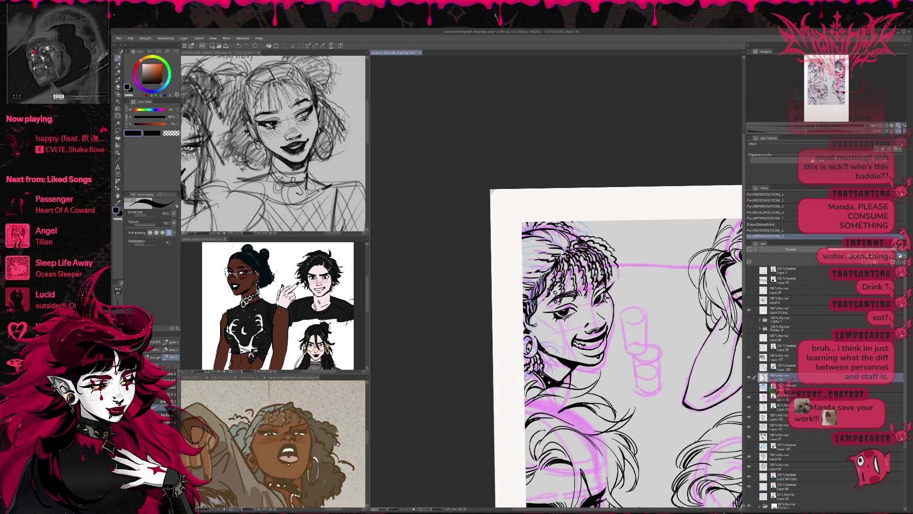
- Redo the small cheek strokes, undoing the last three attempts
{"action": "left_click_drag", "start_coordinate": [656, 274], "coordinate": [638, 310]}
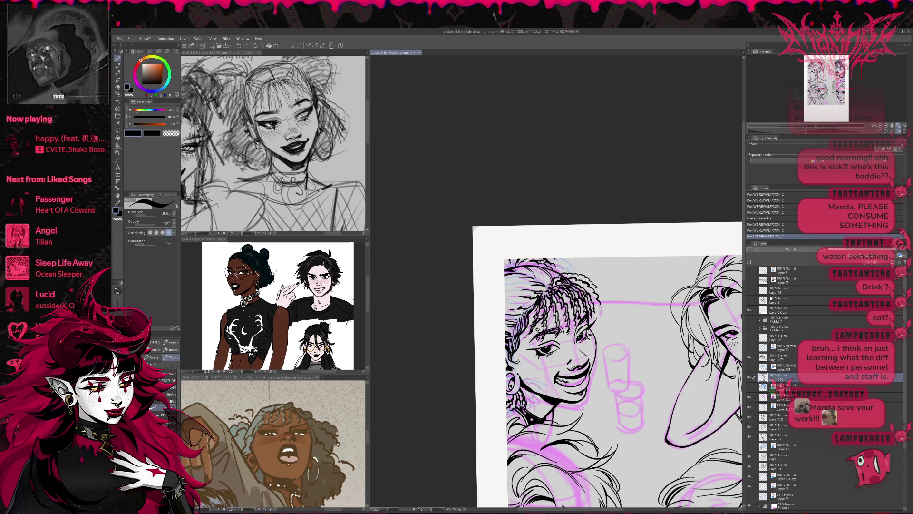
{"action": "key", "text": "ctrl+z"}
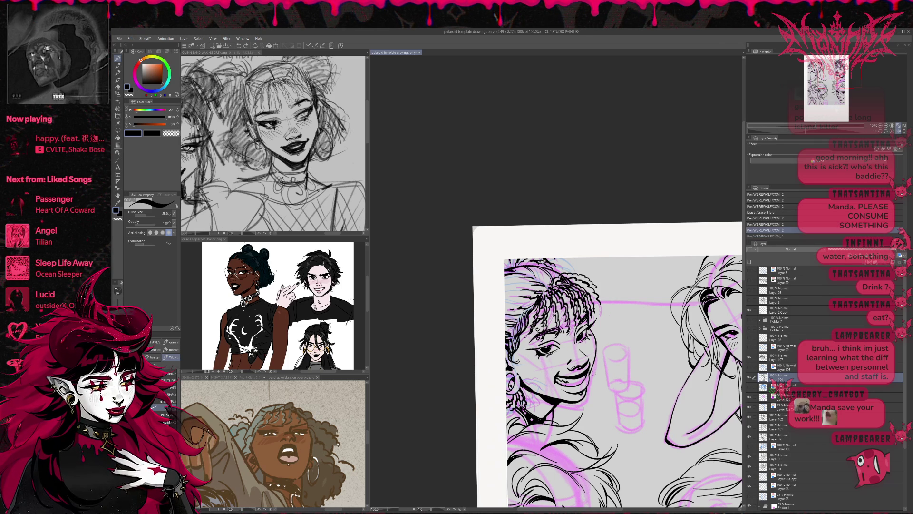
{"action": "left_click_drag", "start_coordinate": [595, 364], "coordinate": [589, 380]}
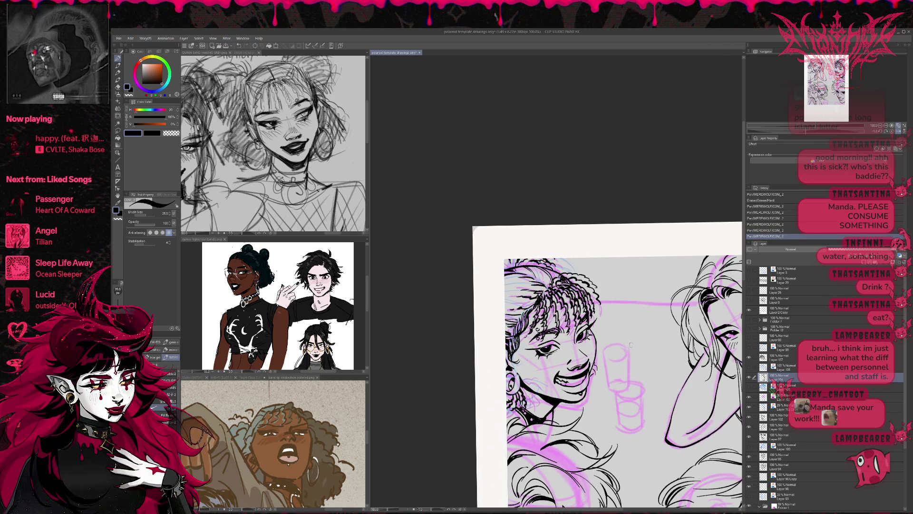
{"action": "left_click_drag", "start_coordinate": [620, 349], "coordinate": [615, 363]}
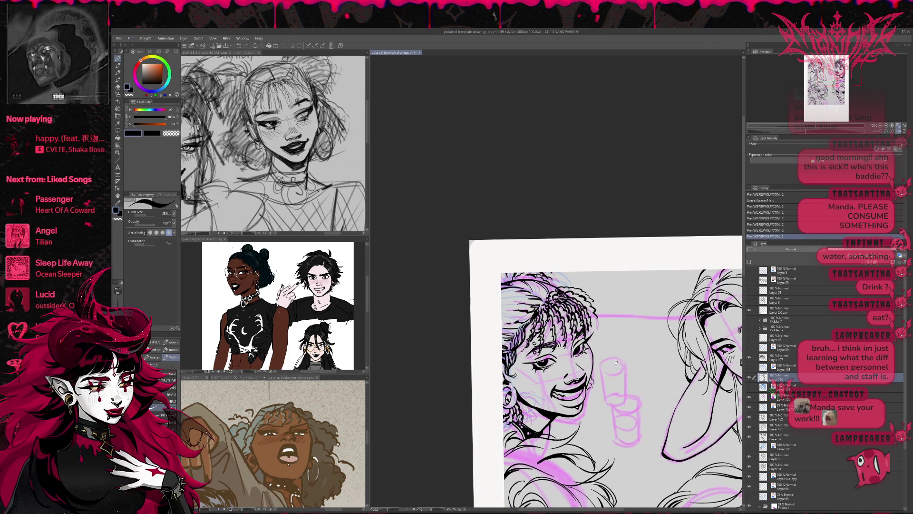
{"action": "key", "text": "h"}
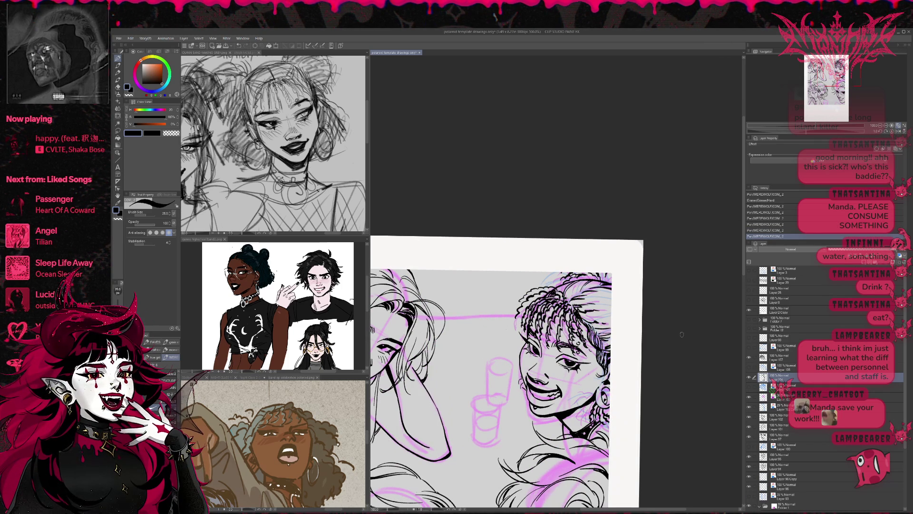
{"action": "key", "text": "ctrl+z"}
{"action": "key", "text": "ctrl+z"}
{"action": "key", "text": "ctrl+z"}
- Redraw the mouth line, undo it, erase a small part near the mouth, and flip to check
{"action": "left_click_drag", "start_coordinate": [613, 418], "coordinate": [605, 405]}
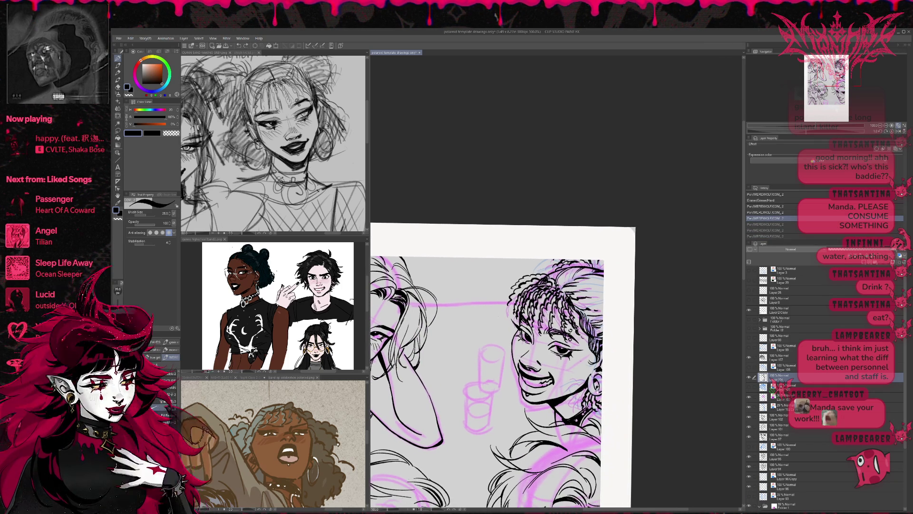
{"action": "mouse_move", "coordinate": [538, 405]}
{"action": "left_mouse_down"}
{"action": "mouse_move", "coordinate": [549, 404]}
{"action": "mouse_move", "coordinate": [556, 417]}
{"action": "left_mouse_up"}
{"action": "key", "text": "ctrl+z"}
{"action": "key", "text": "ctrl+z"}
{"action": "key", "text": "ctrl+z"}
{"action": "key", "text": "ctrl+z"}
{"action": "key", "text": "ctrl+z"}
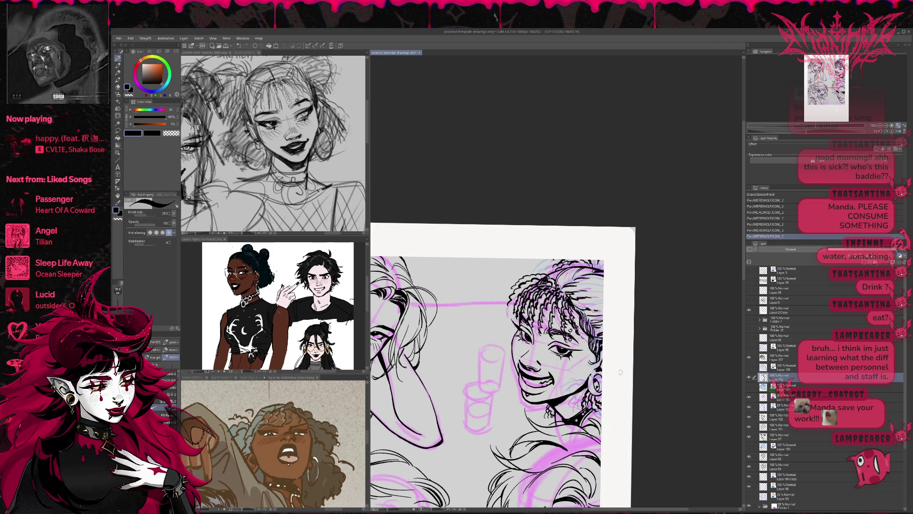
{"action": "key", "text": "e"}
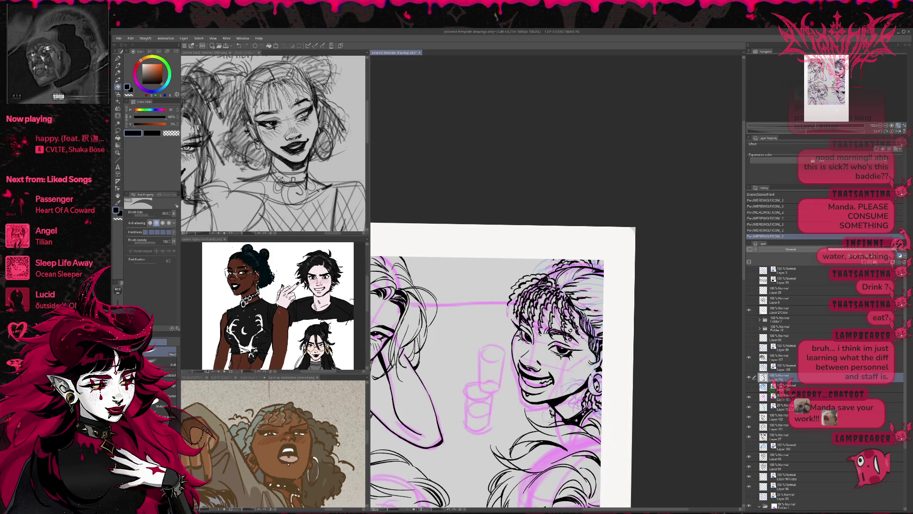
{"action": "left_click_drag", "start_coordinate": [547, 405], "coordinate": [552, 407]}
{"action": "key", "text": "p"}
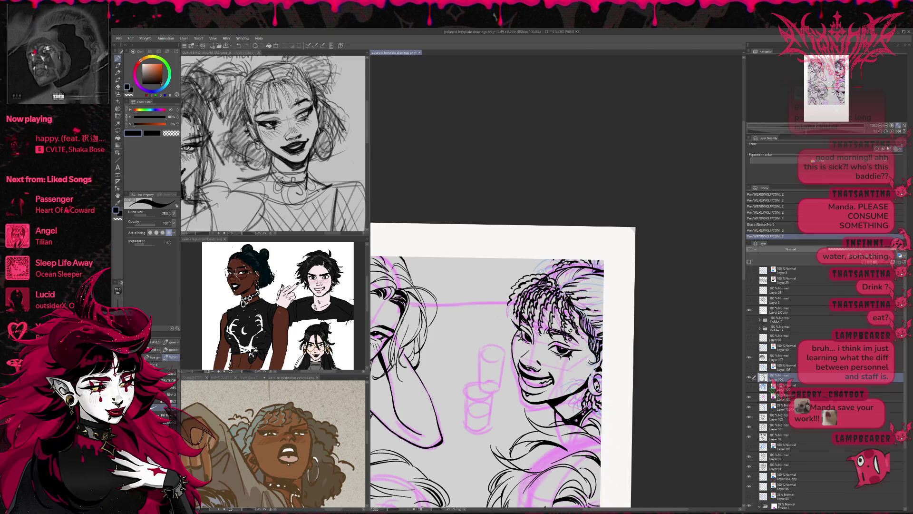
{"action": "key", "text": "h"}
- Erase a stray mark, add small face strokes and a short line near the ear, then zoom out
{"action": "key", "text": "e"}
{"action": "left_click_drag", "start_coordinate": [573, 378], "coordinate": [579, 383]}
{"action": "key", "text": "p"}
{"action": "left_click_drag", "start_coordinate": [523, 365], "coordinate": [530, 372]}
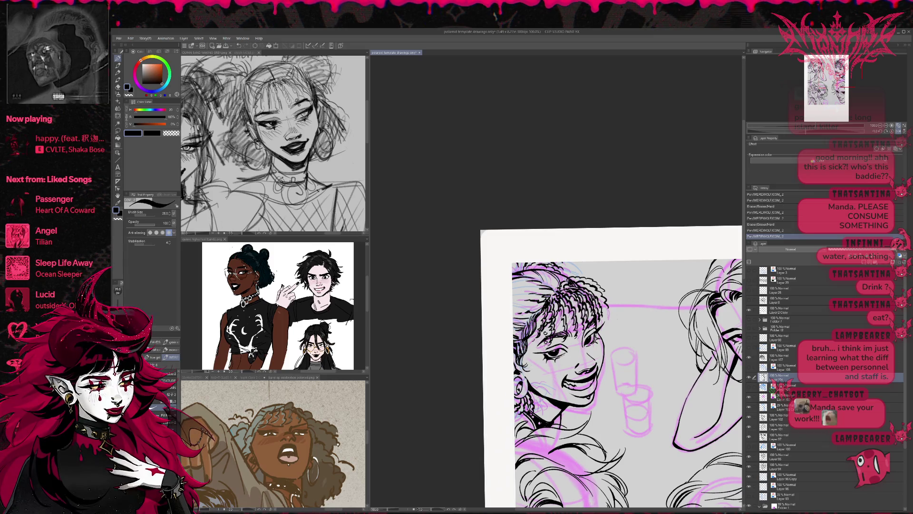
{"action": "left_click_drag", "start_coordinate": [617, 333], "coordinate": [605, 337]}
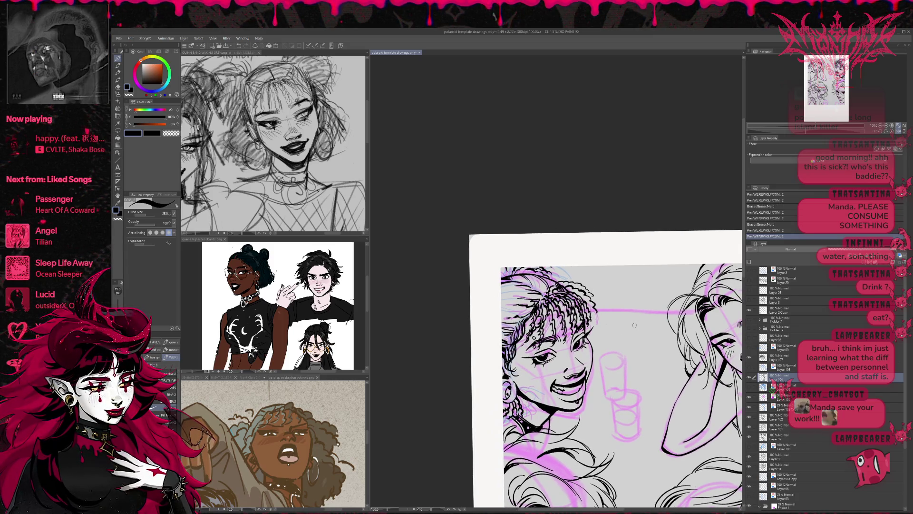
{"action": "left_click_drag", "start_coordinate": [504, 359], "coordinate": [507, 351]}
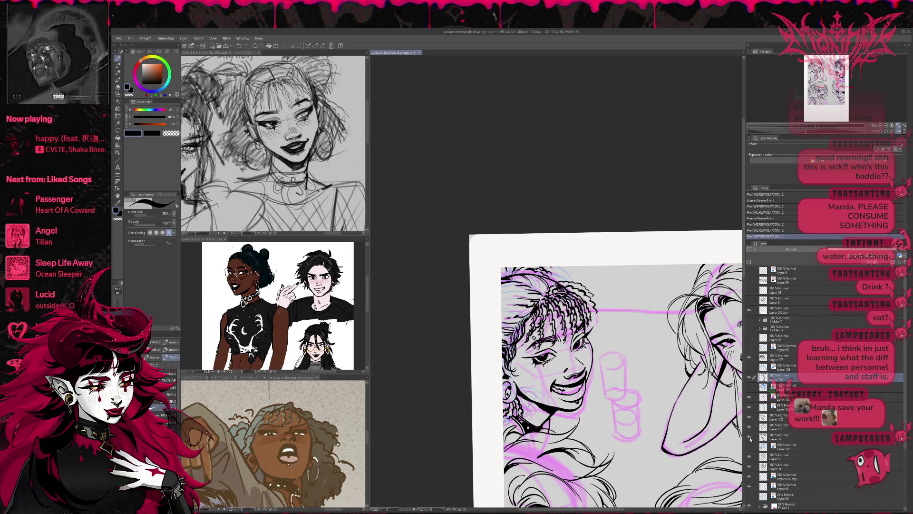
{"action": "left_click", "coordinate": [880, 125]}
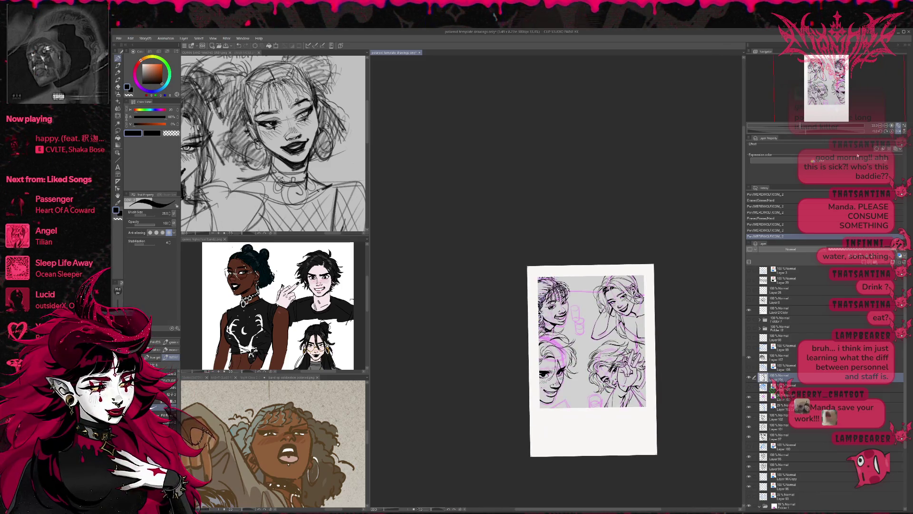
- Hide the pink sketch folder and the purple sketch on the top-right face
{"action": "left_click", "coordinate": [891, 125]}
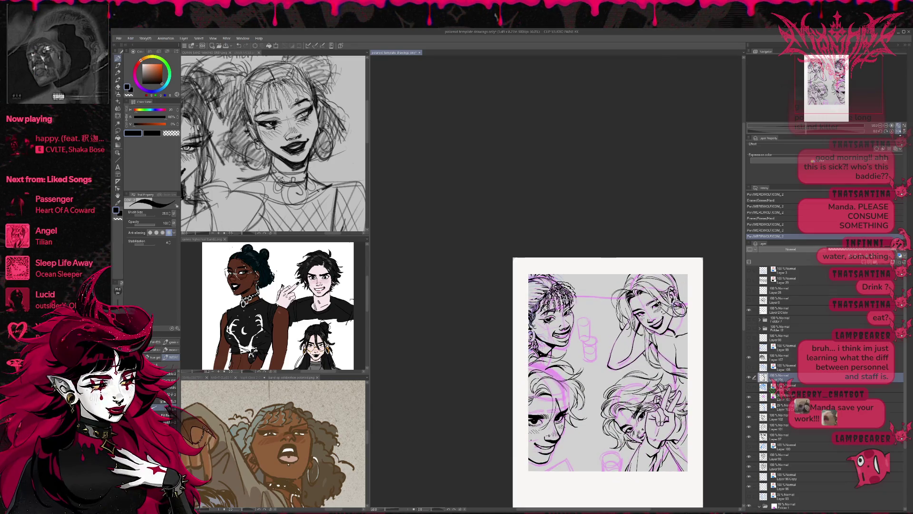
{"action": "left_click", "coordinate": [898, 132]}
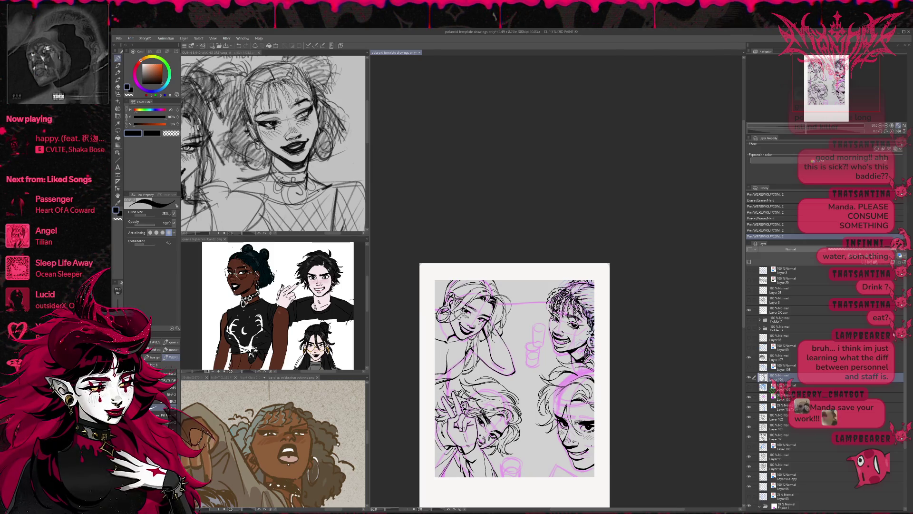
{"action": "left_click_drag", "start_coordinate": [903, 338], "coordinate": [901, 368]}
{"action": "scroll", "coordinate": [755, 421], "scroll_direction": "down", "scroll_amount": 2}
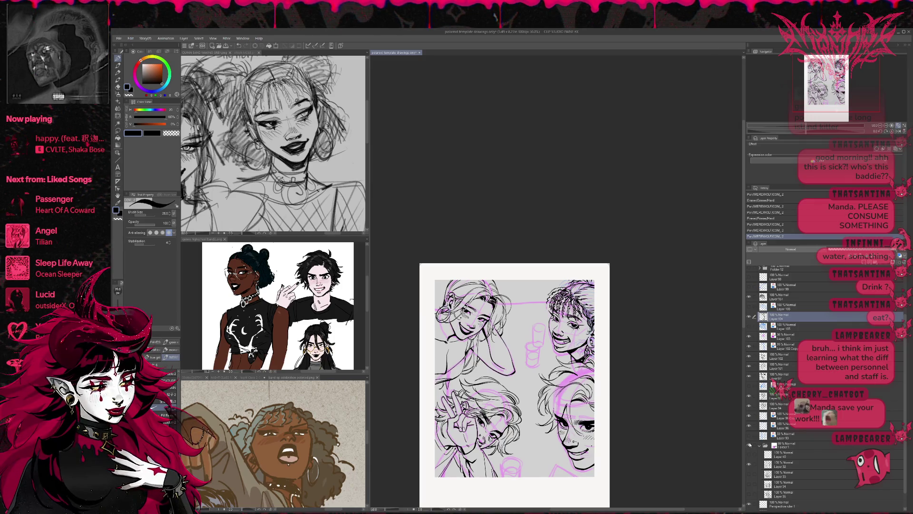
{"action": "left_click", "coordinate": [749, 445]}
{"action": "left_click", "coordinate": [749, 336]}
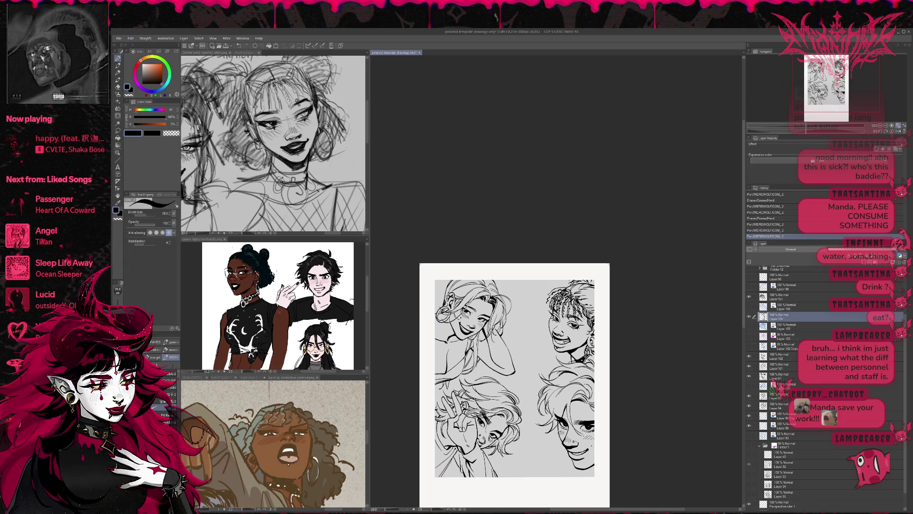
{"action": "double_click", "coordinate": [750, 318]}
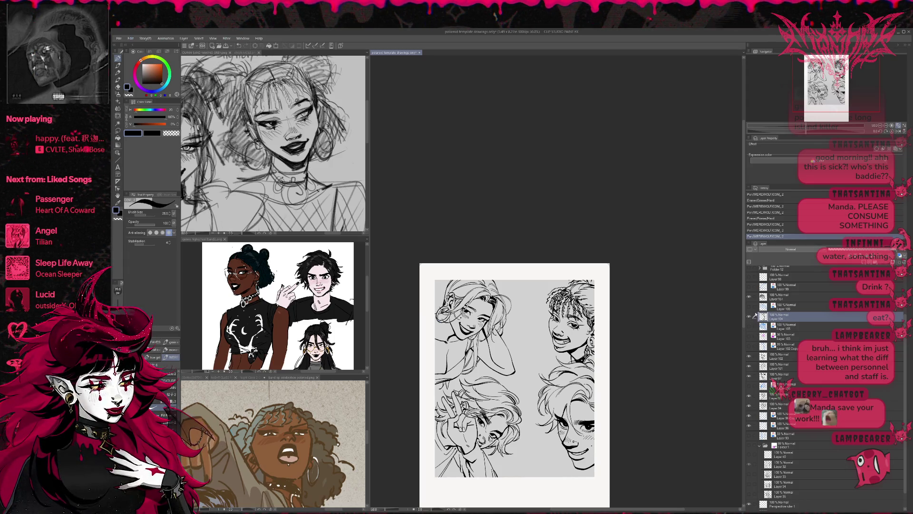
- Warp a head's lines with the Liquify tool (J) and flip the view to check
{"action": "key", "text": "j"}
{"action": "left_click_drag", "start_coordinate": [592, 312], "coordinate": [595, 305]}
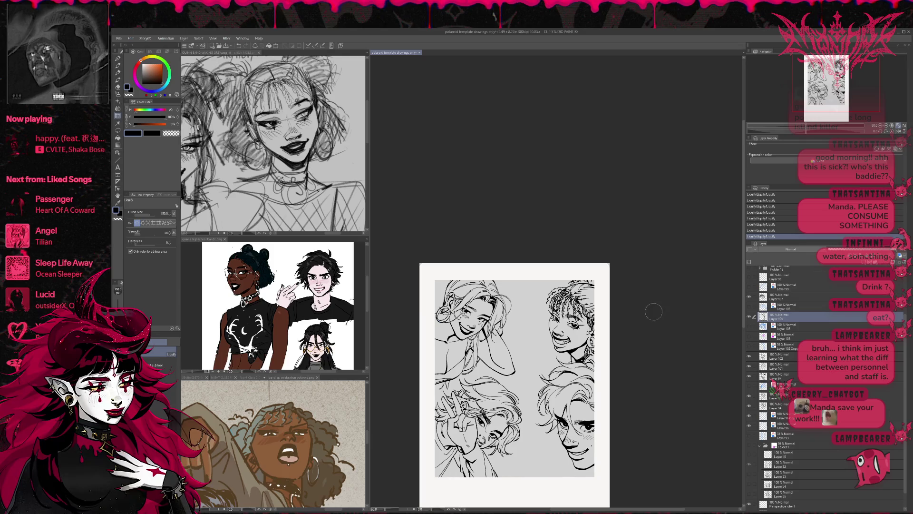
{"action": "left_click", "coordinate": [894, 132]}
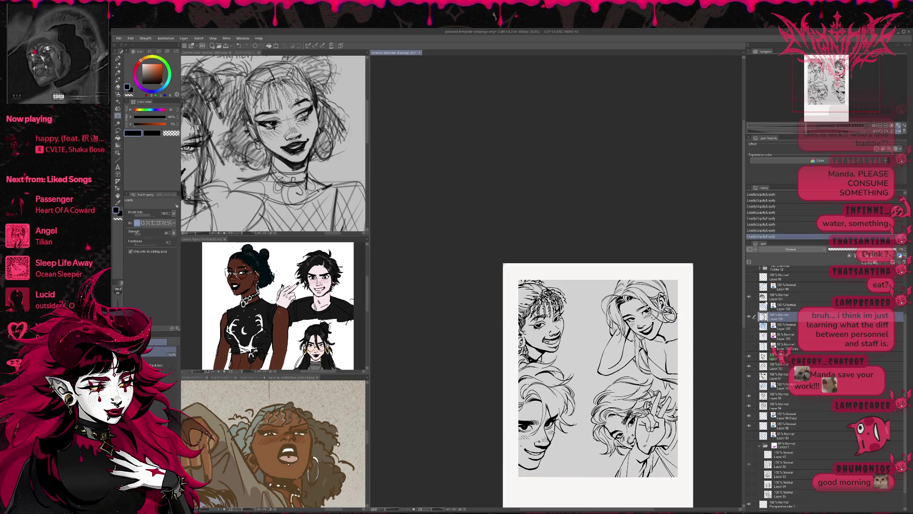
- Toggle Layer 107's braided-hair lines to compare, select that layer, and start Scale/Rotate
{"action": "left_click", "coordinate": [749, 296]}
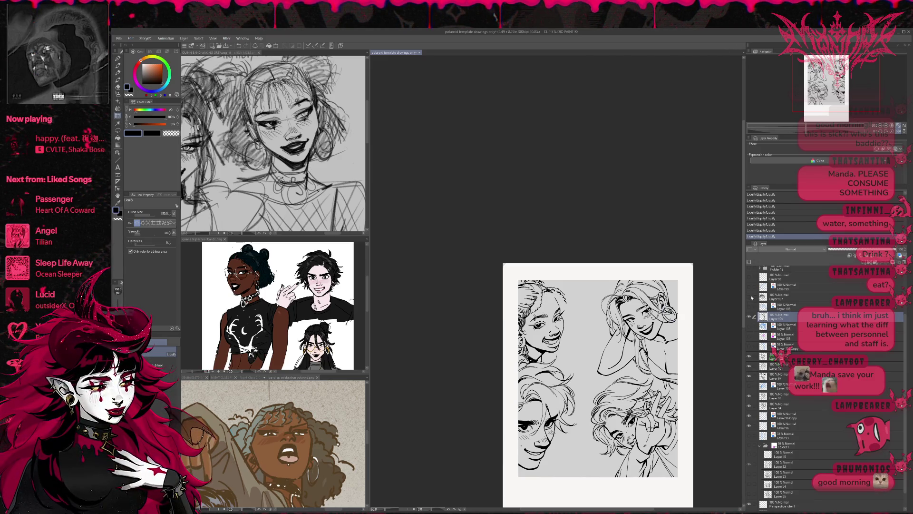
{"action": "left_click", "coordinate": [752, 297]}
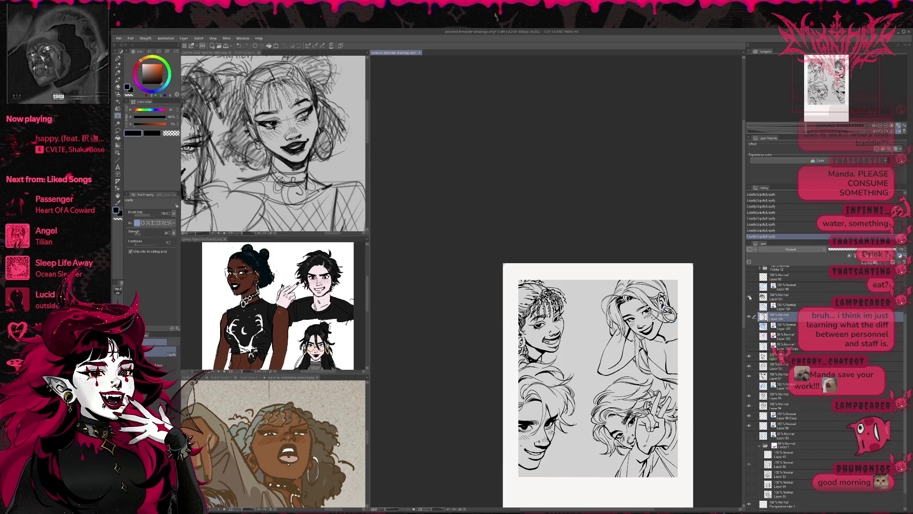
{"action": "left_click", "coordinate": [750, 296]}
{"action": "left_click", "coordinate": [754, 296]}
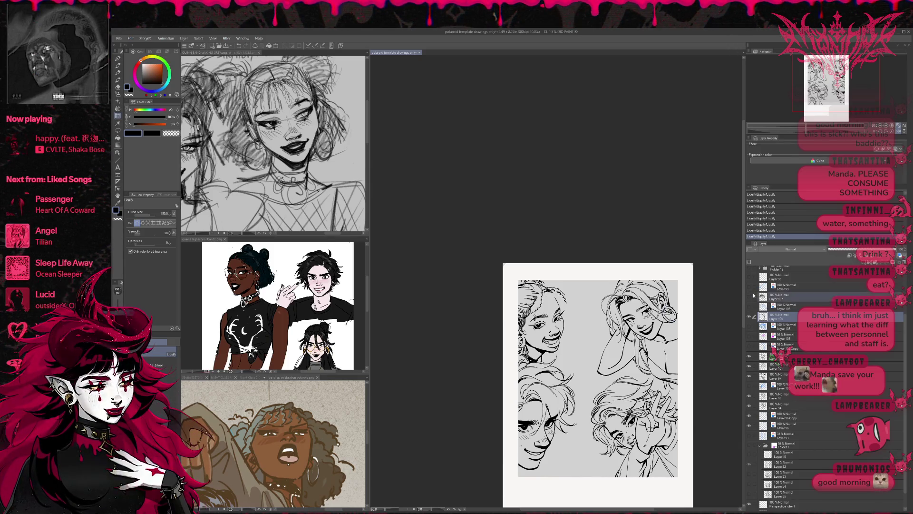
{"action": "left_click", "coordinate": [749, 297]}
{"action": "left_click", "coordinate": [786, 299]}
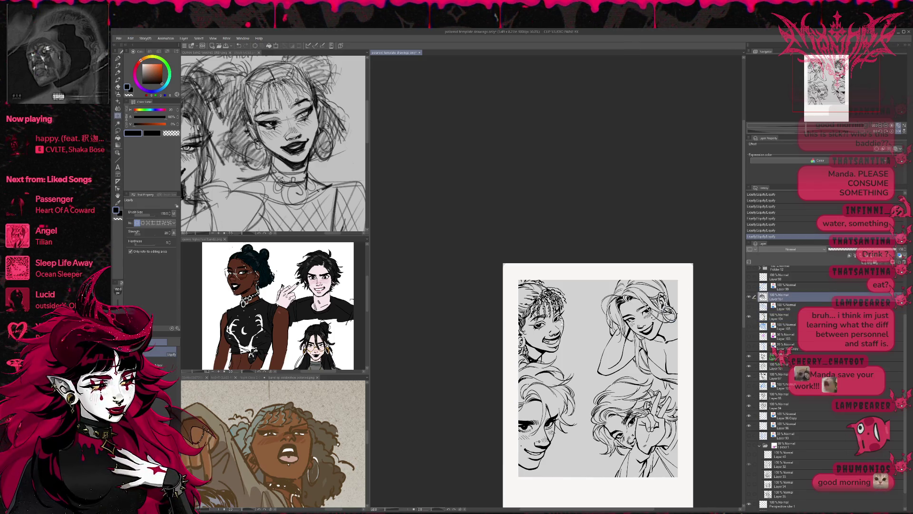
{"action": "key", "text": "ctrl+t"}
- Rotate the braided-hair head by 3.3° and confirm it
{"action": "mouse_move", "coordinate": [570, 285]}
{"action": "left_mouse_down"}
{"action": "mouse_move", "coordinate": [571, 309]}
{"action": "mouse_move", "coordinate": [582, 309]}
{"action": "left_mouse_up"}
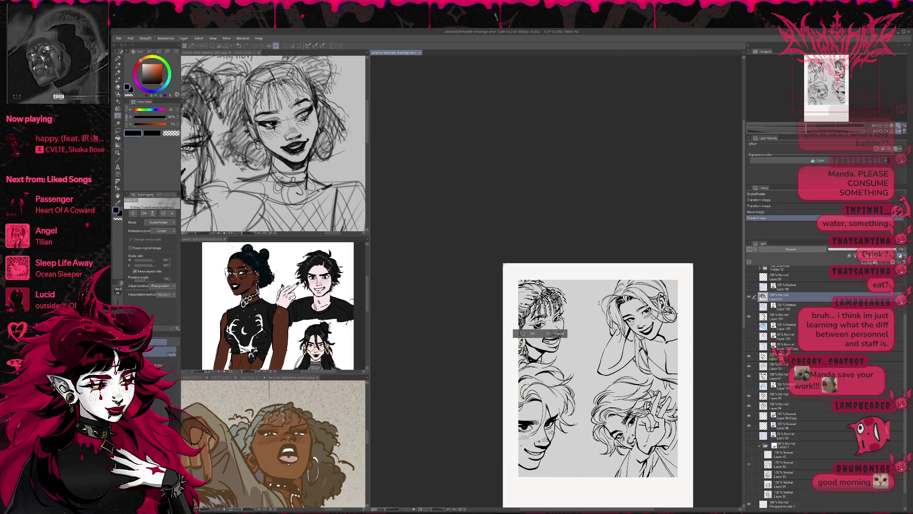
{"action": "key", "text": "Return"}
{"action": "key", "text": "h"}
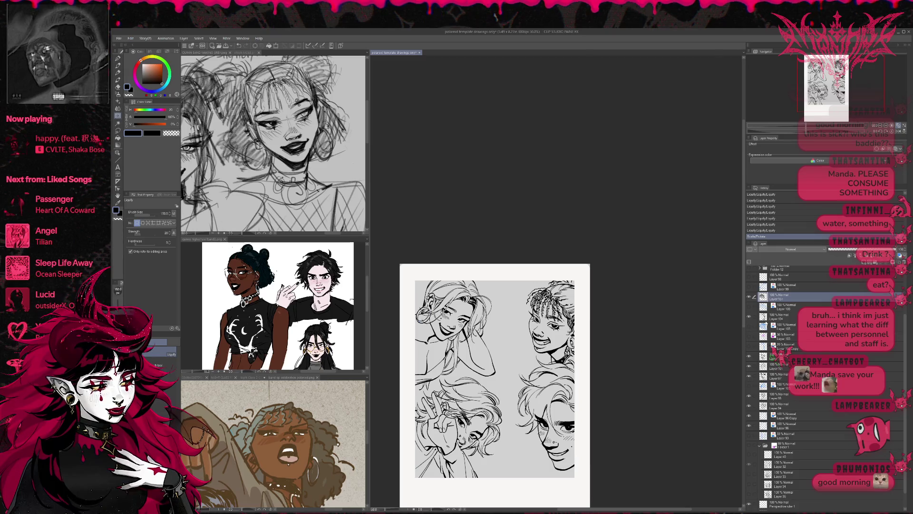
- Liquify Layer 97's ear, hair and eye lines at size 80, then move to Layer 102, flipping to check
{"action": "left_click", "coordinate": [768, 375]}
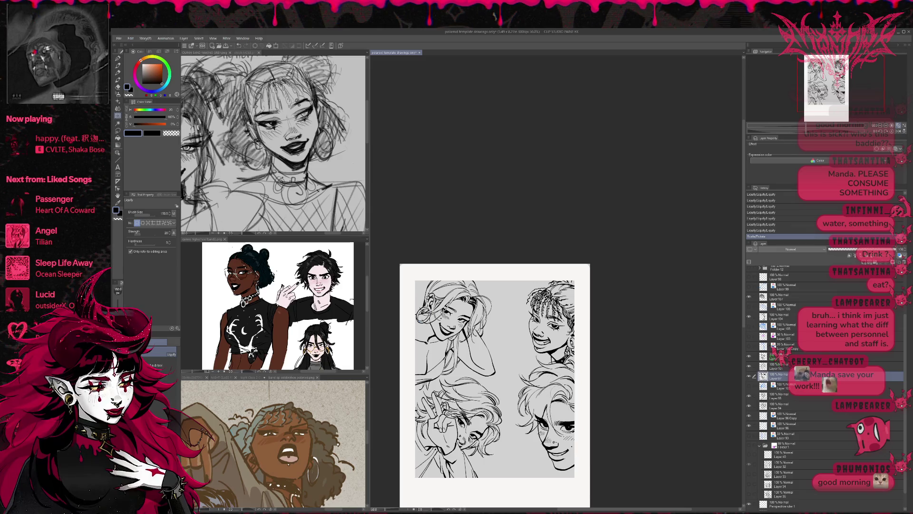
{"action": "key", "text": "bracketleft"}
{"action": "left_click_drag", "start_coordinate": [570, 428], "coordinate": [546, 423]}
{"action": "left_click_drag", "start_coordinate": [541, 423], "coordinate": [545, 422]}
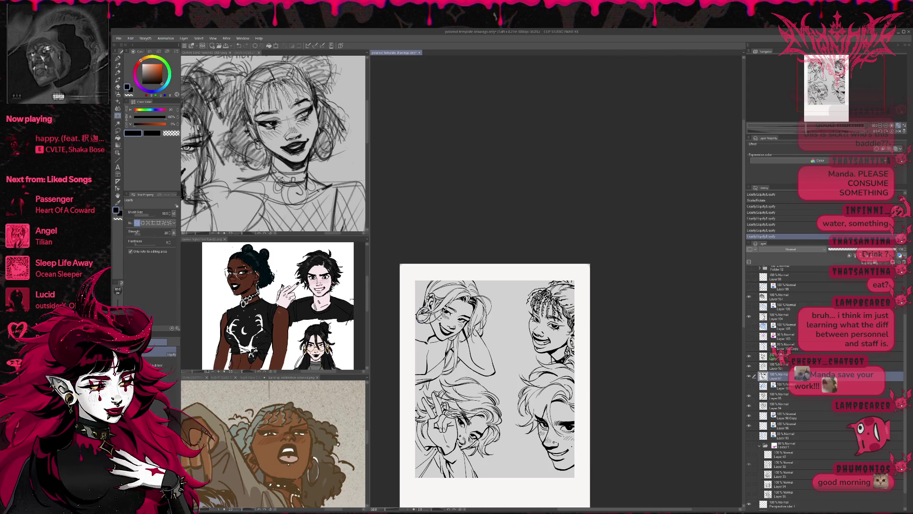
{"action": "left_click", "coordinate": [898, 131]}
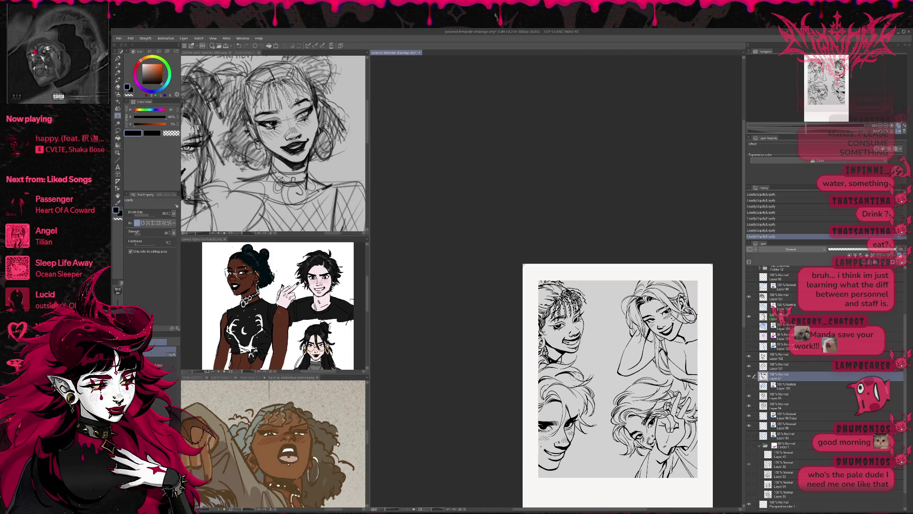
{"action": "key", "text": "ctrl+z"}
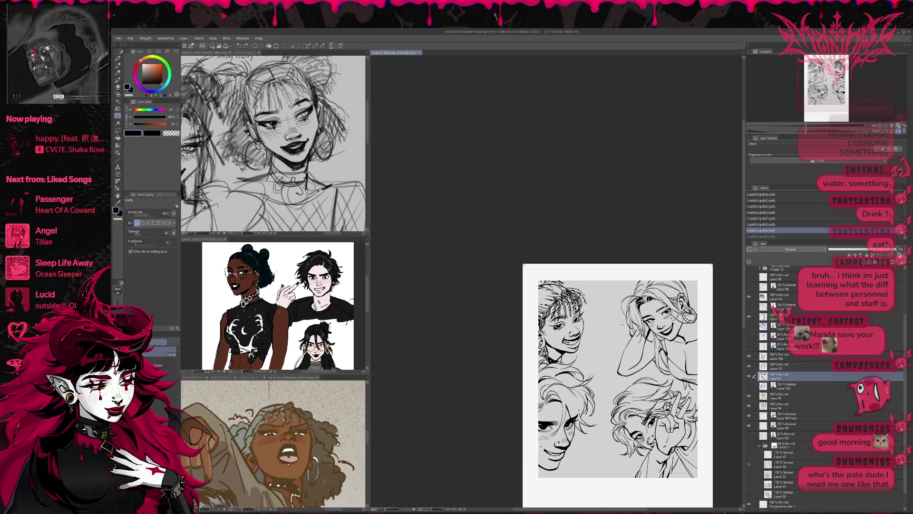
{"action": "key", "text": "ctrl+y"}
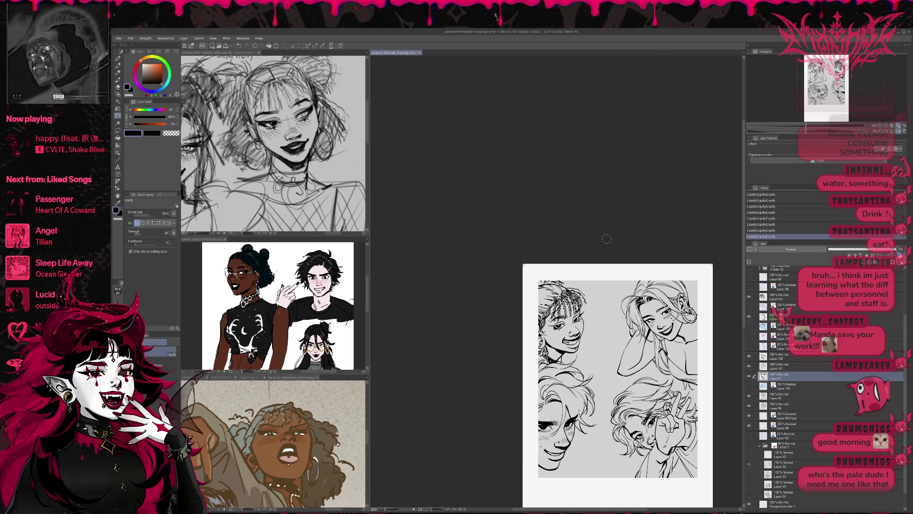
{"action": "key", "text": "h"}
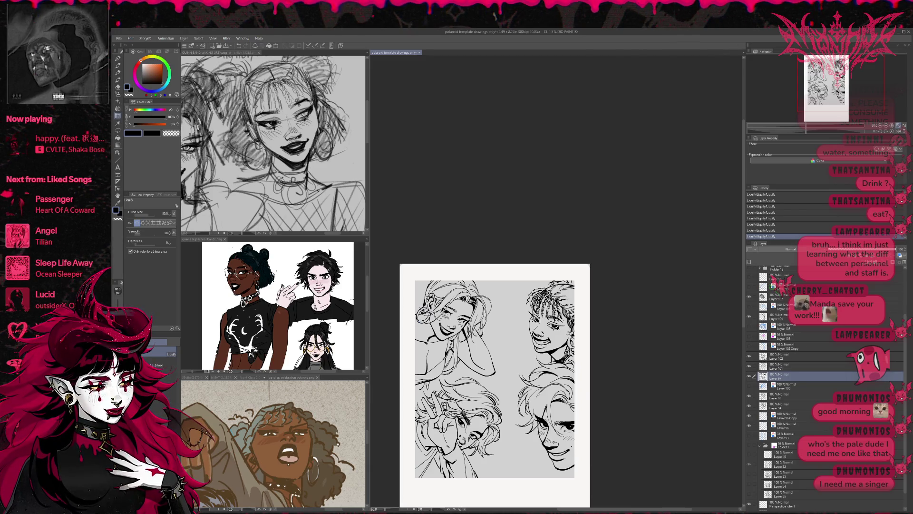
{"action": "left_click", "coordinate": [804, 356]}
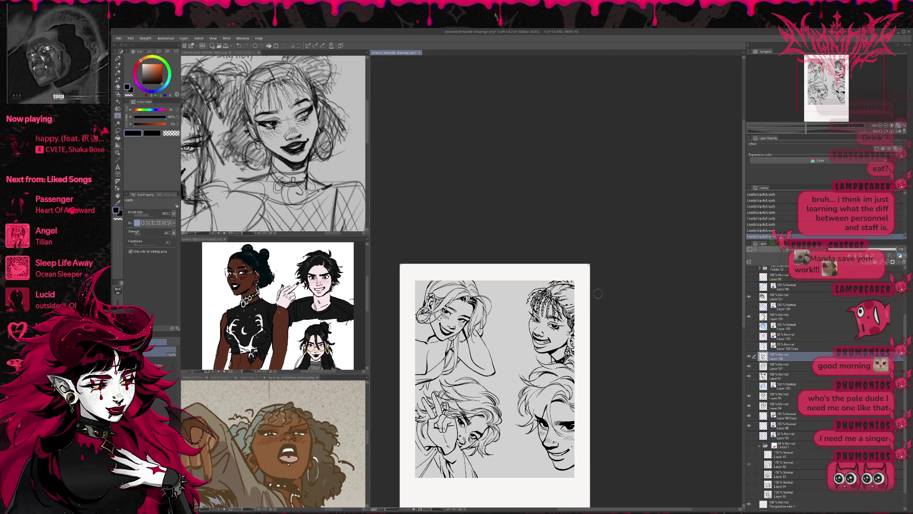
{"action": "left_click", "coordinate": [898, 132]}
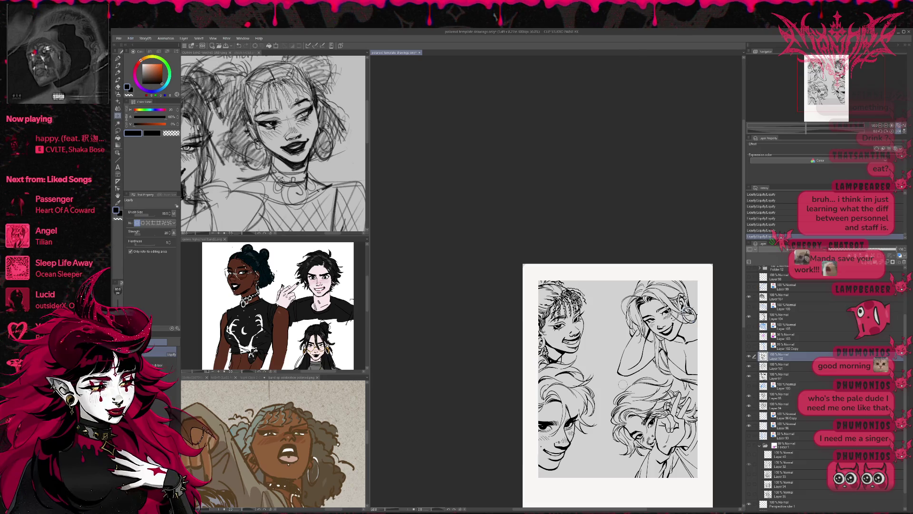
{"action": "left_click", "coordinate": [899, 133]}
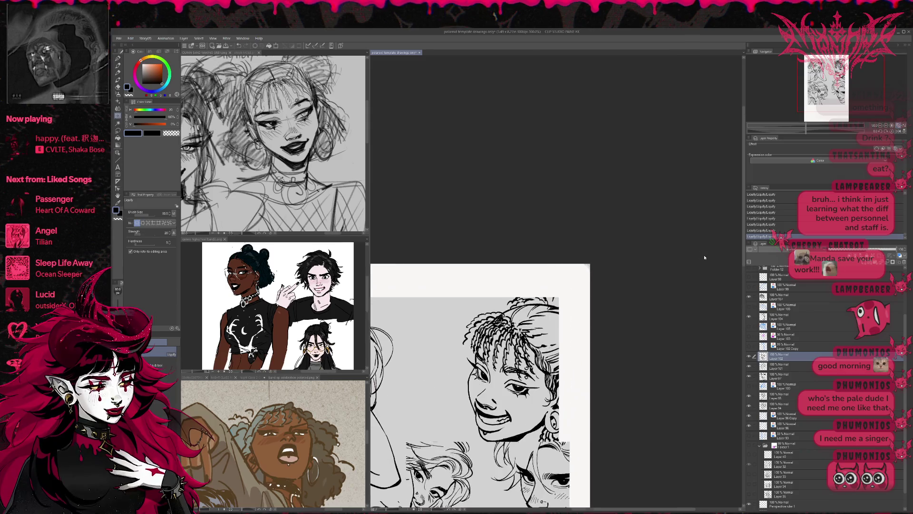
- At 100% zoom, erase a stray cheek line with a size-17 eraser and ink small marks
{"action": "key", "text": "ctrl+alt+0"}
{"action": "key", "text": "e"}
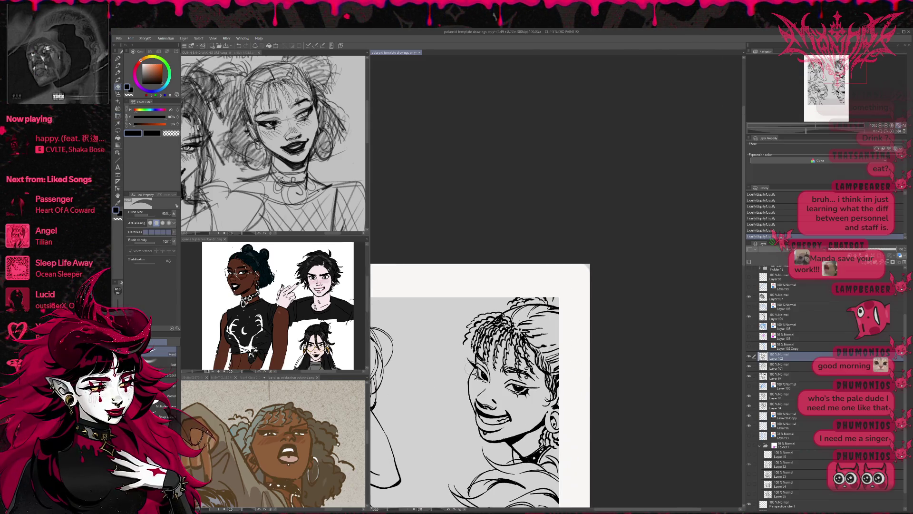
{"action": "key", "text": "bracketleft"}
{"action": "key", "text": "bracketleft"}
{"action": "key", "text": "bracketleft"}
{"action": "left_click_drag", "start_coordinate": [481, 378], "coordinate": [488, 382]}
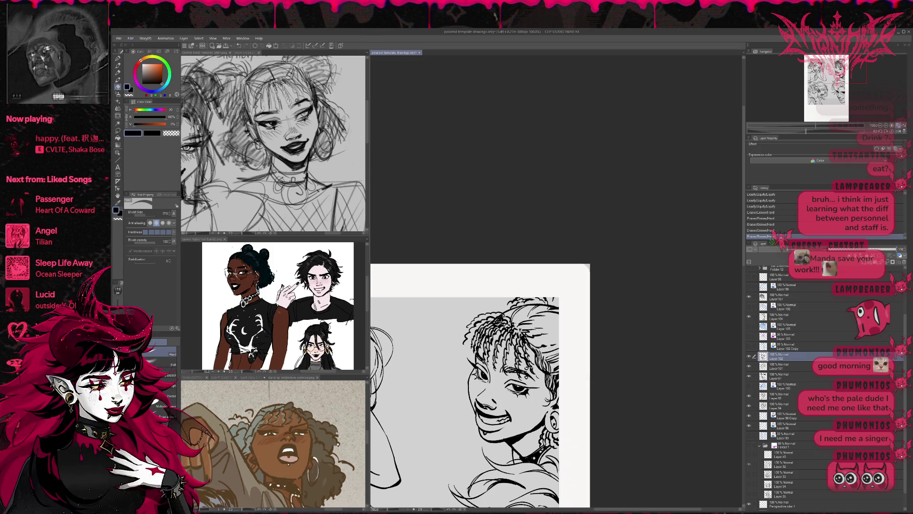
{"action": "key", "text": "p"}
{"action": "left_click_drag", "start_coordinate": [485, 377], "coordinate": [488, 380]}
{"action": "left_click_drag", "start_coordinate": [483, 373], "coordinate": [486, 374]}
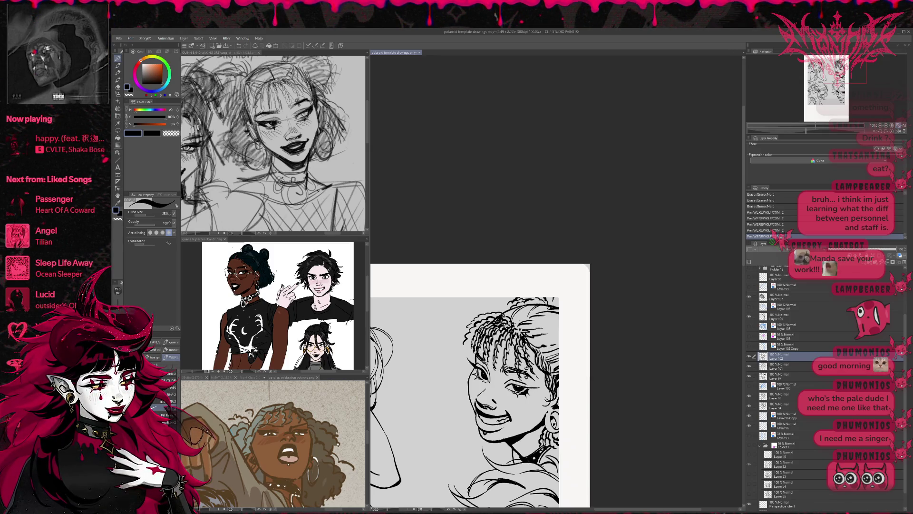
- Mirror the view, undo the last ink stroke and redraw the small strokes along the cheek
{"action": "left_click", "coordinate": [901, 131]}
{"action": "key", "text": "ctrl+z"}
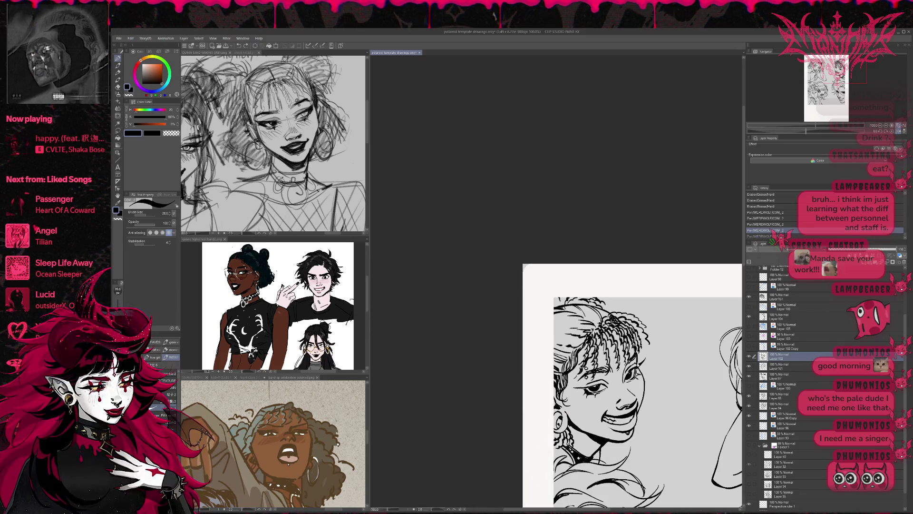
{"action": "left_click_drag", "start_coordinate": [628, 375], "coordinate": [635, 369]}
{"action": "left_click_drag", "start_coordinate": [632, 372], "coordinate": [603, 333]}
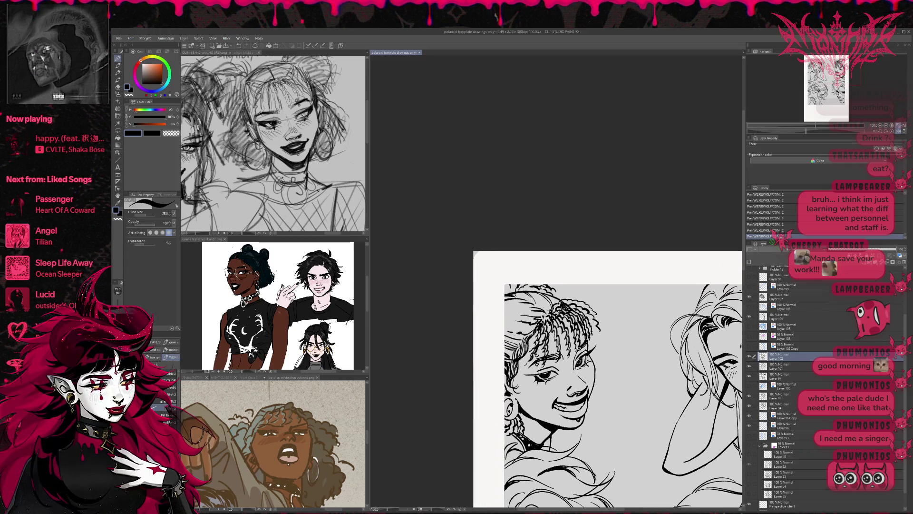
{"action": "key", "text": "e"}
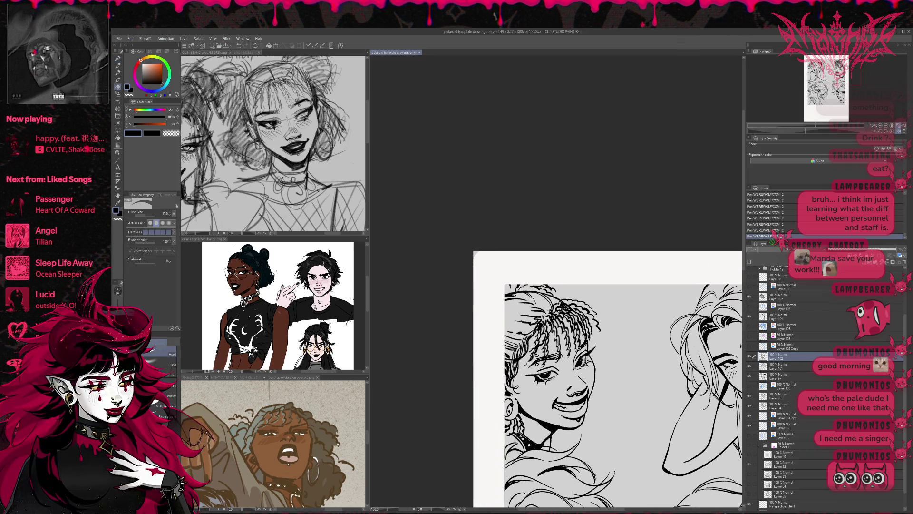
{"action": "key", "text": "p"}
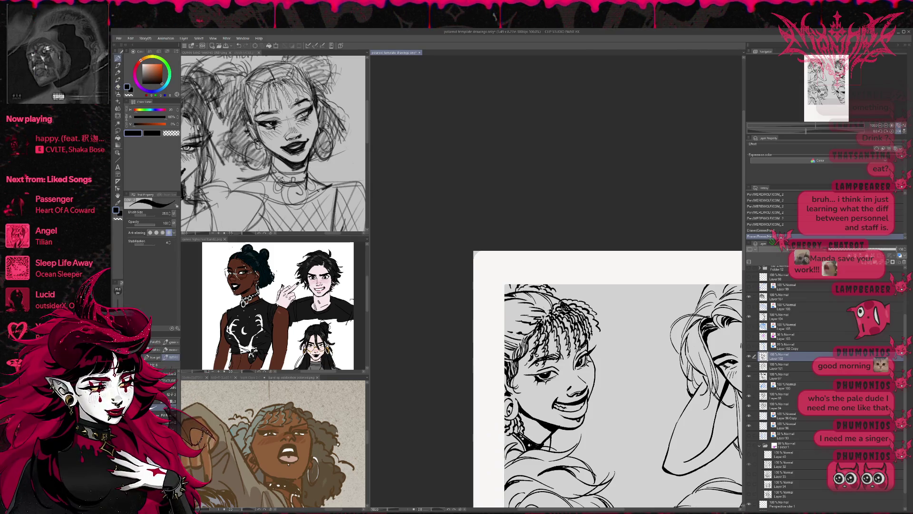
{"action": "key", "text": "e"}
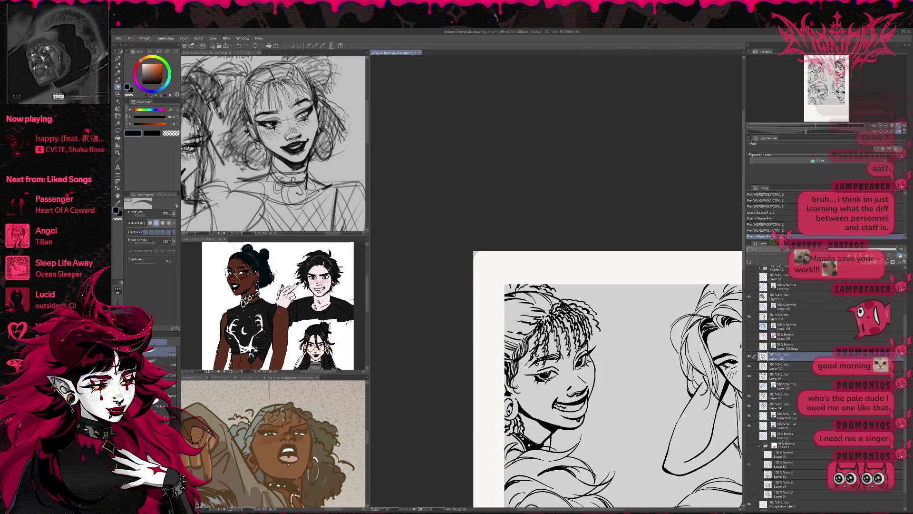
{"action": "key", "text": "h"}
{"action": "left_click", "coordinate": [118, 116]}
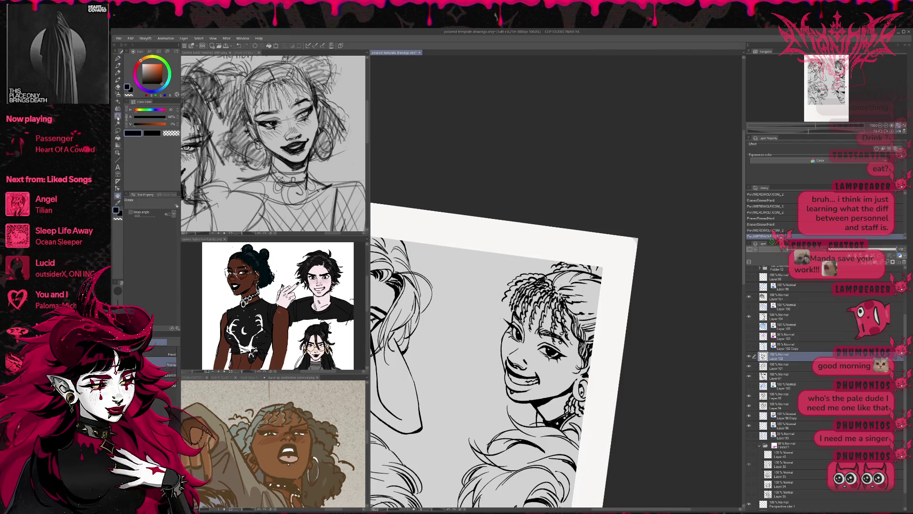
- Nudge the braided-hair face's cheek and mouth lines with Liquify, checking in mirrored view
{"action": "mouse_move", "coordinate": [521, 332]}
{"action": "left_mouse_down"}
{"action": "mouse_move", "coordinate": [513, 341]}
{"action": "mouse_move", "coordinate": [513, 333]}
{"action": "left_mouse_up"}
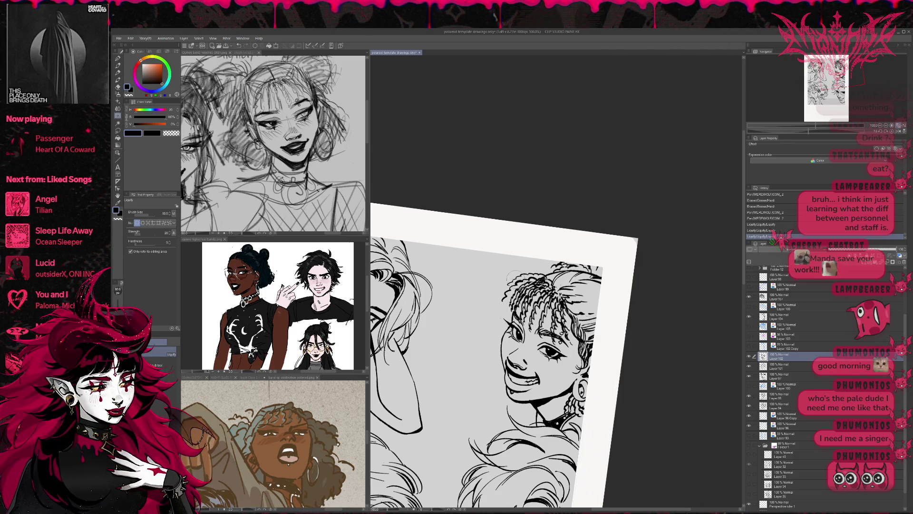
{"action": "left_click", "coordinate": [897, 131]}
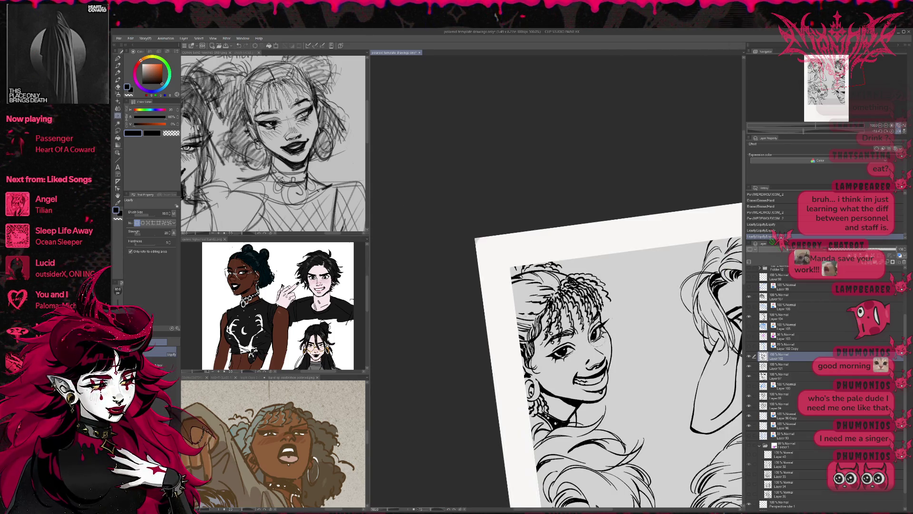
{"action": "mouse_move", "coordinate": [603, 322]}
{"action": "left_mouse_down"}
{"action": "mouse_move", "coordinate": [597, 348]}
{"action": "mouse_move", "coordinate": [568, 351]}
{"action": "left_mouse_up"}
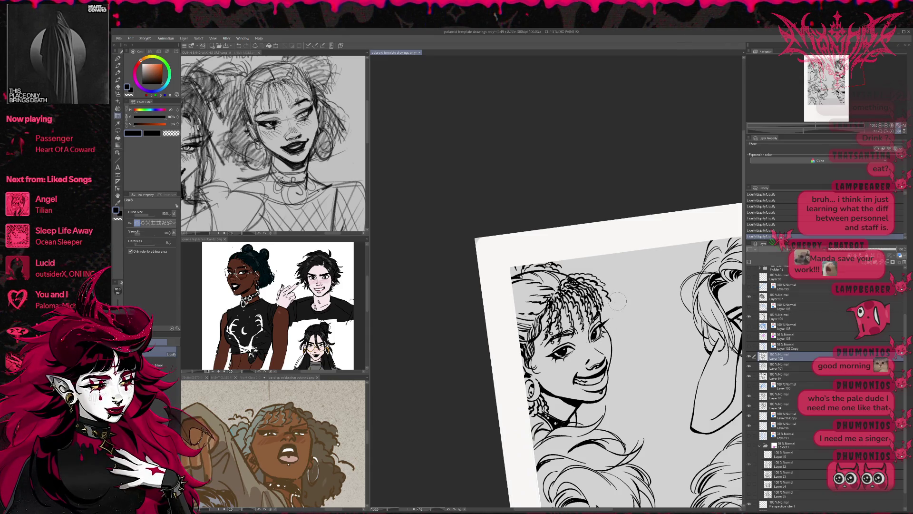
{"action": "key", "text": "h"}
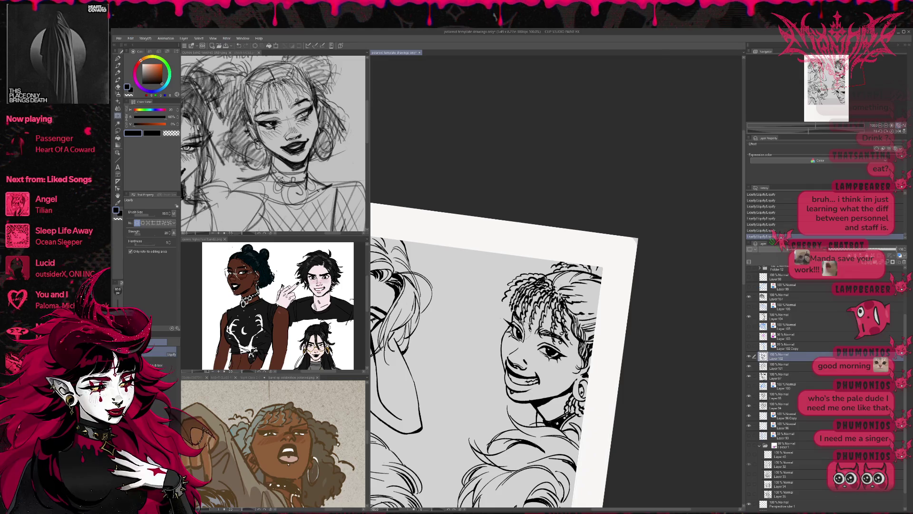
{"action": "left_click", "coordinate": [899, 132]}
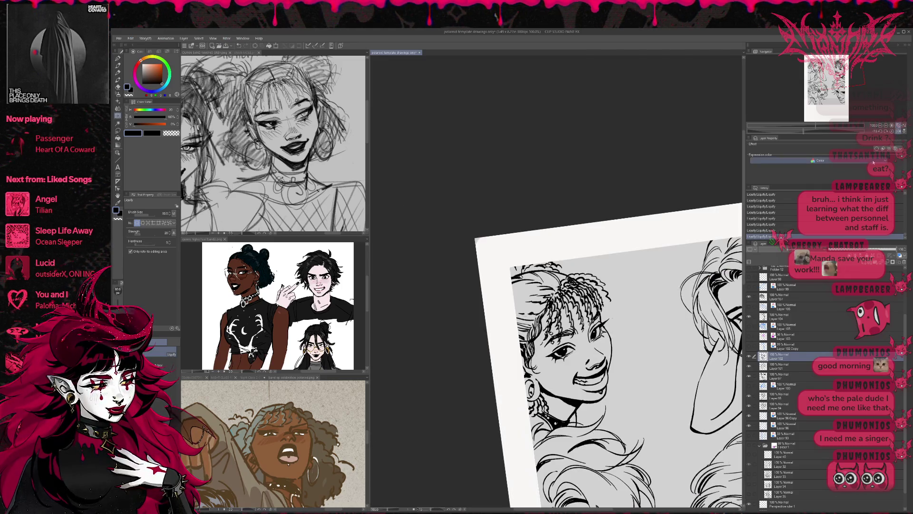
{"action": "scroll", "coordinate": [743, 309], "scroll_direction": "right", "scroll_amount": 3}
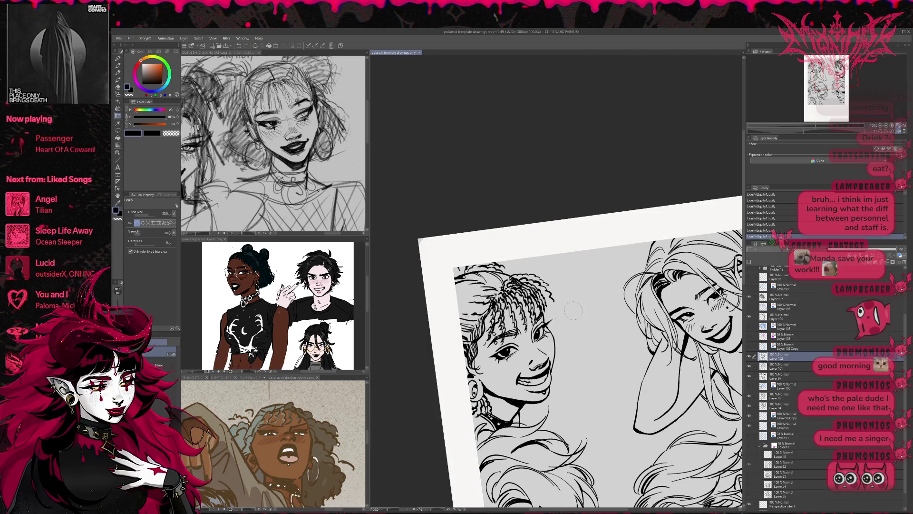
- Add small pen touches around the eye, step back in History and reset the view rotation
{"action": "key", "text": "p"}
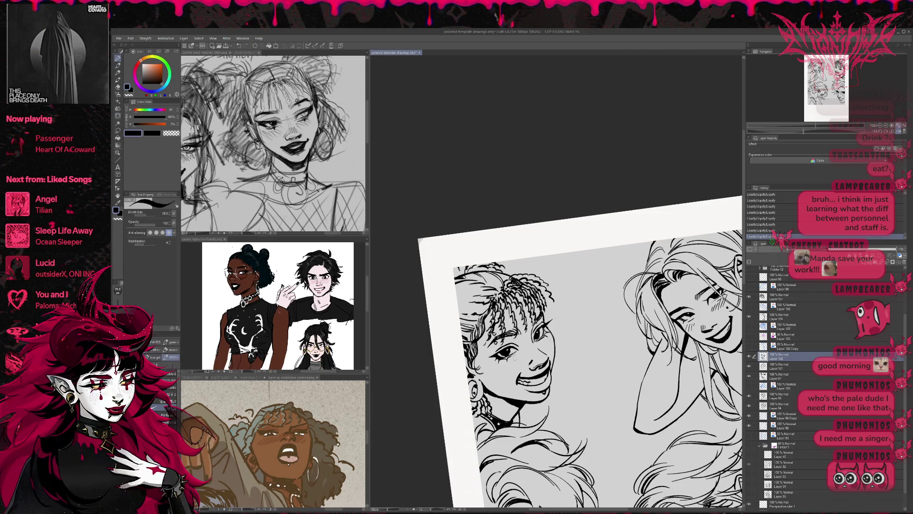
{"action": "mouse_move", "coordinate": [501, 355]}
{"action": "left_mouse_down"}
{"action": "mouse_move", "coordinate": [512, 363]}
{"action": "mouse_move", "coordinate": [545, 339]}
{"action": "left_mouse_up"}
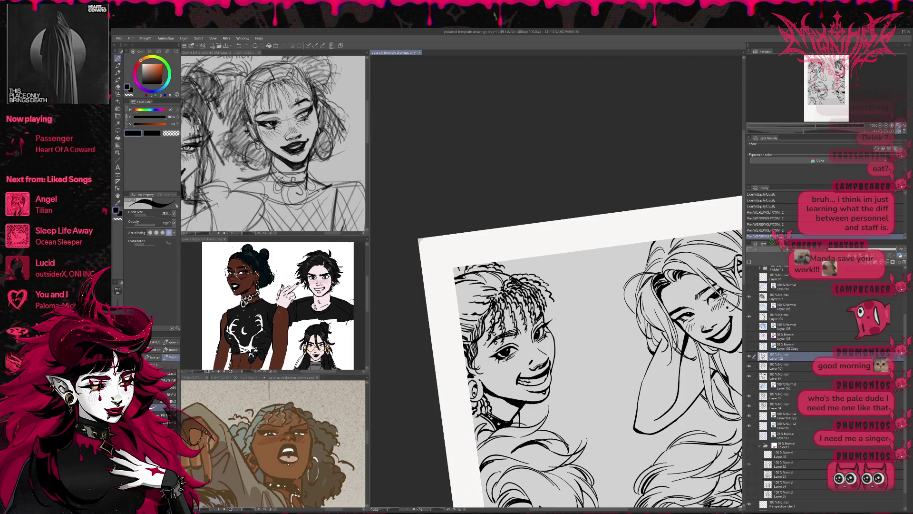
{"action": "mouse_move", "coordinate": [489, 339]}
{"action": "left_mouse_down"}
{"action": "mouse_move", "coordinate": [499, 348]}
{"action": "mouse_move", "coordinate": [506, 339]}
{"action": "left_mouse_up"}
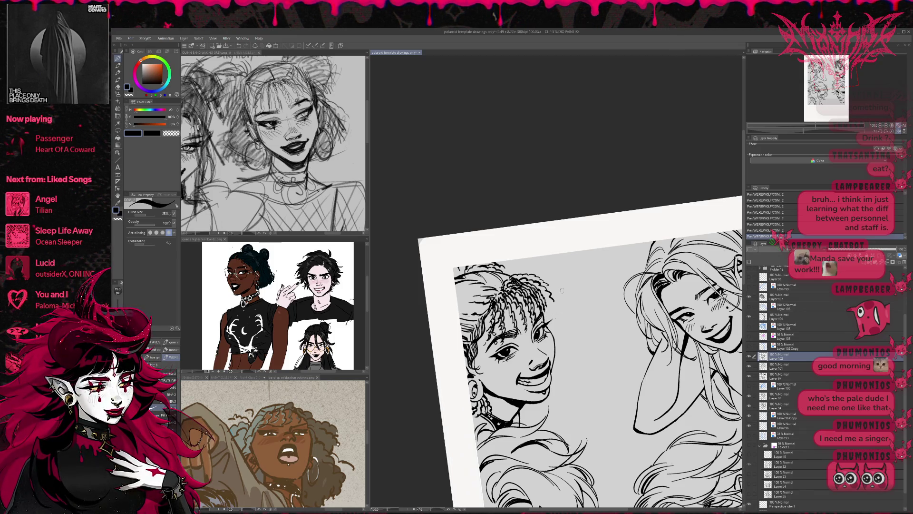
{"action": "left_click", "coordinate": [808, 206]}
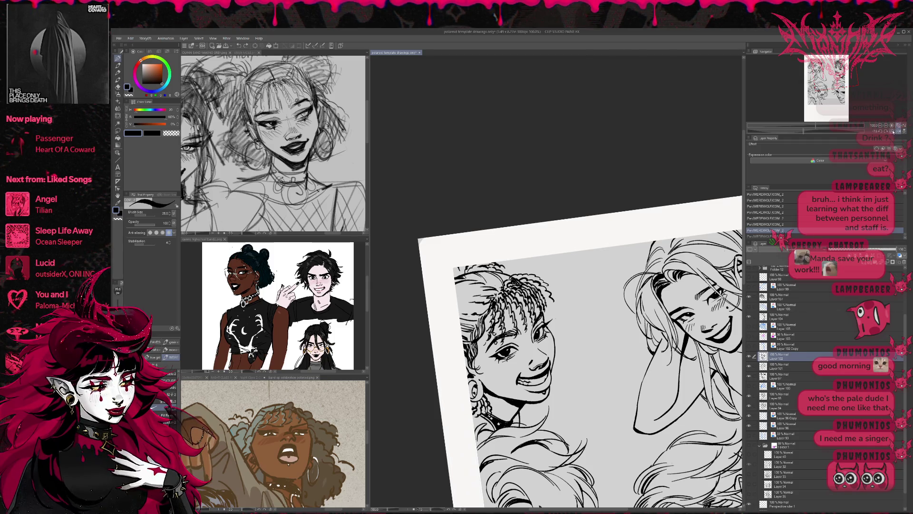
{"action": "left_click", "coordinate": [898, 132]}
{"action": "left_click", "coordinate": [898, 131]}
{"action": "mouse_move", "coordinate": [571, 357]}
{"action": "left_mouse_down"}
{"action": "mouse_move", "coordinate": [551, 380]}
{"action": "mouse_move", "coordinate": [597, 329]}
{"action": "left_mouse_up"}
{"action": "key", "text": "e"}
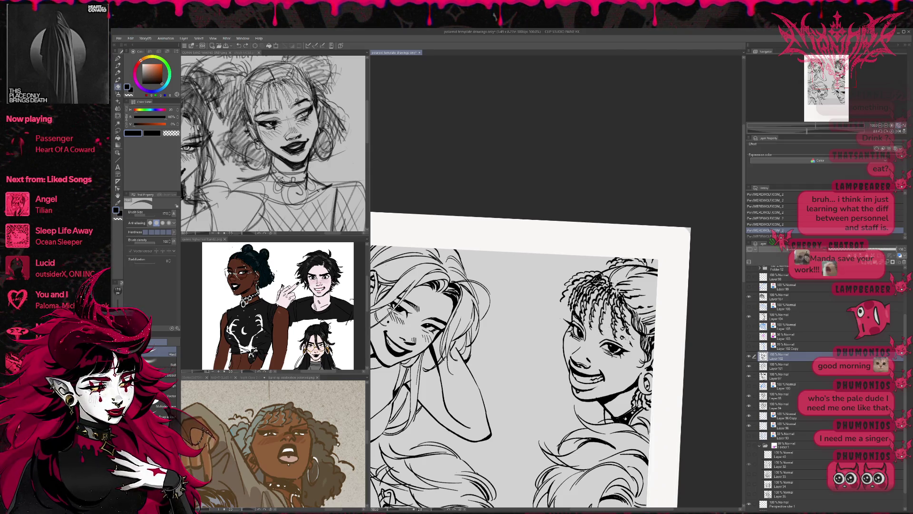
- Erase small stray bits of line and ink tiny marks near the eye
{"action": "key", "text": "r"}
{"action": "mouse_move", "coordinate": [625, 335]}
{"action": "left_mouse_down"}
{"action": "mouse_move", "coordinate": [614, 356]}
{"action": "mouse_move", "coordinate": [614, 329]}
{"action": "mouse_move", "coordinate": [627, 341]}
{"action": "left_mouse_up"}
{"action": "key", "text": "p"}
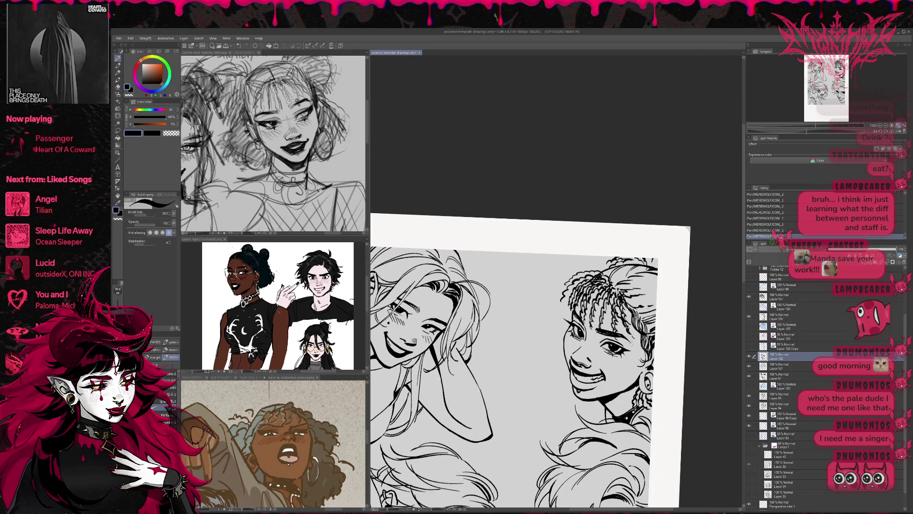
{"action": "key", "text": "e"}
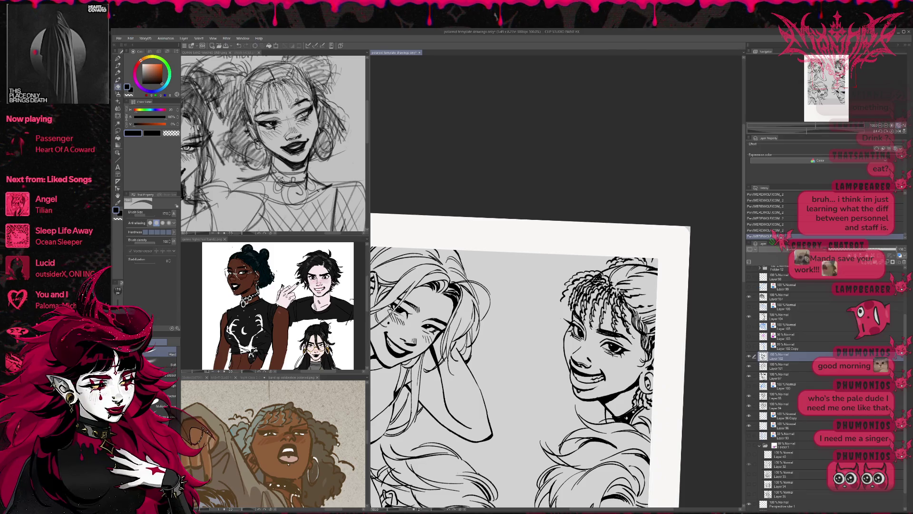
{"action": "left_click_drag", "start_coordinate": [614, 333], "coordinate": [621, 337]}
{"action": "left_click_drag", "start_coordinate": [614, 334], "coordinate": [622, 337]}
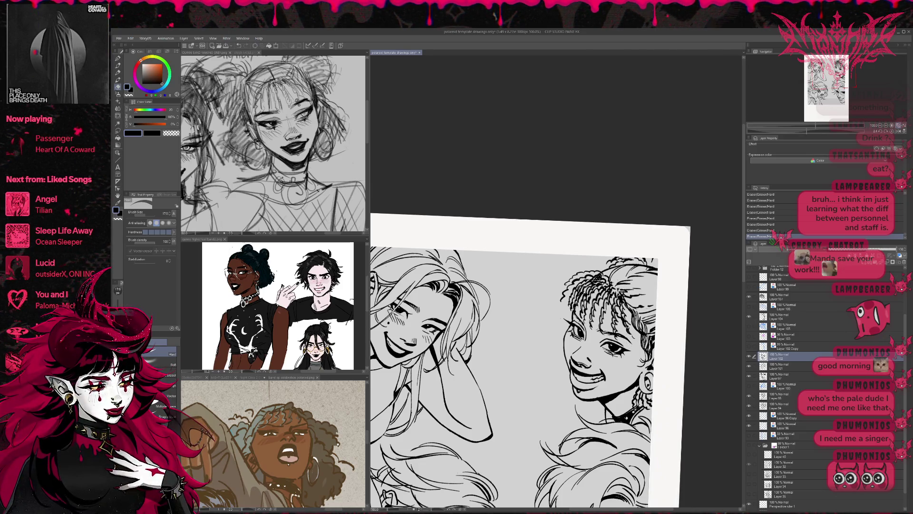
{"action": "key", "text": "p"}
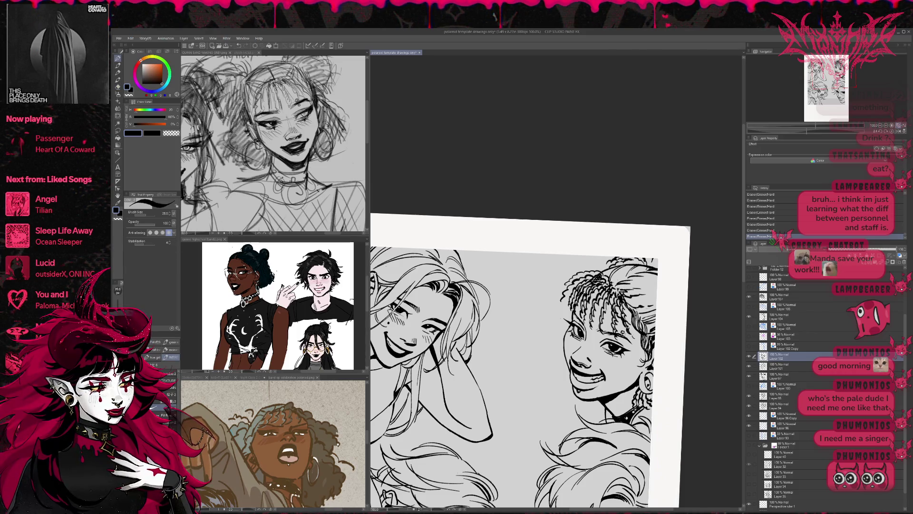
{"action": "left_click_drag", "start_coordinate": [620, 333], "coordinate": [622, 336]}
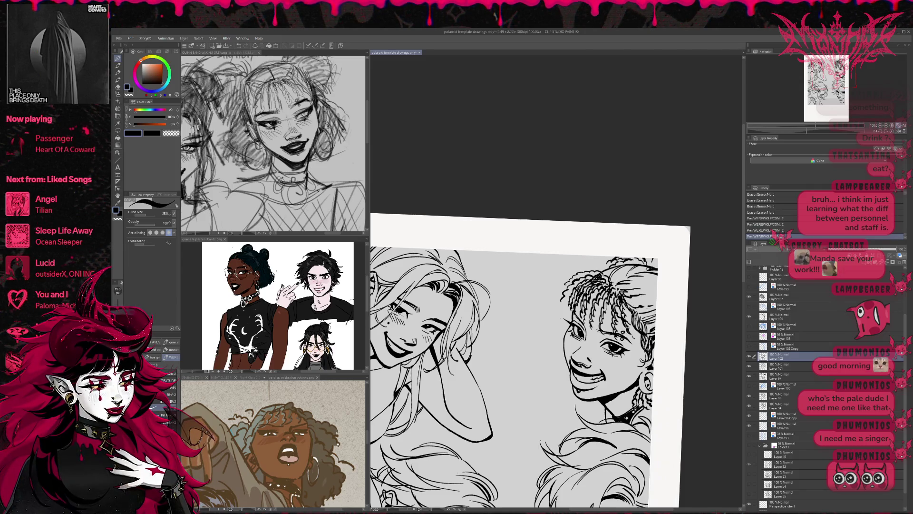
- Unmirror and zoom in, then erase and ink small strokes at the mouth
{"action": "key", "text": "b"}
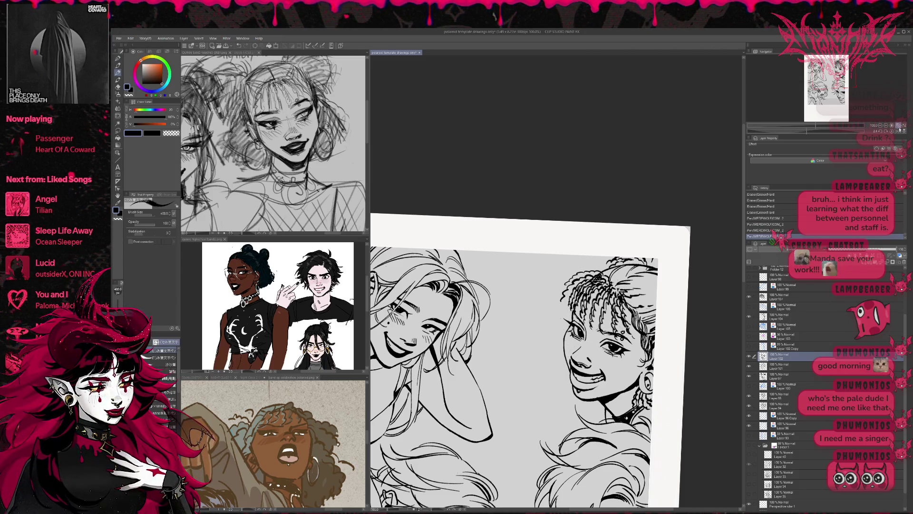
{"action": "left_click", "coordinate": [898, 126]}
{"action": "mouse_move", "coordinate": [761, 214]}
{"action": "left_mouse_down"}
{"action": "mouse_move", "coordinate": [662, 263]}
{"action": "mouse_move", "coordinate": [696, 254]}
{"action": "mouse_move", "coordinate": [680, 223]}
{"action": "mouse_move", "coordinate": [677, 231]}
{"action": "left_mouse_up"}
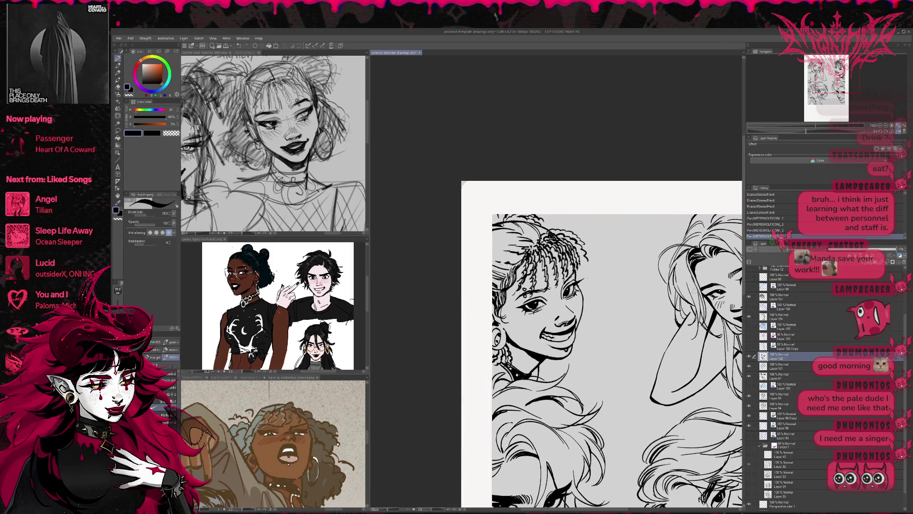
{"action": "key", "text": "e"}
{"action": "key", "text": "p"}
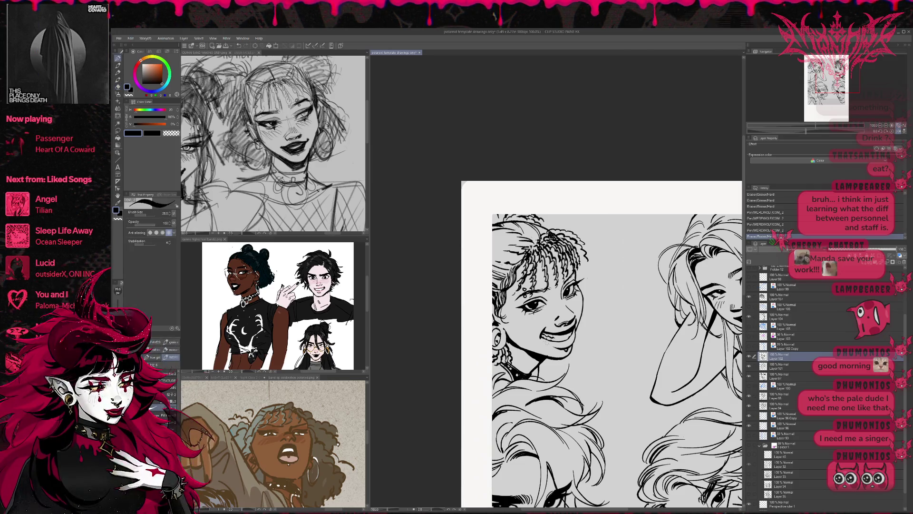
{"action": "key", "text": "e"}
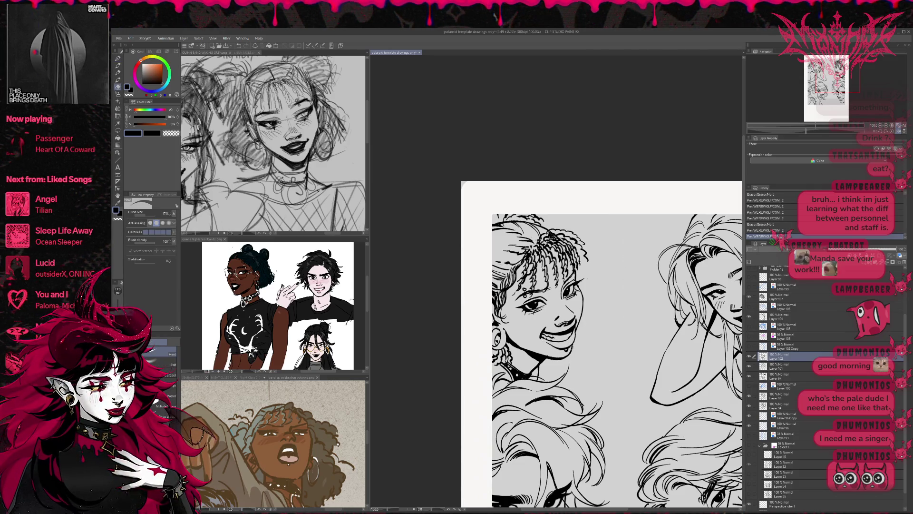
{"action": "left_click_drag", "start_coordinate": [559, 340], "coordinate": [570, 343]}
{"action": "key", "text": "p"}
{"action": "key", "text": "e"}
{"action": "key", "text": "p"}
{"action": "left_click_drag", "start_coordinate": [568, 341], "coordinate": [569, 344]}
- Compare the last mouth pen stroke with undo and redo, keeping it
{"action": "key", "text": "e"}
{"action": "key", "text": "p"}
{"action": "key", "text": "ctrl+z"}
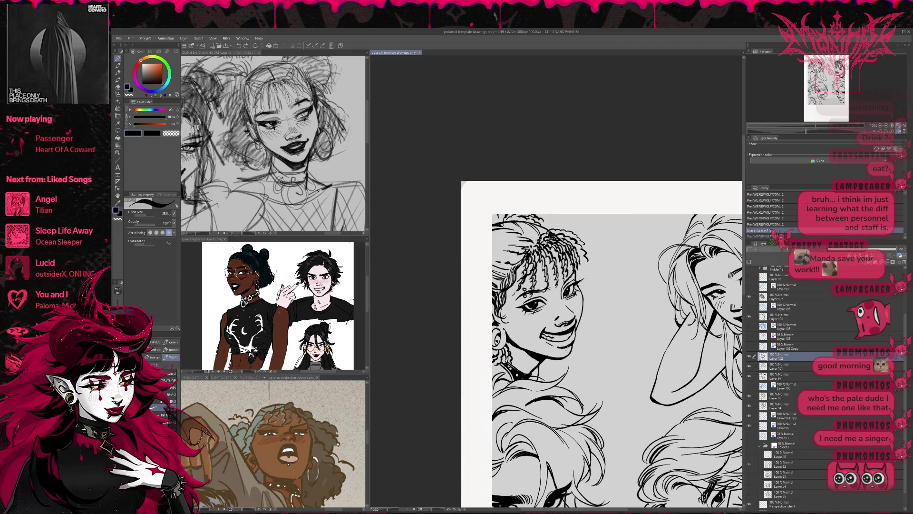
{"action": "key", "text": "ctrl+y"}
{"action": "key", "text": "ctrl+z"}
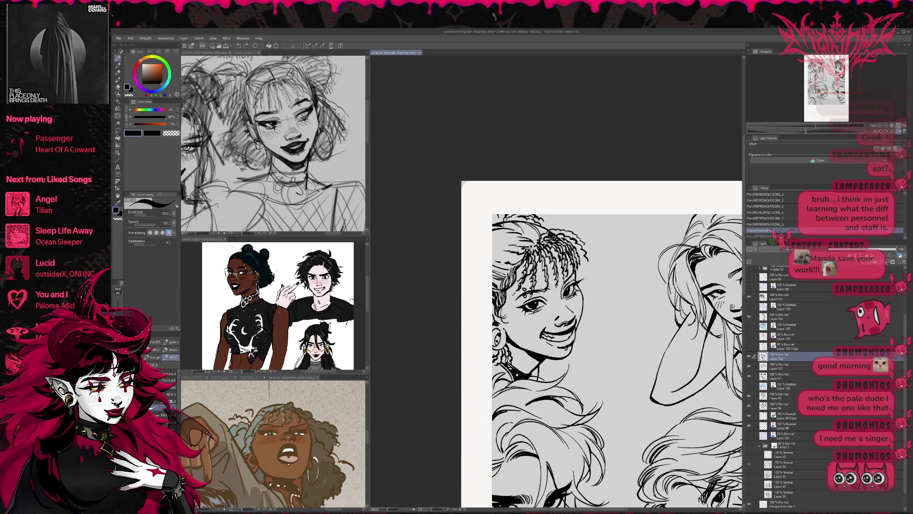
{"action": "key", "text": "ctrl+y"}
{"action": "key", "text": "ctrl+z"}
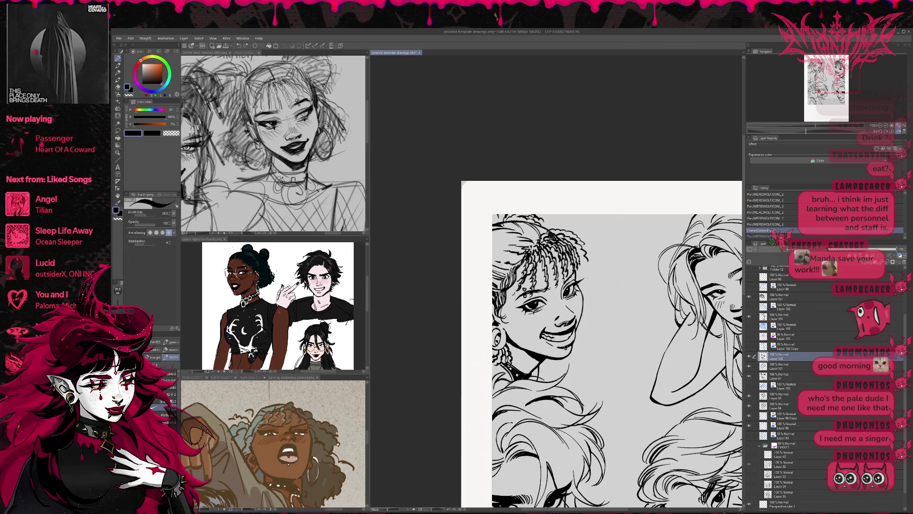
{"action": "key", "text": "ctrl+y"}
- Erase a small spot at the mouth and dab three small ink marks there
{"action": "key", "text": "e"}
{"action": "left_click", "coordinate": [568, 344]}
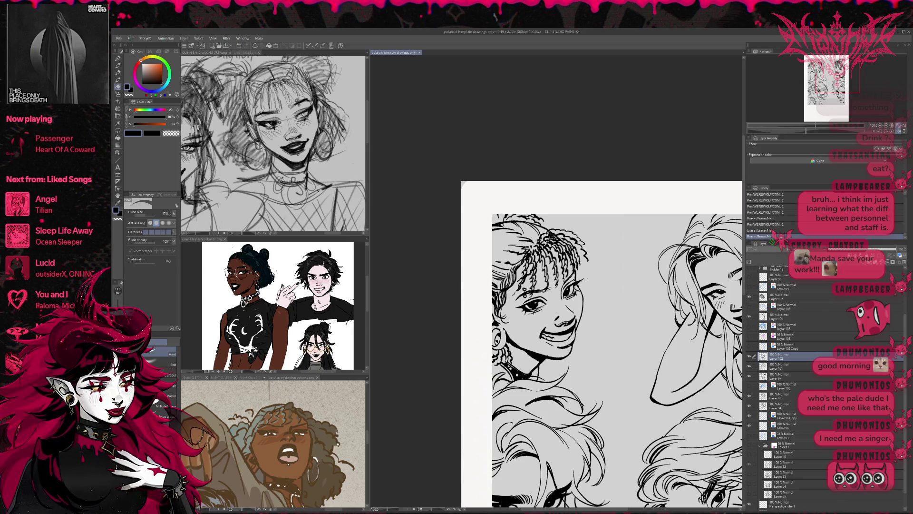
{"action": "key", "text": "p"}
{"action": "left_click", "coordinate": [570, 339]}
{"action": "left_click", "coordinate": [572, 338]}
{"action": "left_click", "coordinate": [573, 339]}
- Mirror and tilt the view, then zoom out to 66.7% to see the whole sheet
{"action": "left_click", "coordinate": [899, 132]}
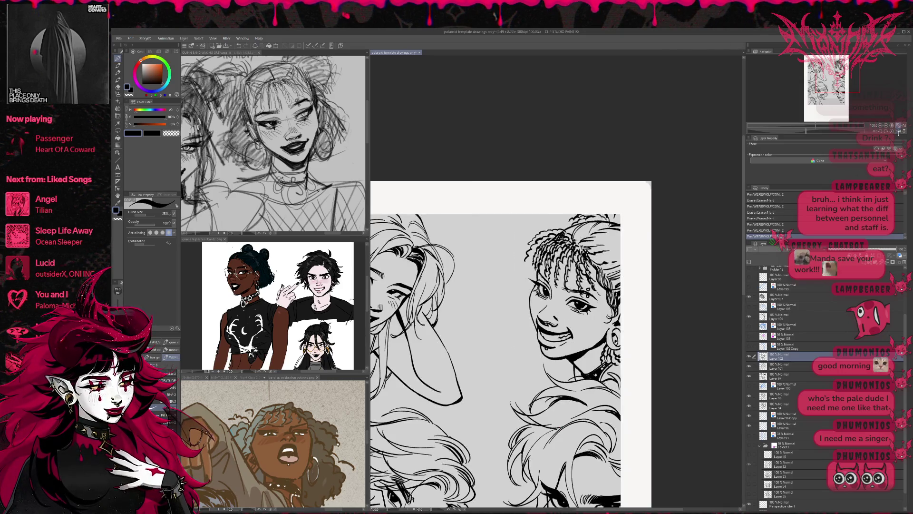
{"action": "key", "text": "r"}
{"action": "left_click_drag", "start_coordinate": [631, 306], "coordinate": [641, 339]}
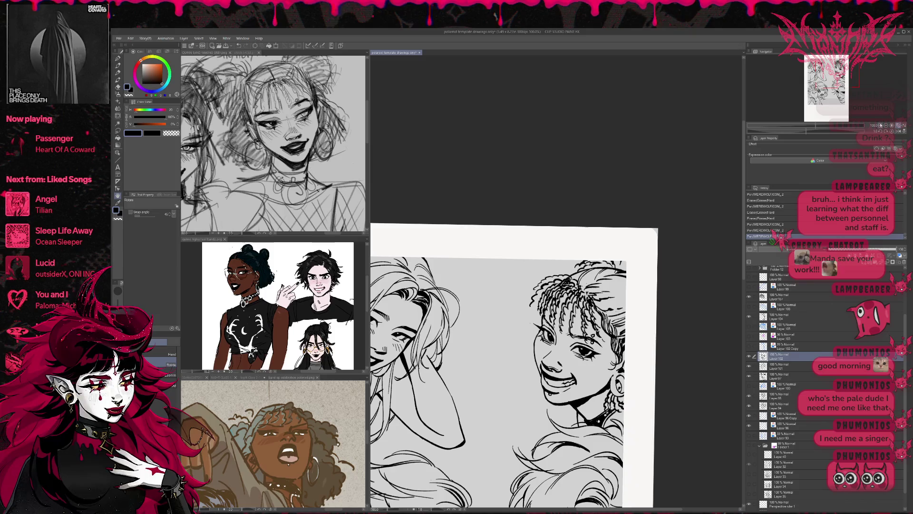
{"action": "key", "text": "ctrl+0"}
{"action": "key", "text": "e"}
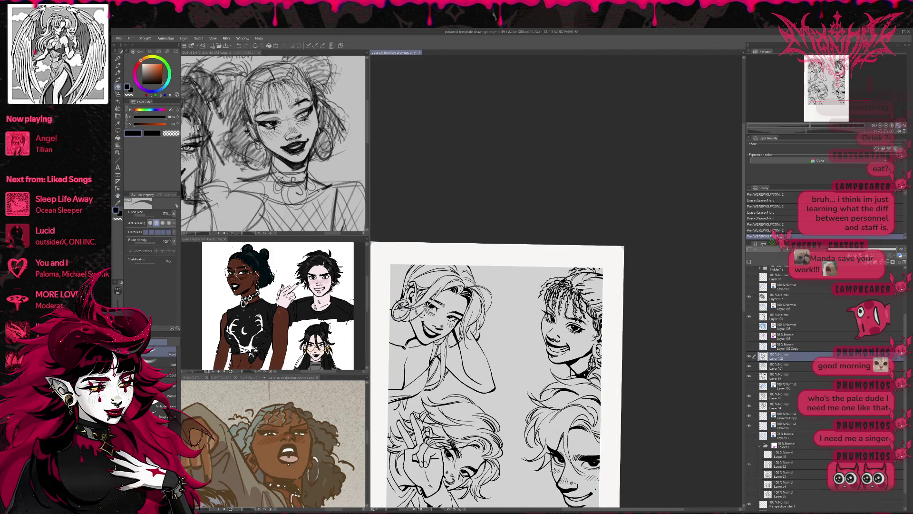